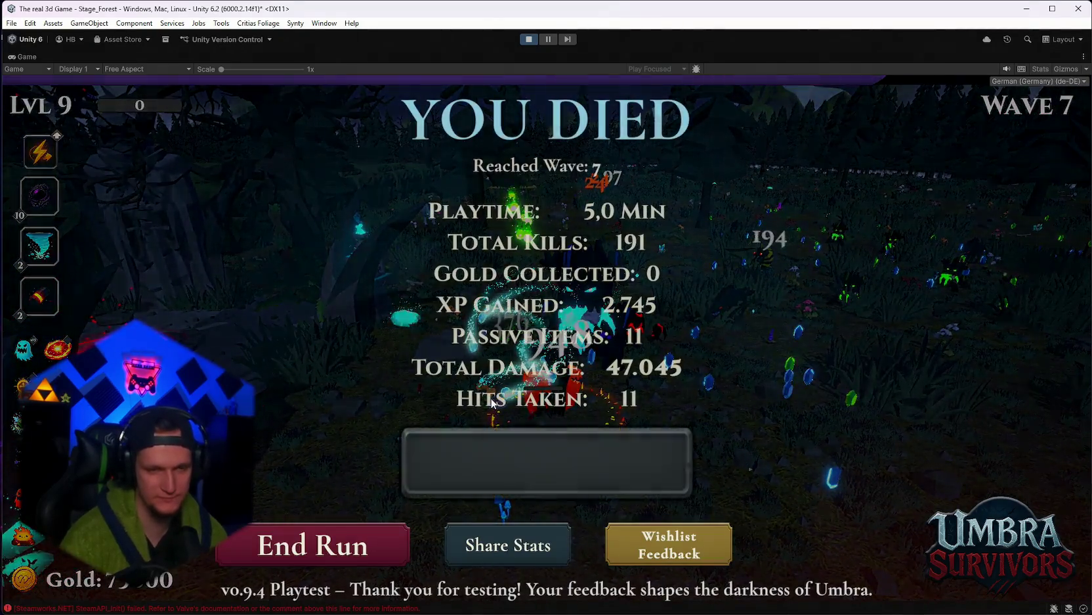
Exit Play mode after the game-over screen to resume editing Stage_Hub
click(529, 40)
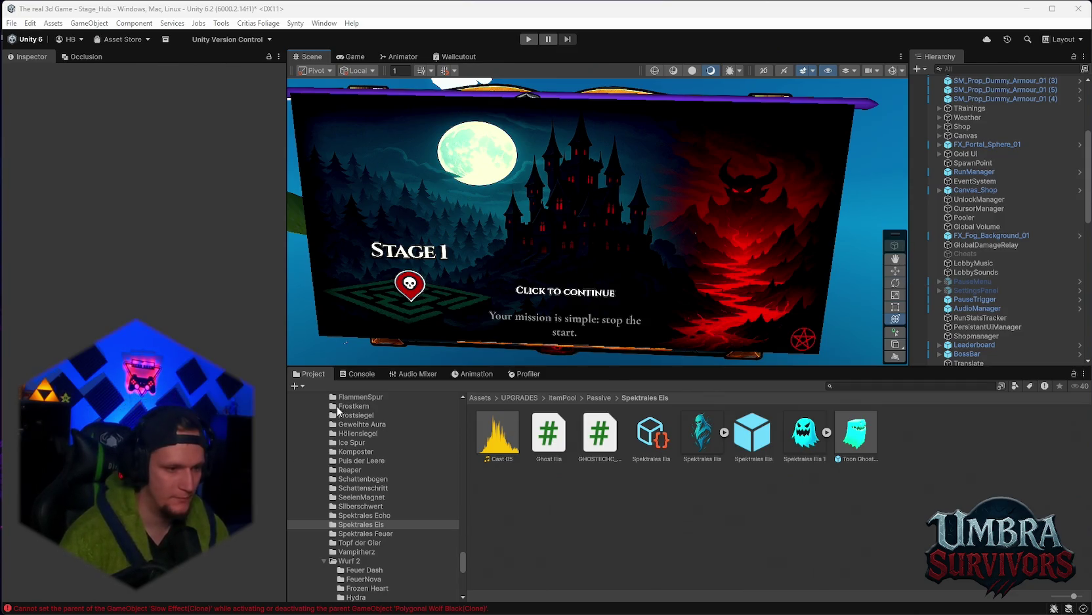
Inspect the Slow Effect parenting error's stack trace in the Console, then return to the Project assets
click(360, 373)
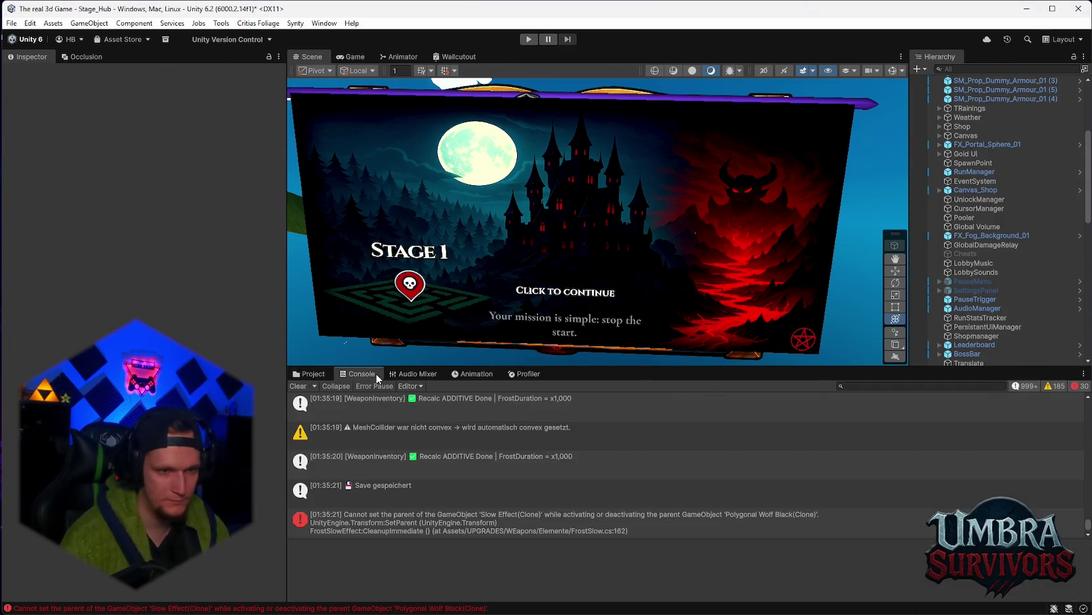
click(476, 514)
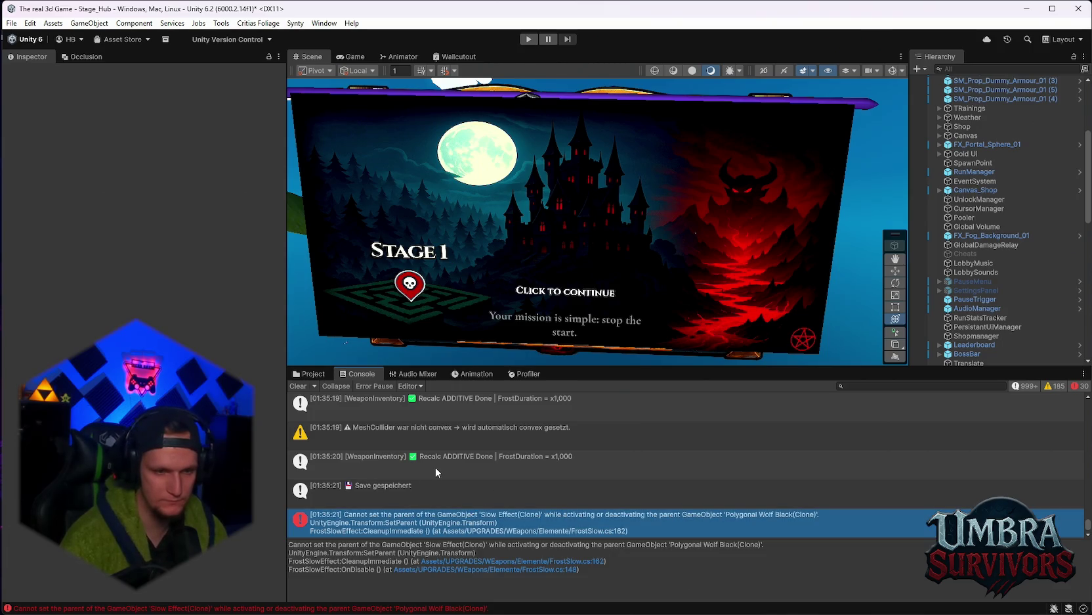
click(307, 374)
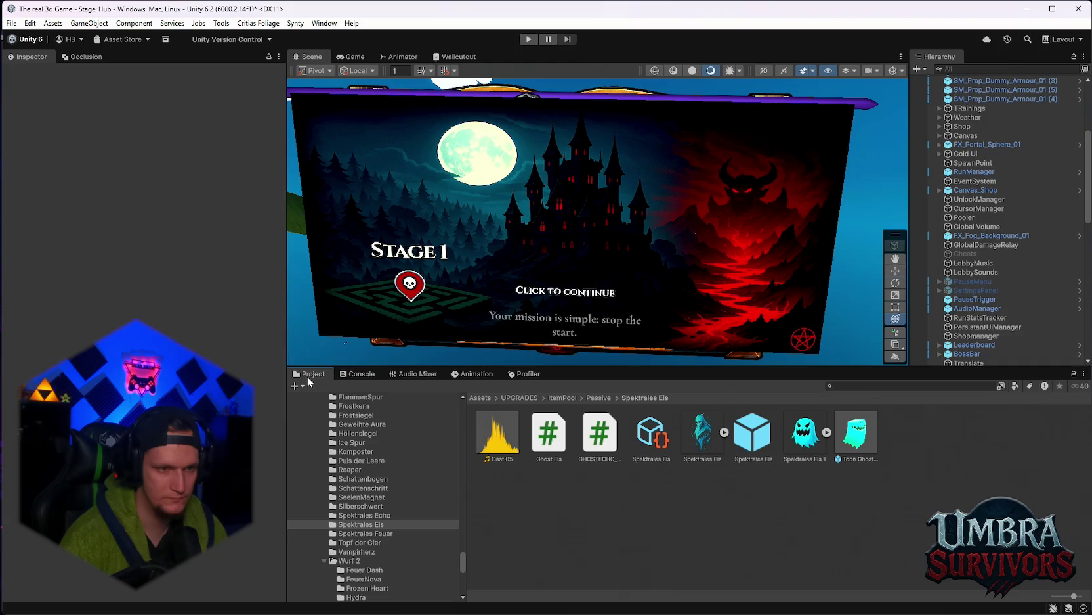
mouse_move(699, 578)
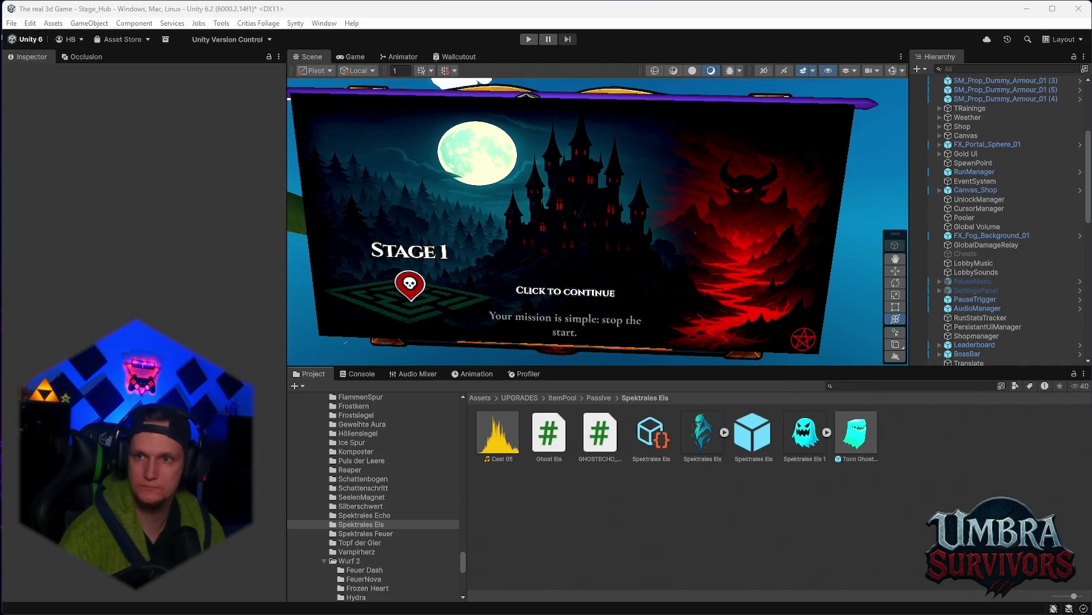
Bring up the Notepad notes and move the 'timer lab boss plus icon' line under 'geister rework'
mouse_move(744, 607)
click(710, 600)
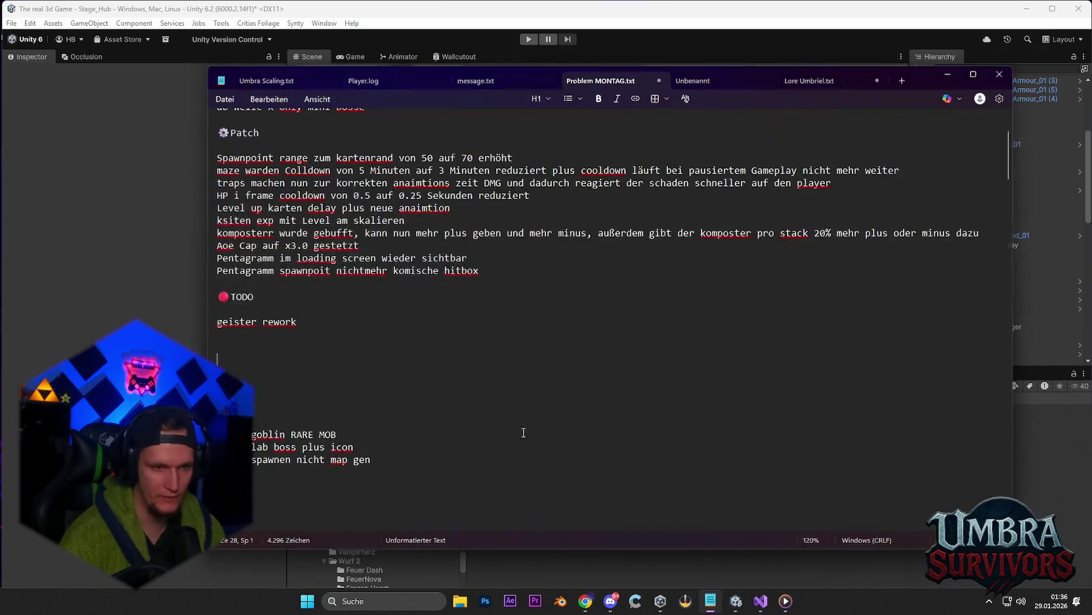
scroll(523, 432, down, 2)
mouse_move(336, 357)
mouse_down()
mouse_move(219, 360)
mouse_move(250, 358)
mouse_move(257, 480)
mouse_move(276, 457)
mouse_up()
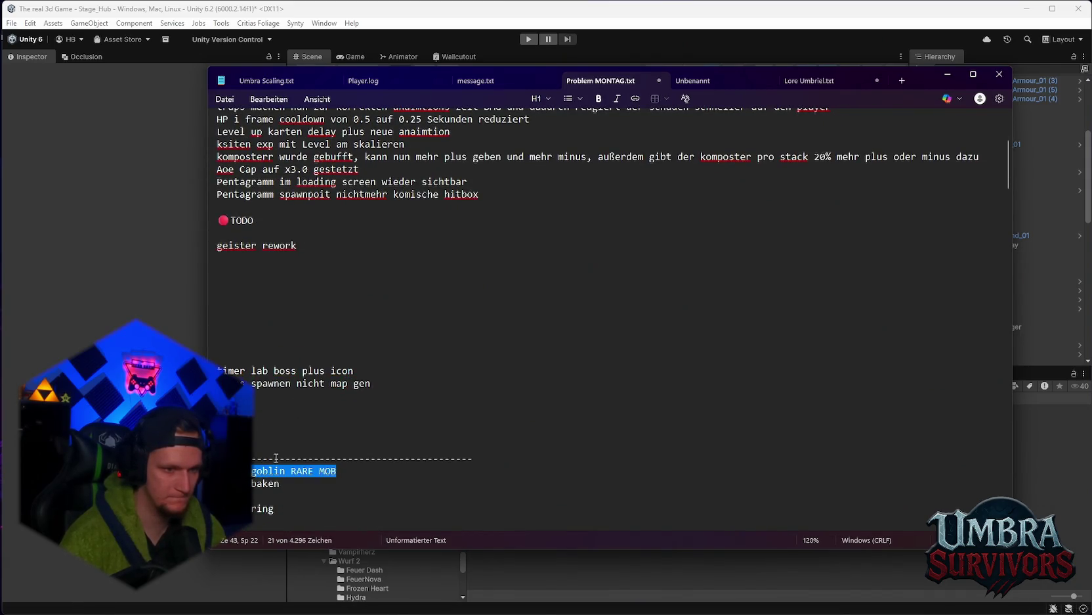
click(354, 372)
drag(354, 372, 217, 372)
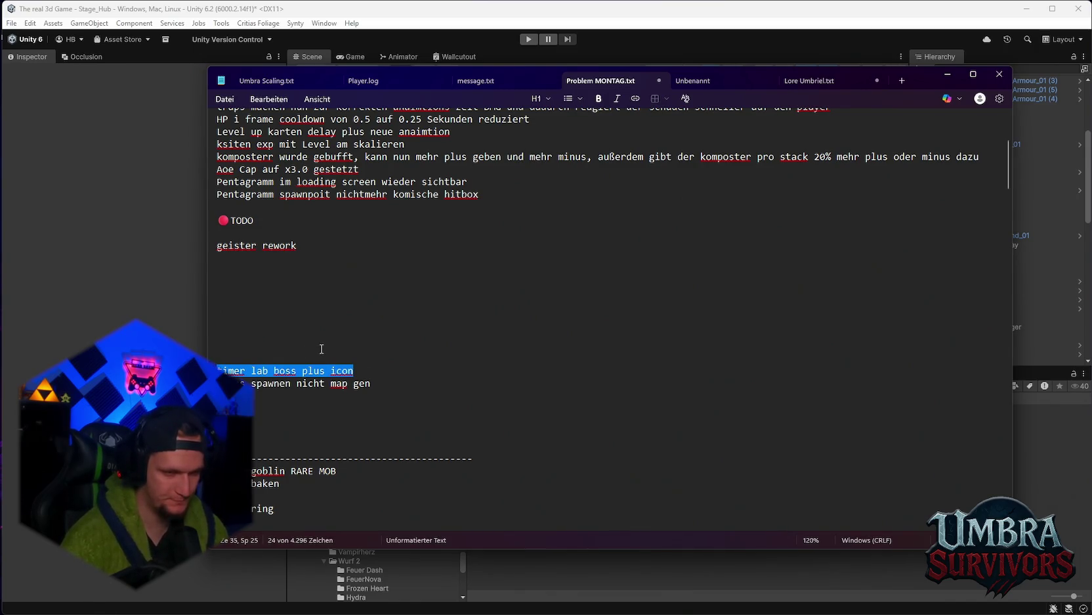
drag(265, 372, 257, 272)
click(308, 309)
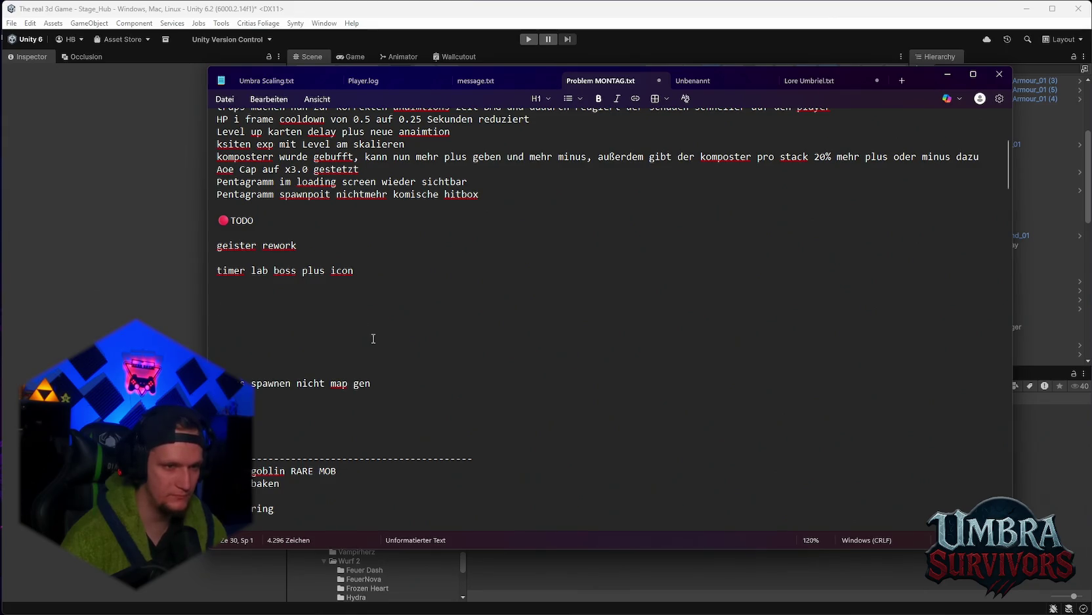
Move the 'props spawnen nicht map gen' line below the timer line and minimize Notepad
click(383, 387)
key(shift+Right)
key(Up)
key(Up)
key(shift+End)
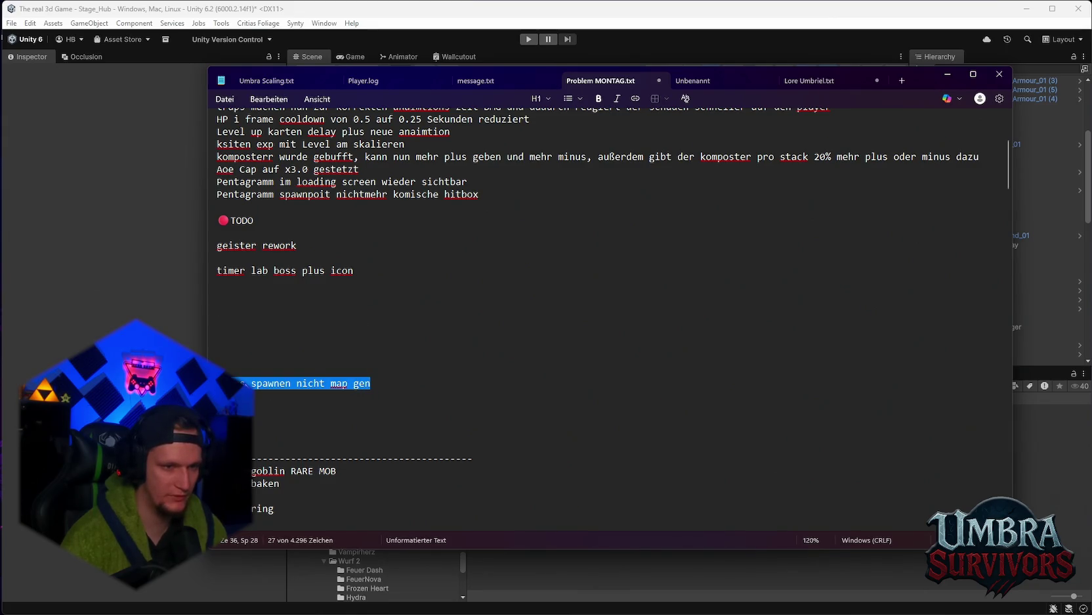
drag(243, 384, 255, 300)
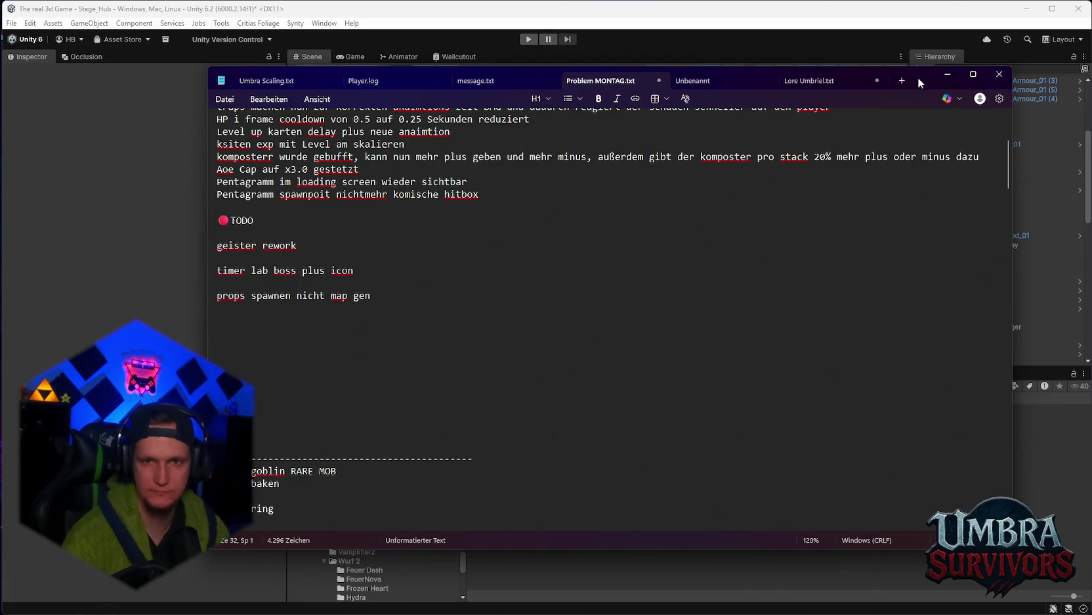
click(947, 74)
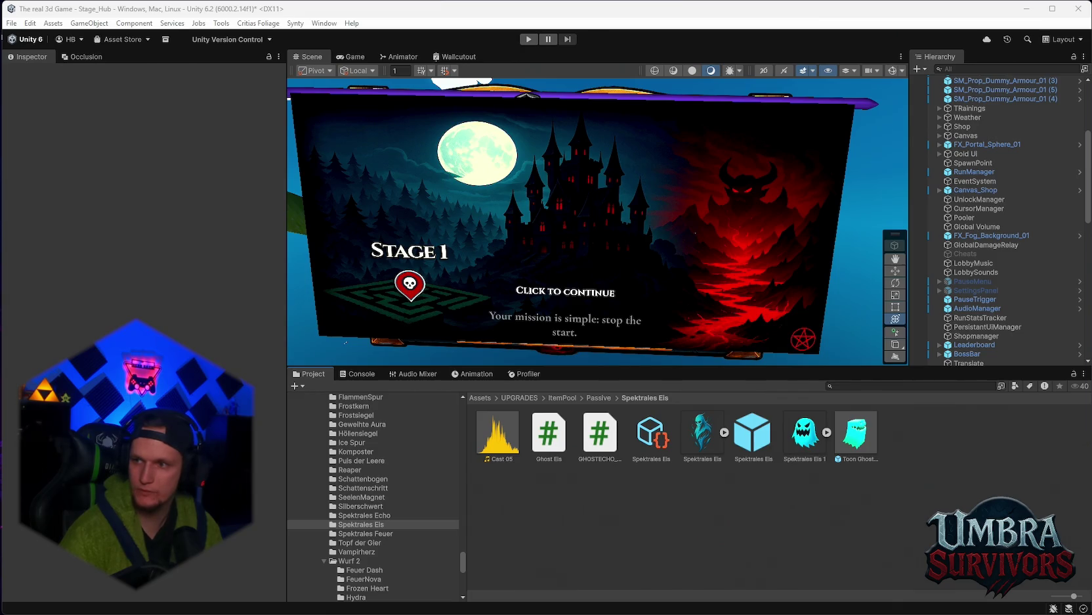
Recompile and open the CS1519 invalid token 'bool' error at CardUI.cs line 169
click(835, 507)
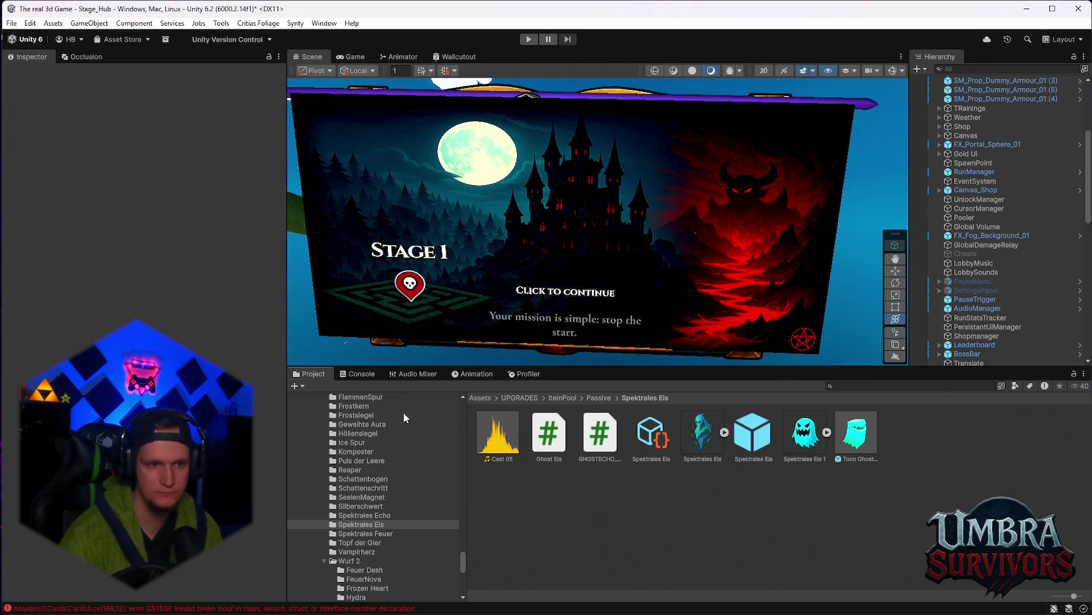
click(358, 374)
double_click(442, 402)
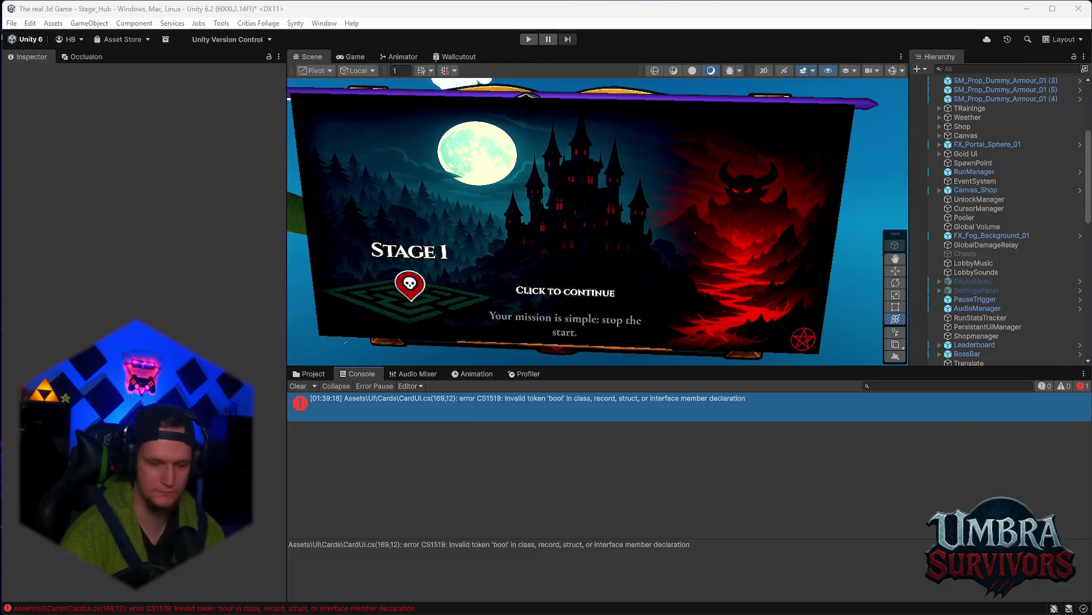
Recompile the scripts, clear the console messages, and return to the Project assets
click(721, 510)
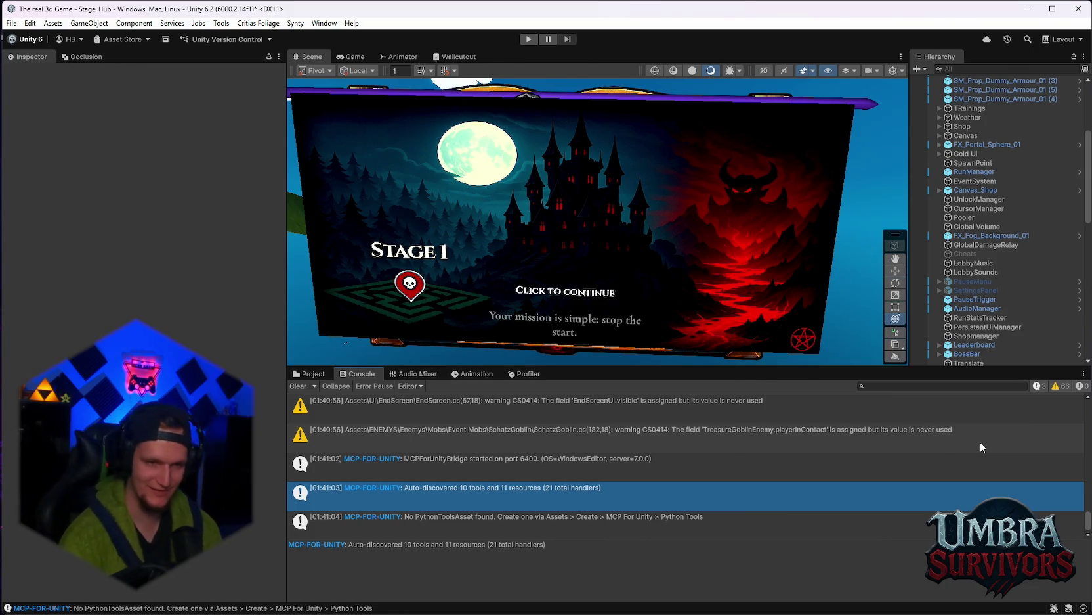
click(299, 385)
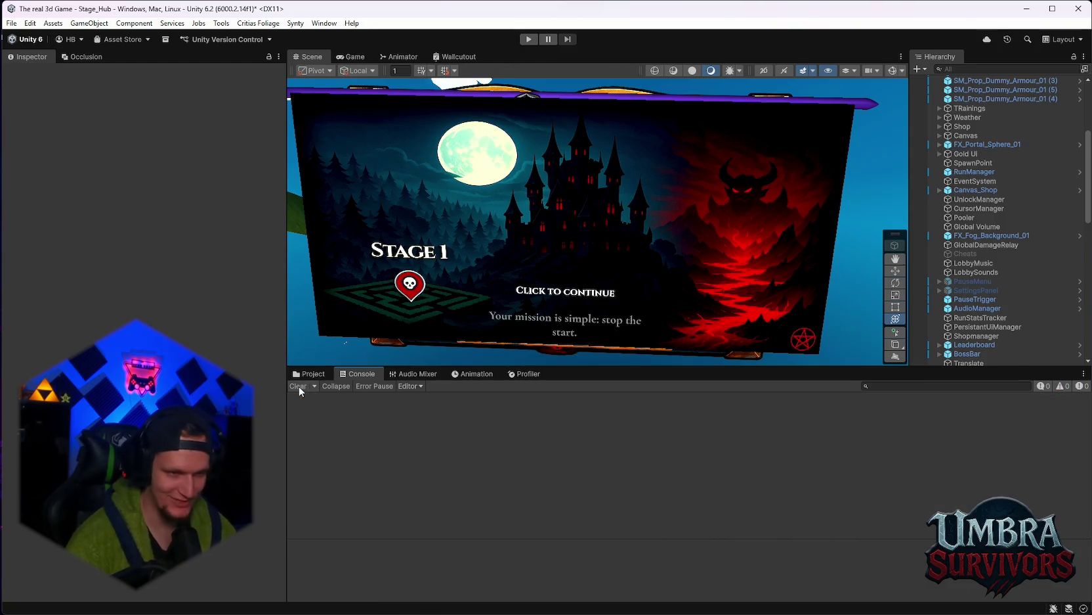
click(309, 374)
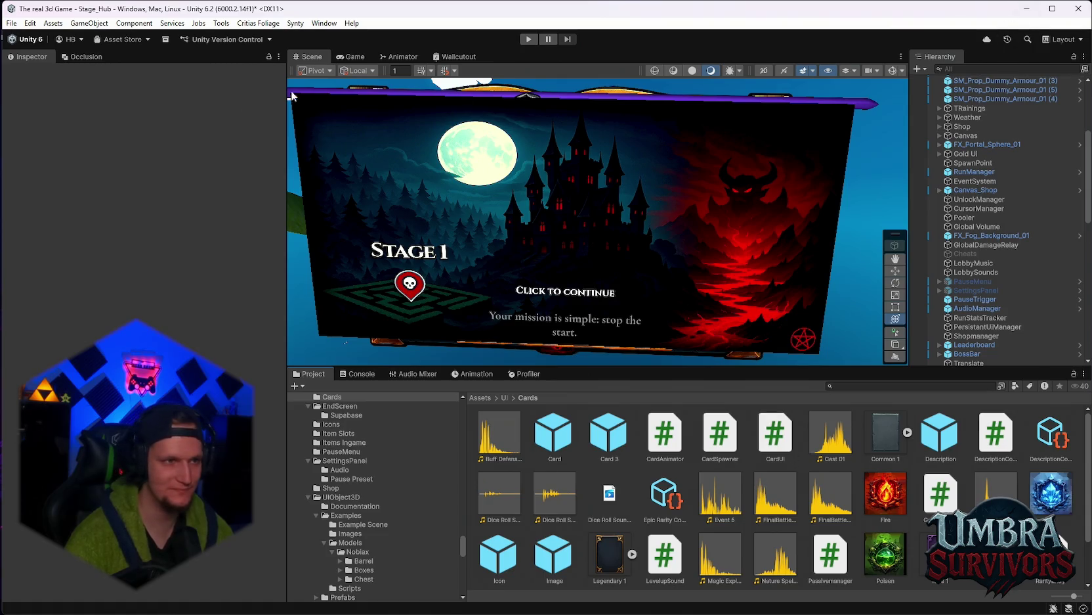
scroll(854, 426, down, 1)
scroll(853, 426, up, 1)
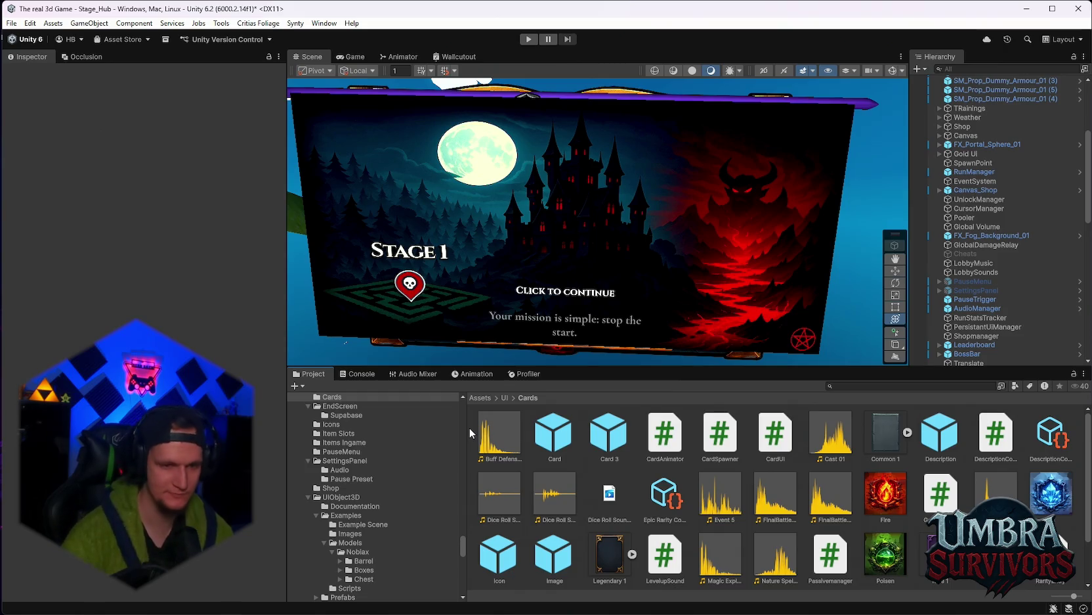
Confirm the console is empty, go back to the Cards folder, and start the Stage_Hub playtest
click(360, 373)
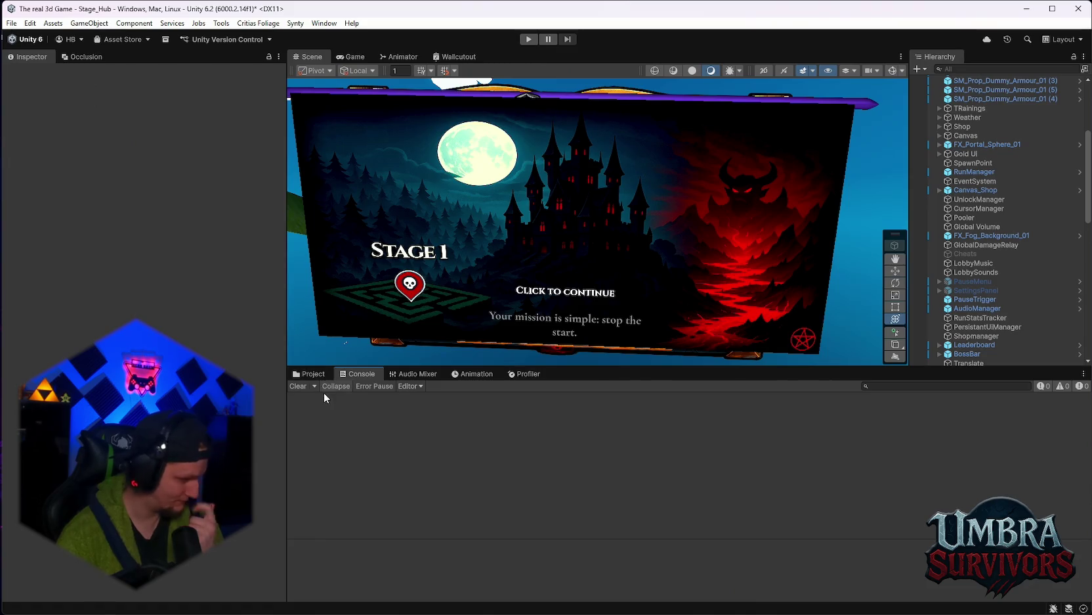
click(307, 374)
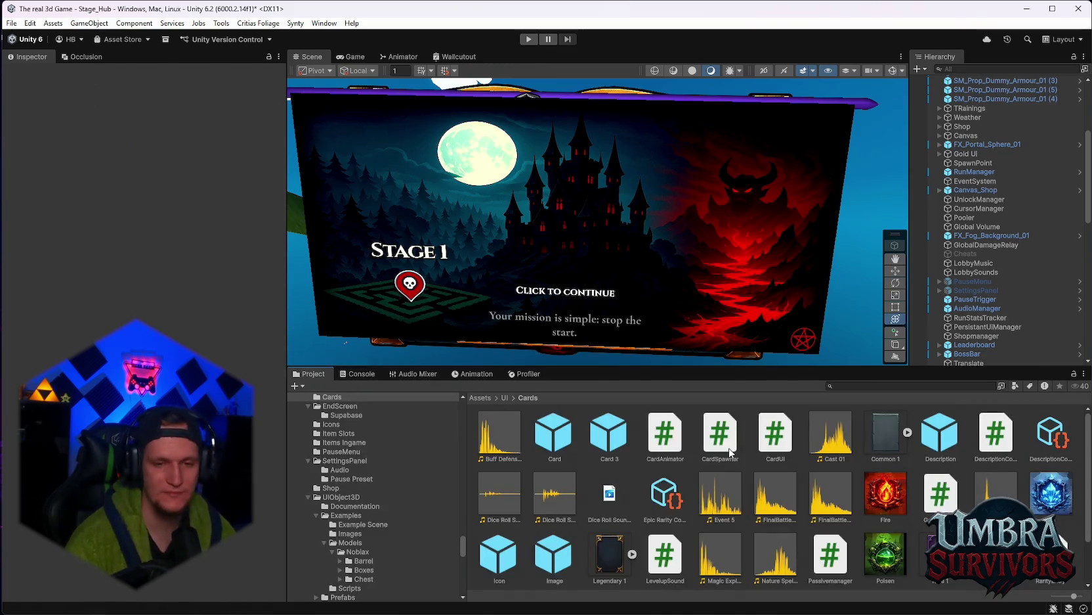
scroll(730, 452, down, 1)
scroll(708, 489, up, 1)
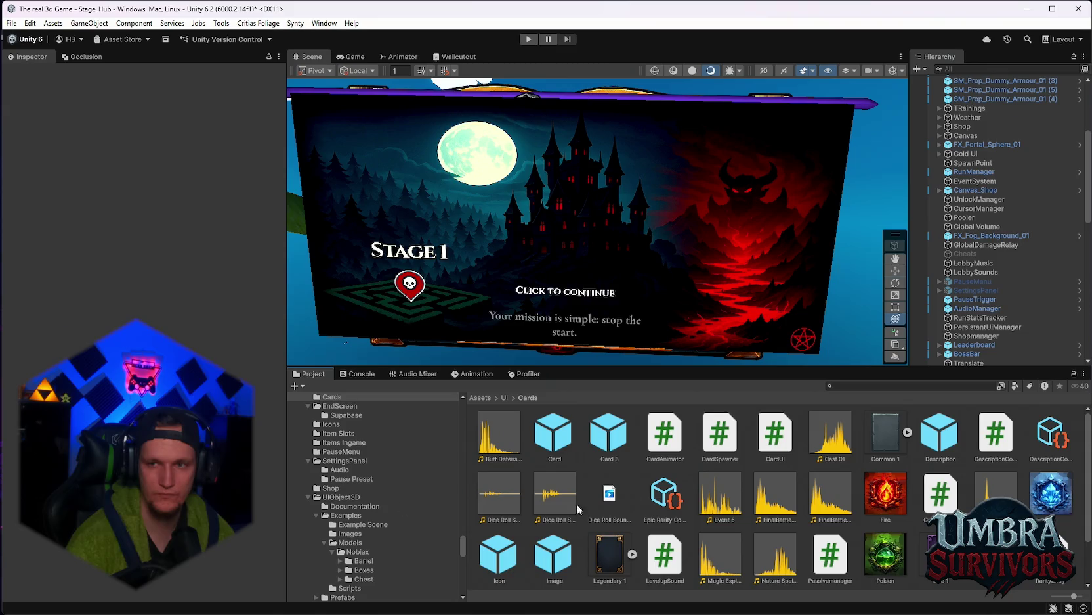
click(528, 39)
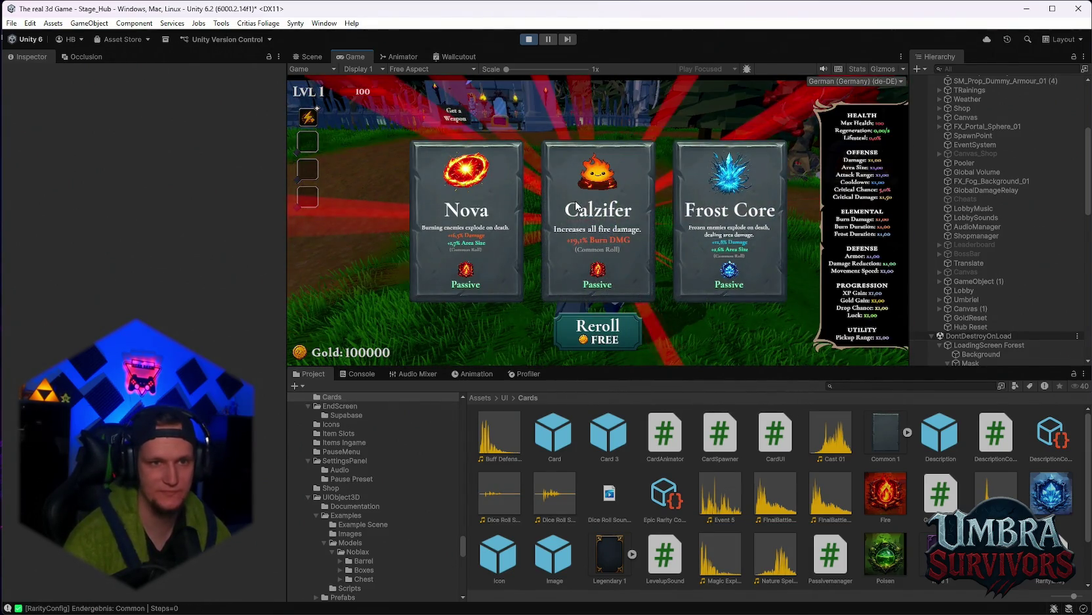
Maximize the game view, reroll the card offer seven times, and pick Spectral Fire
double_click(354, 57)
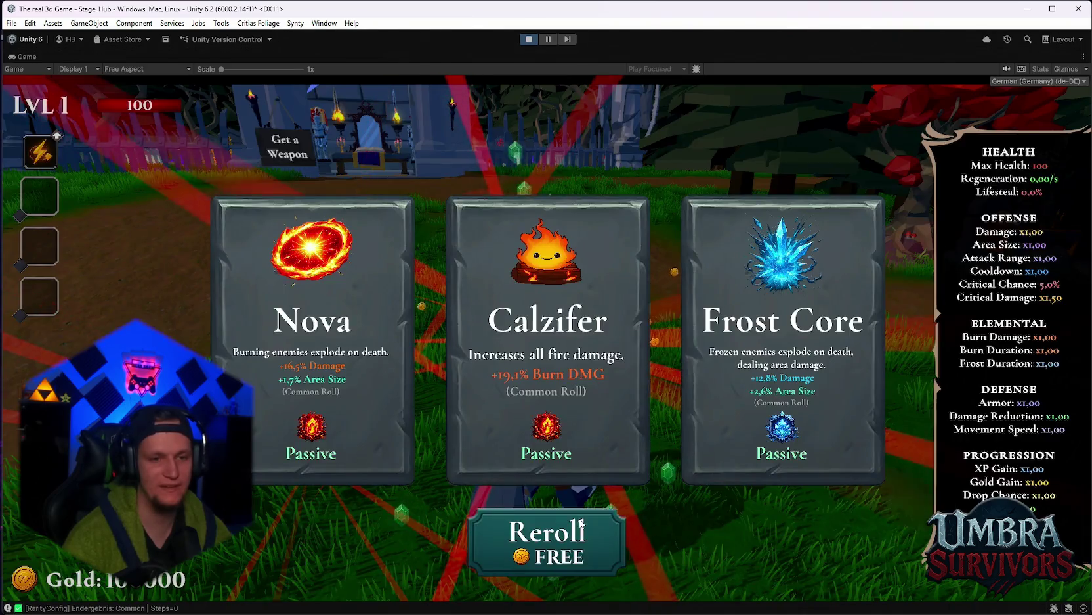
click(557, 552)
click(558, 554)
click(558, 555)
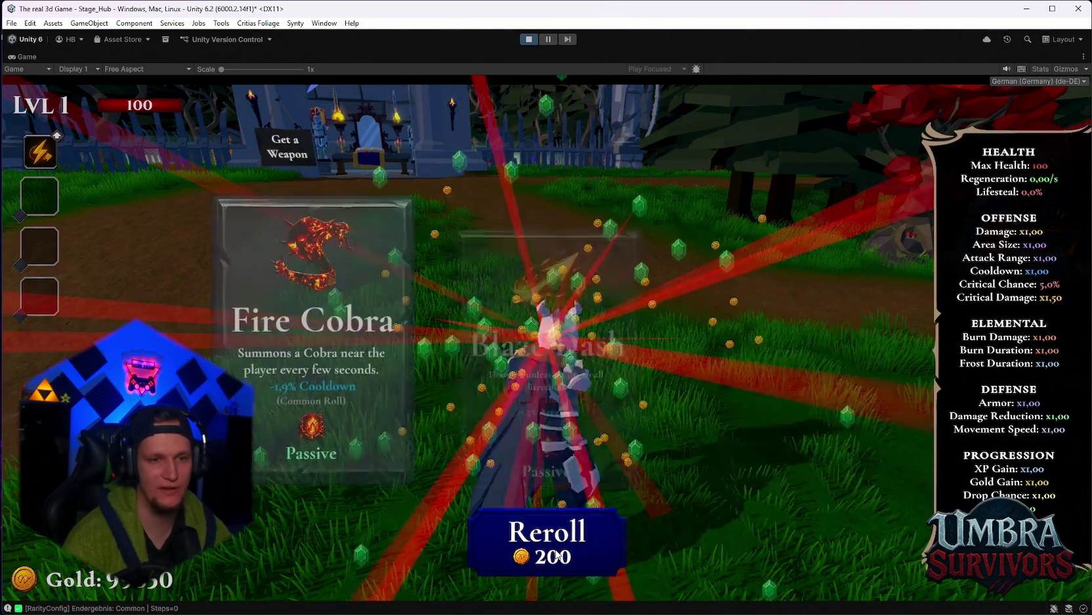
click(557, 555)
click(557, 556)
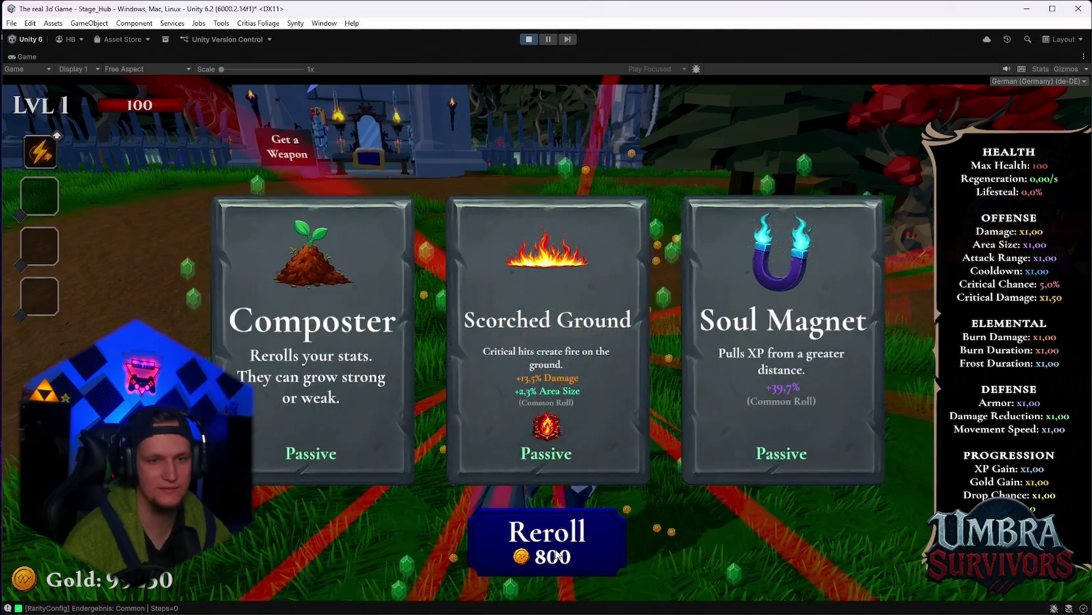
click(557, 555)
click(557, 555)
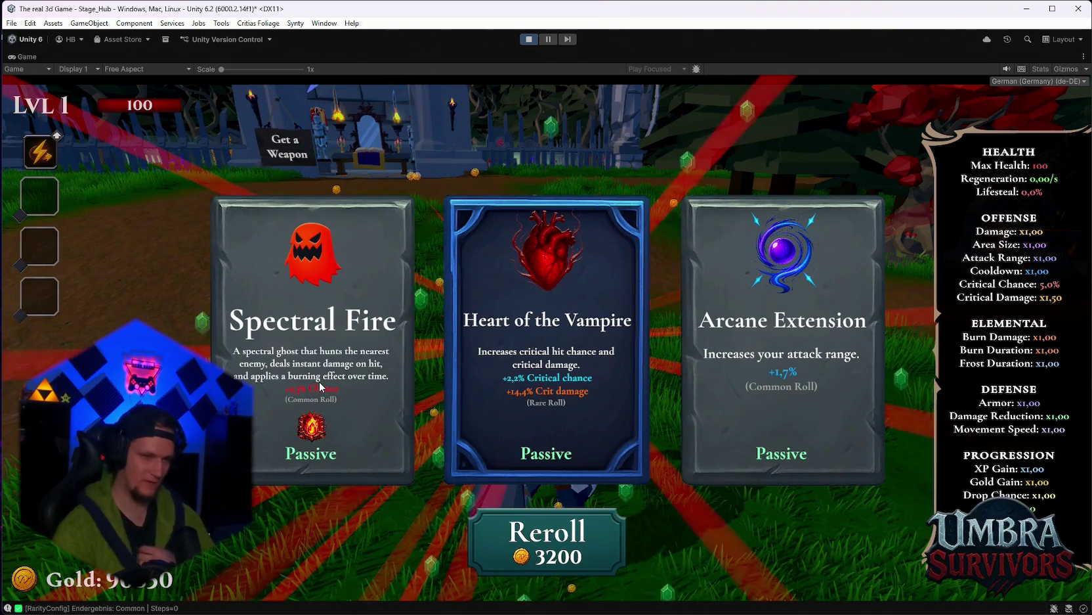
click(340, 338)
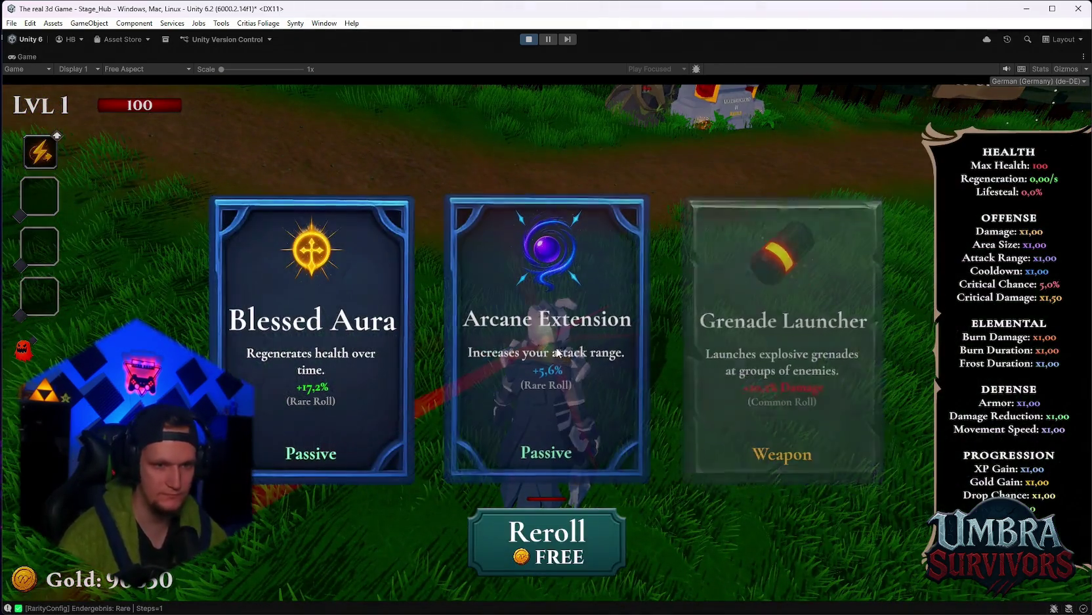
Reroll four more times, take Spectral Fire again for x2, then reroll the next offer
click(549, 545)
click(550, 548)
click(551, 553)
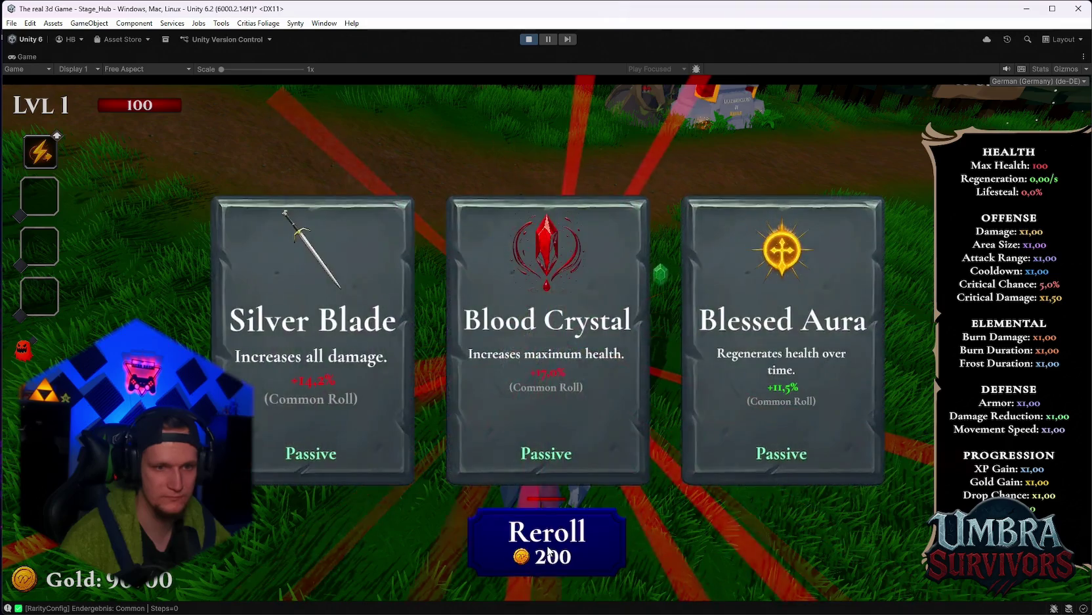
click(550, 553)
click(781, 367)
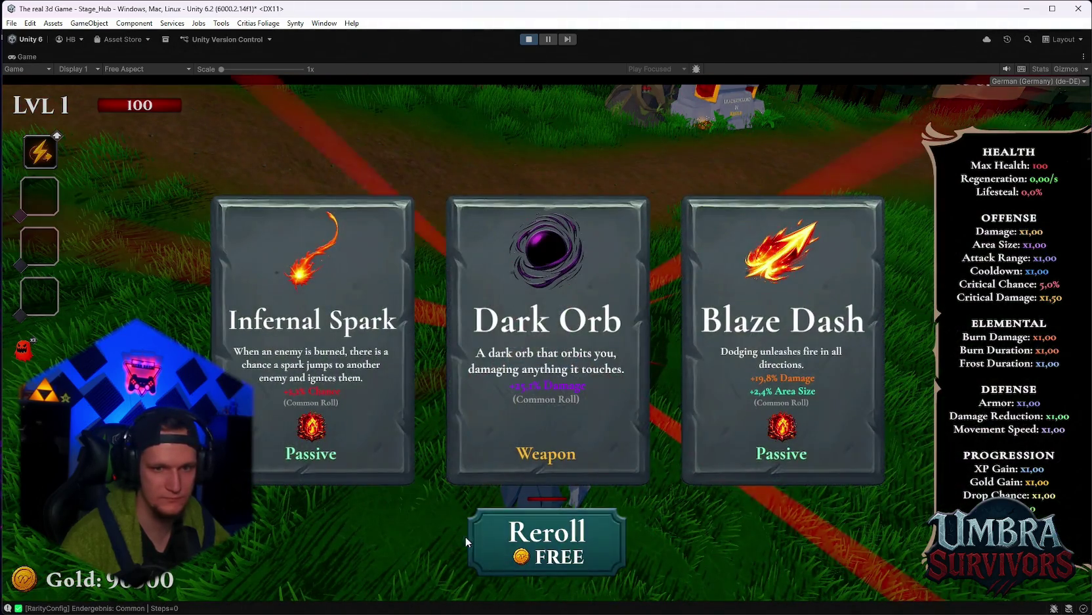
click(515, 535)
click(516, 536)
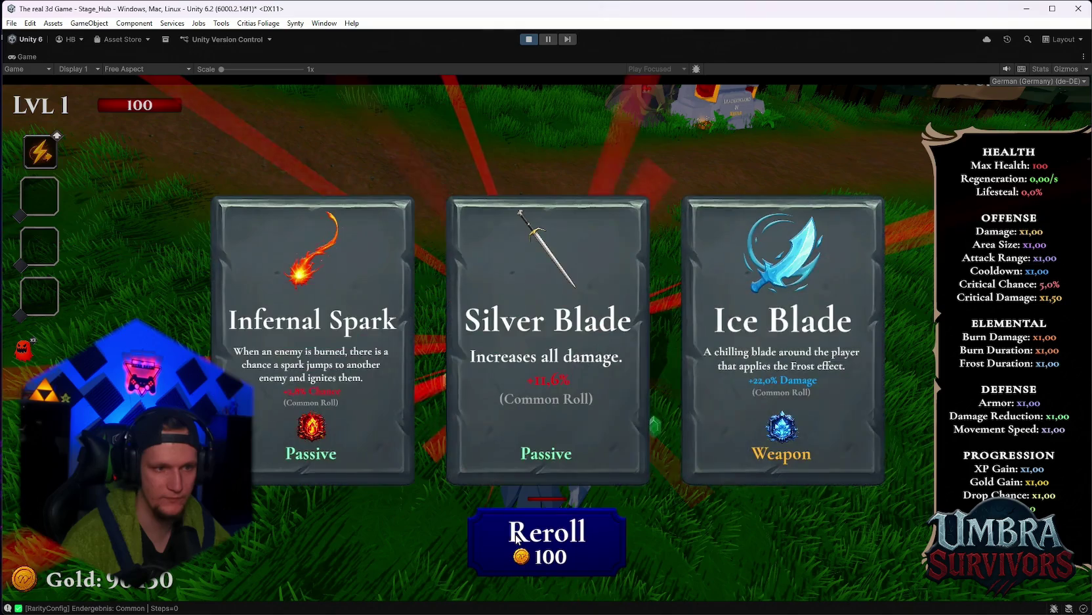
click(516, 537)
Take Spectral Fire three times, rerolling the card offers in between
click(781, 367)
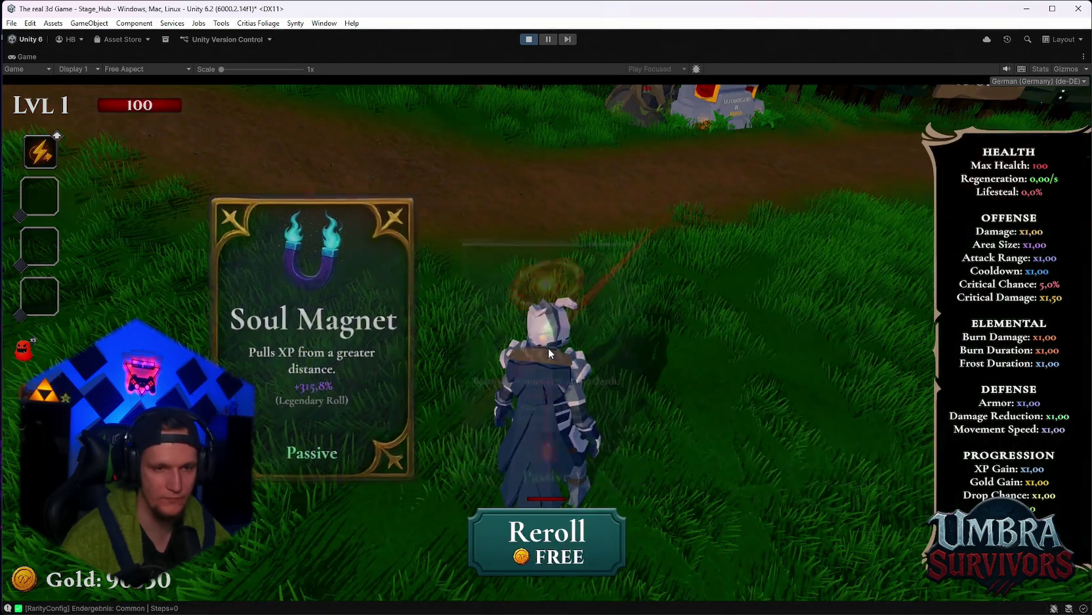
click(549, 536)
click(533, 542)
click(533, 542)
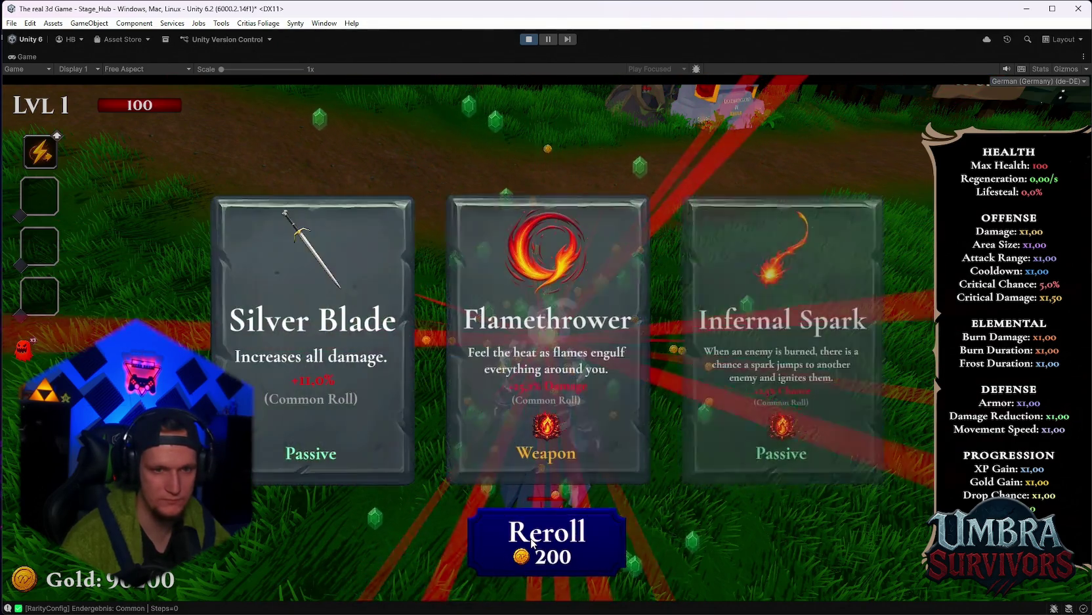
click(534, 542)
click(386, 446)
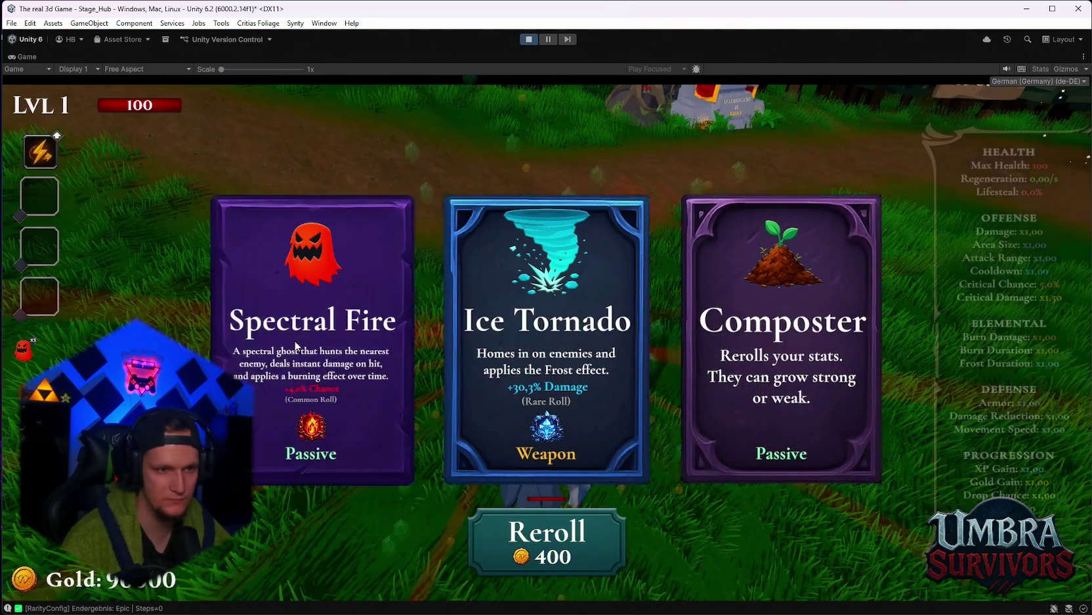
click(559, 540)
click(558, 539)
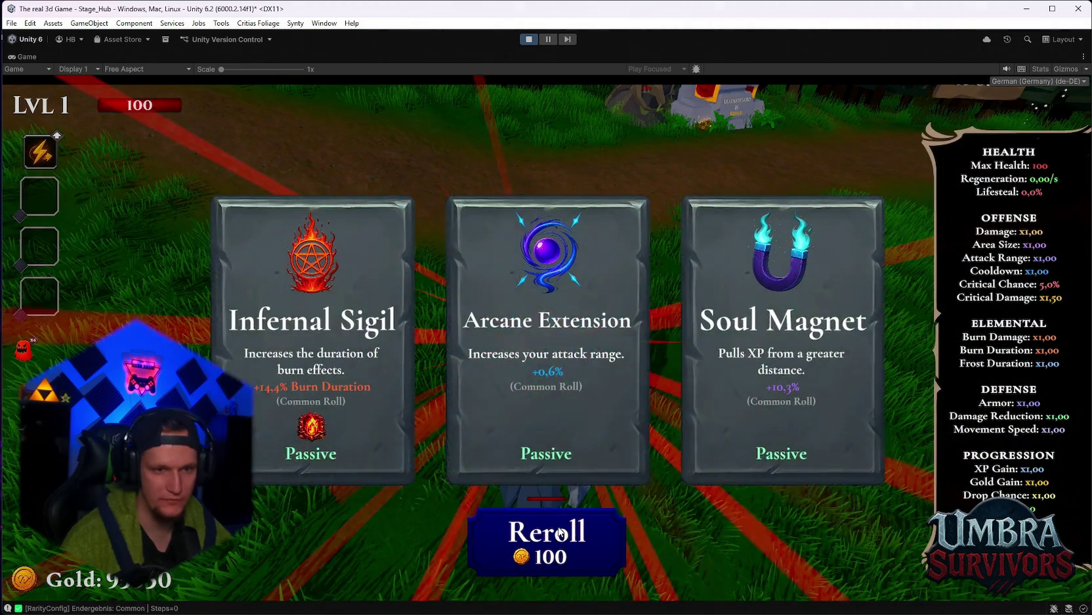
click(559, 539)
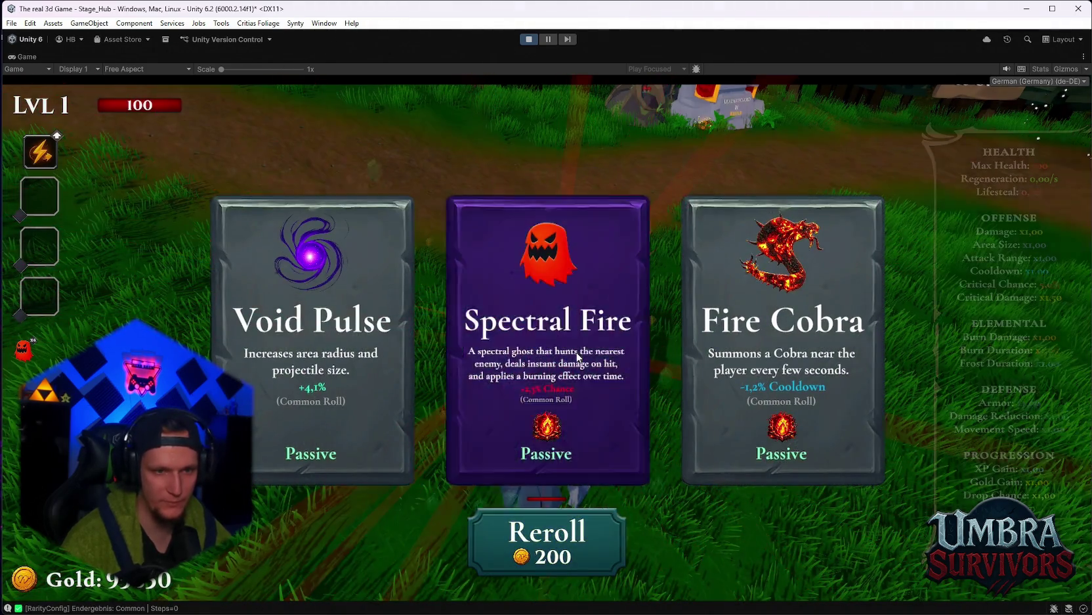
click(578, 453)
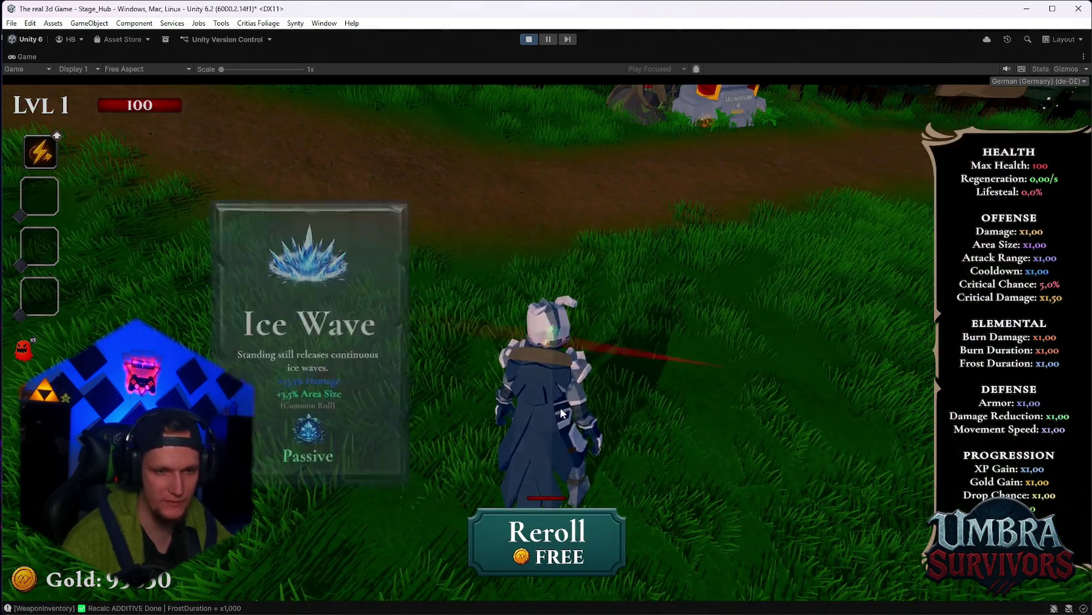
Reroll nine times, then take the Meteor weapon and the Frost Core upgrade
click(547, 532)
click(547, 532)
click(547, 532)
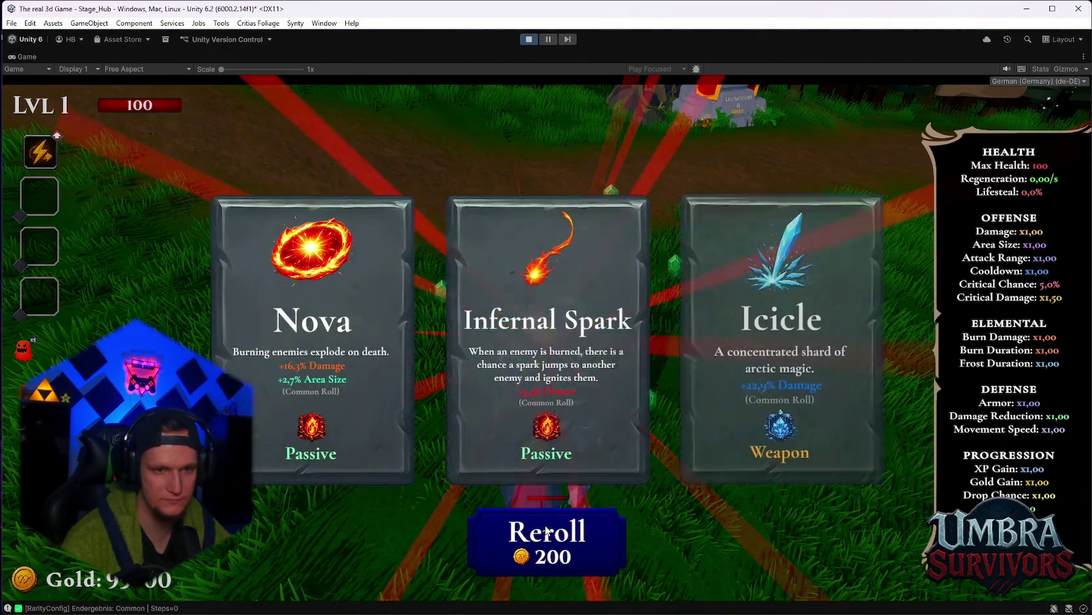
click(547, 531)
click(547, 532)
click(547, 532)
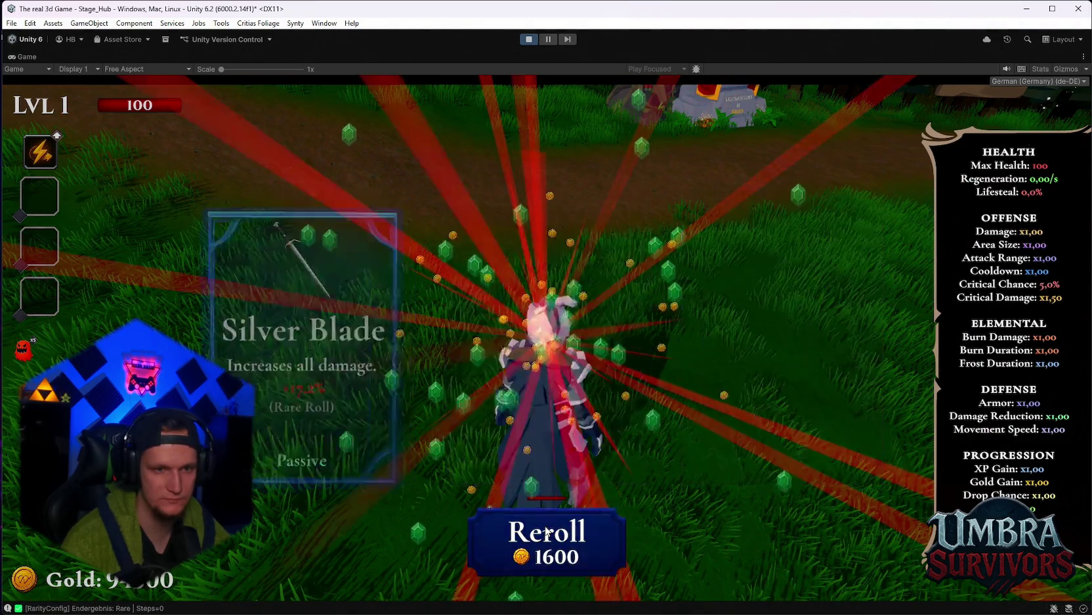
click(555, 535)
click(555, 535)
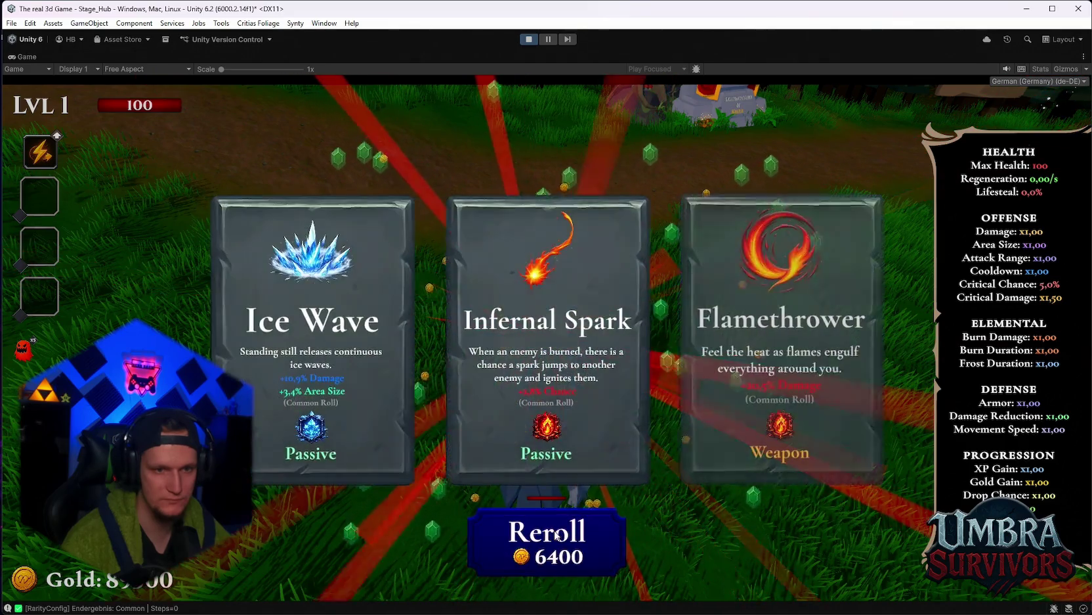
click(556, 535)
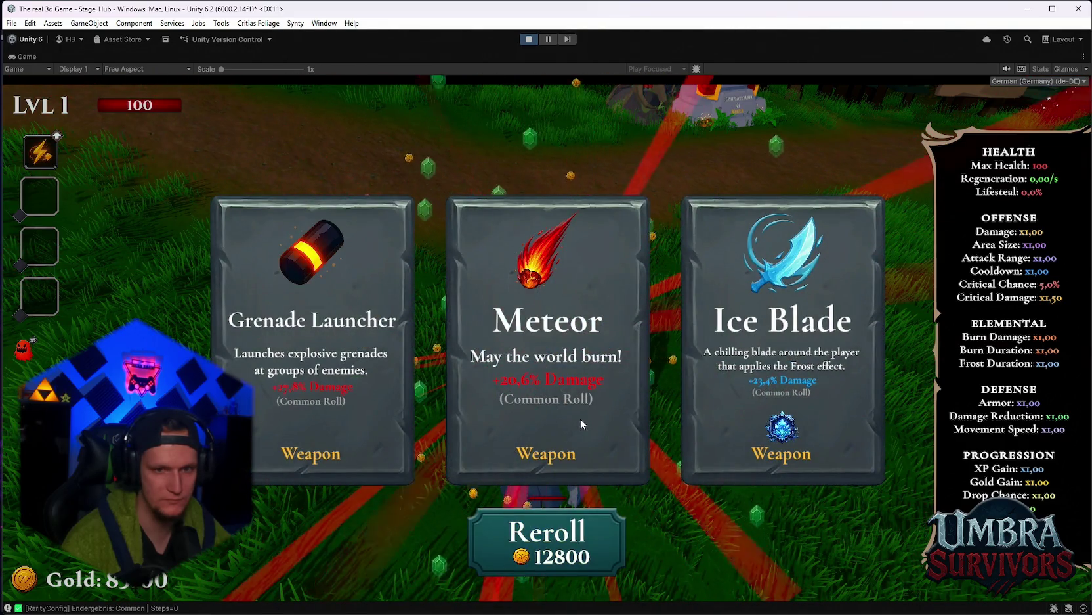
click(581, 409)
click(549, 539)
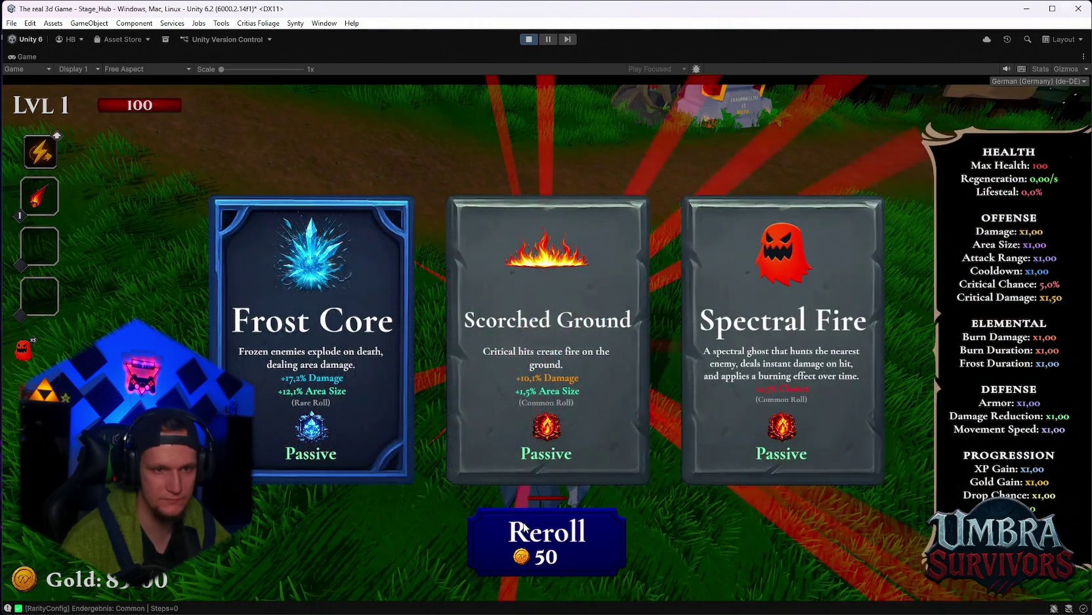
click(321, 368)
Reroll repeatedly and take the Spectral Ice upgrade three times
click(553, 533)
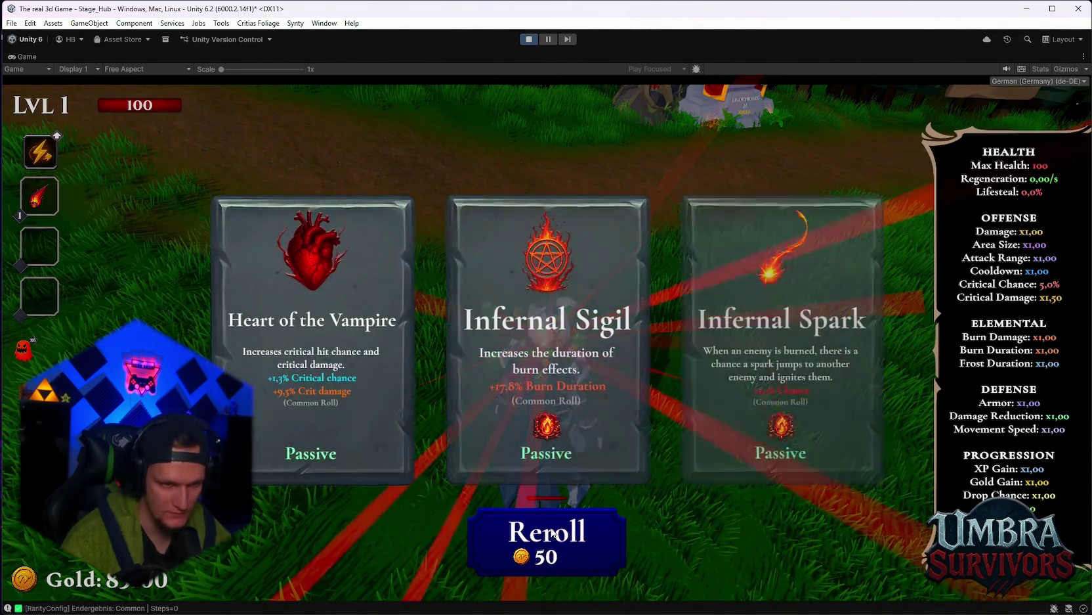
click(553, 533)
click(554, 533)
click(553, 533)
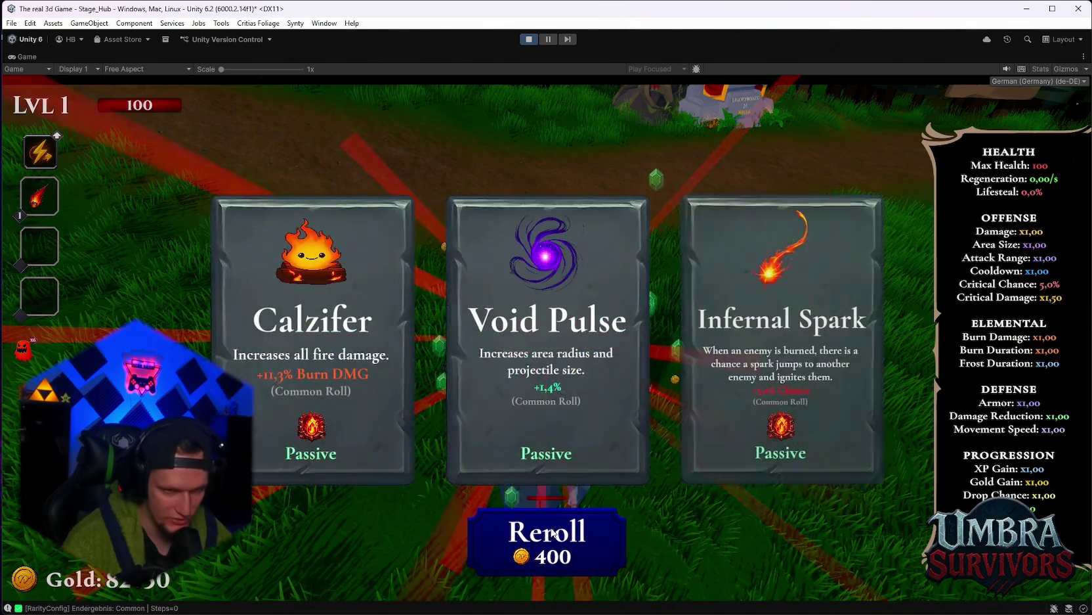
click(554, 533)
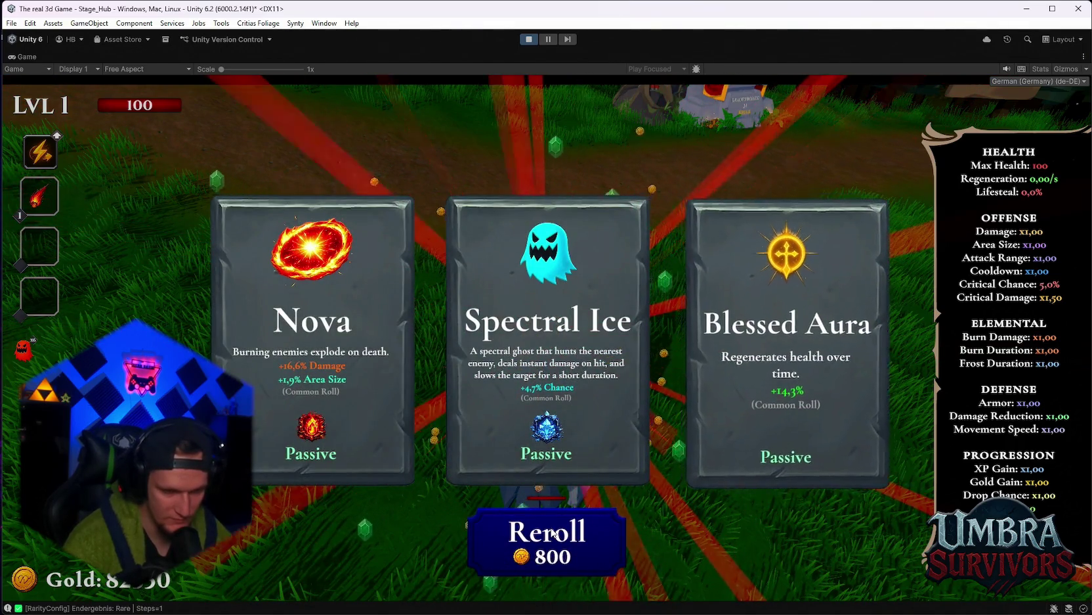
click(547, 384)
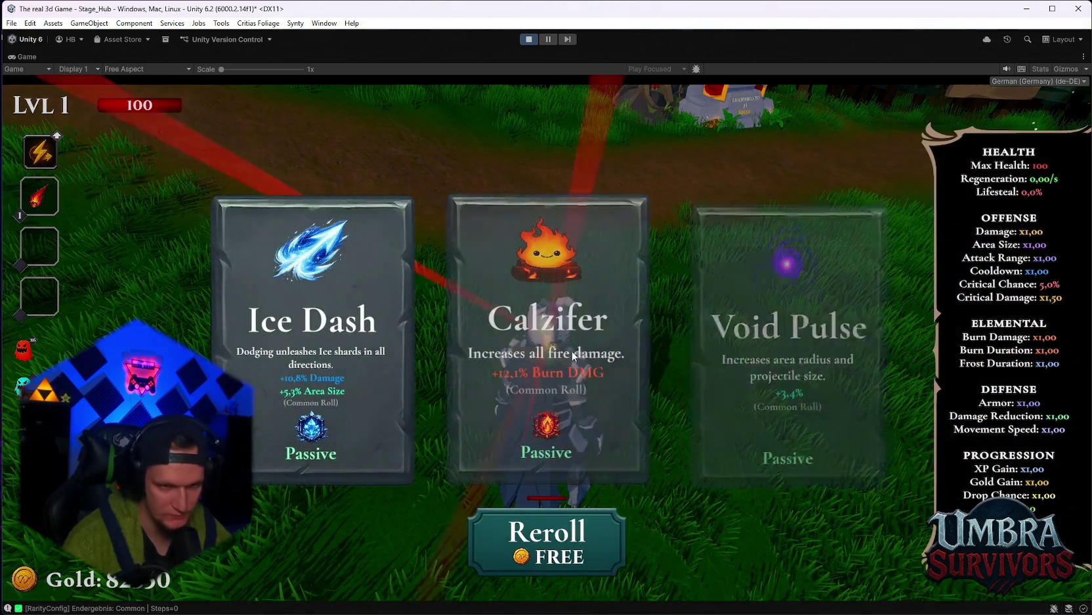
click(548, 528)
click(548, 528)
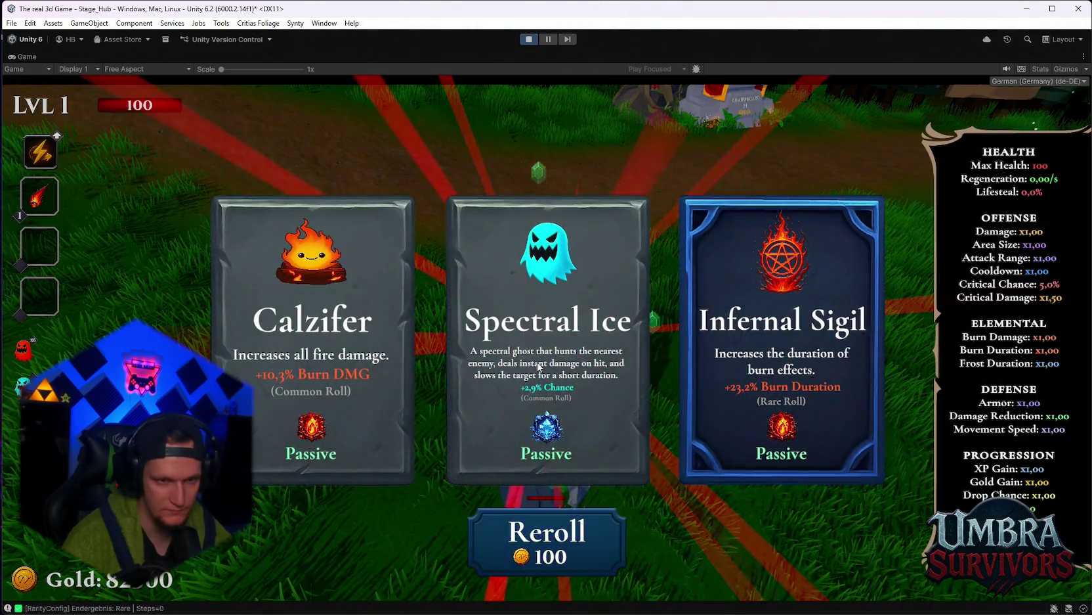
click(546, 383)
click(548, 540)
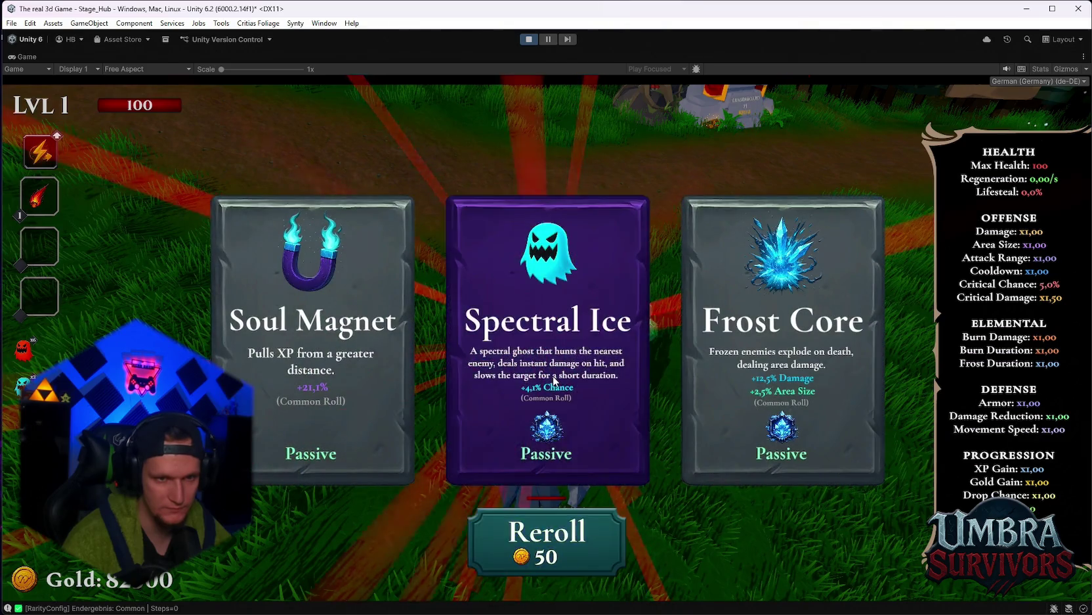
click(562, 397)
Reroll five times, take Shadowstride (-1.9% Cooldown) and Spectral Fire, then reroll four more times
click(545, 525)
click(546, 525)
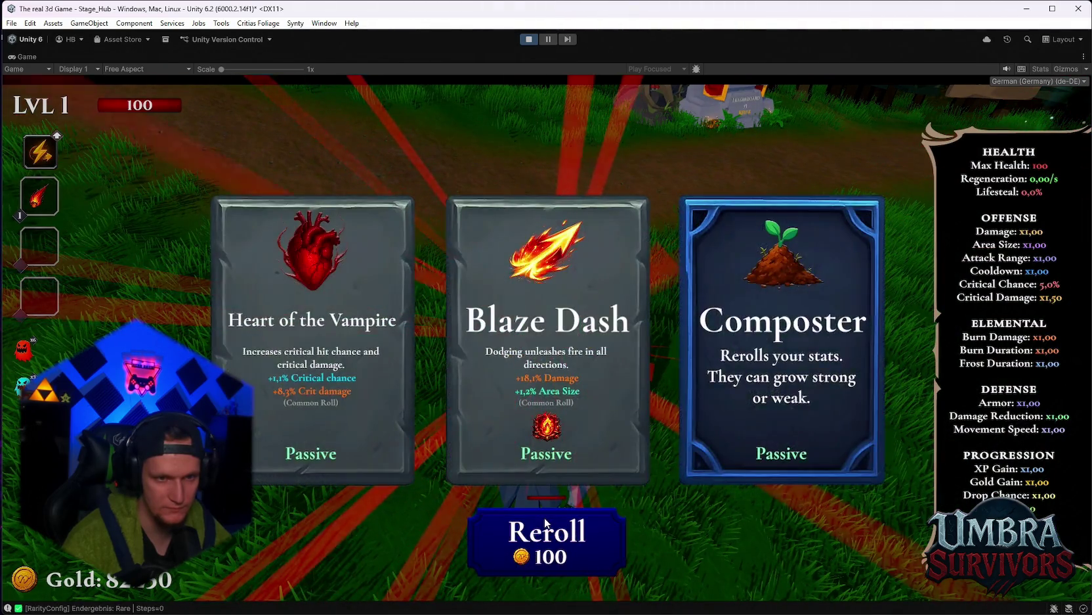
click(545, 525)
click(546, 525)
click(546, 526)
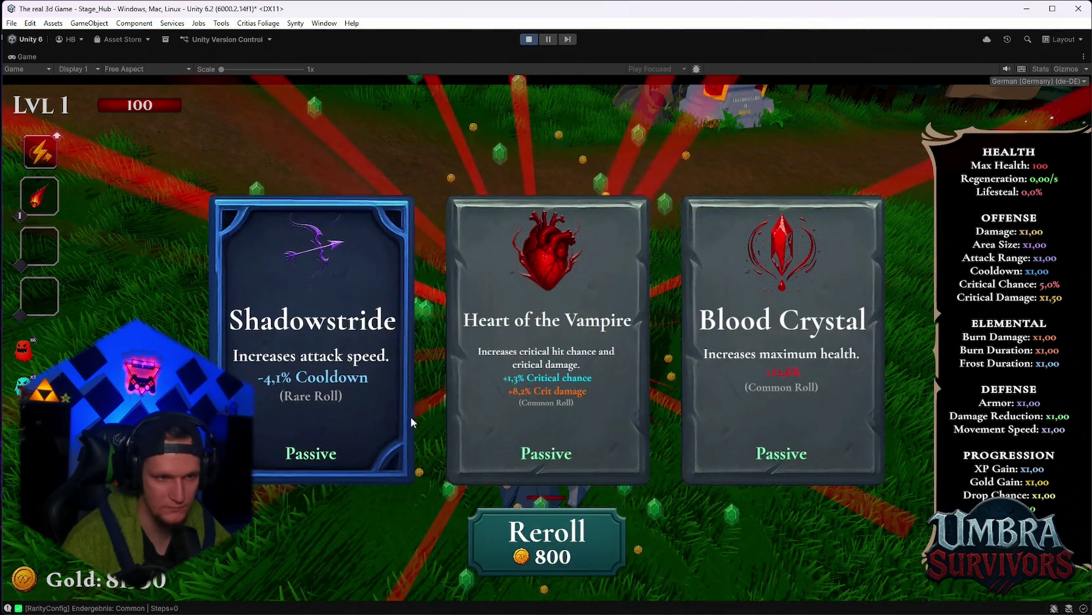
click(368, 410)
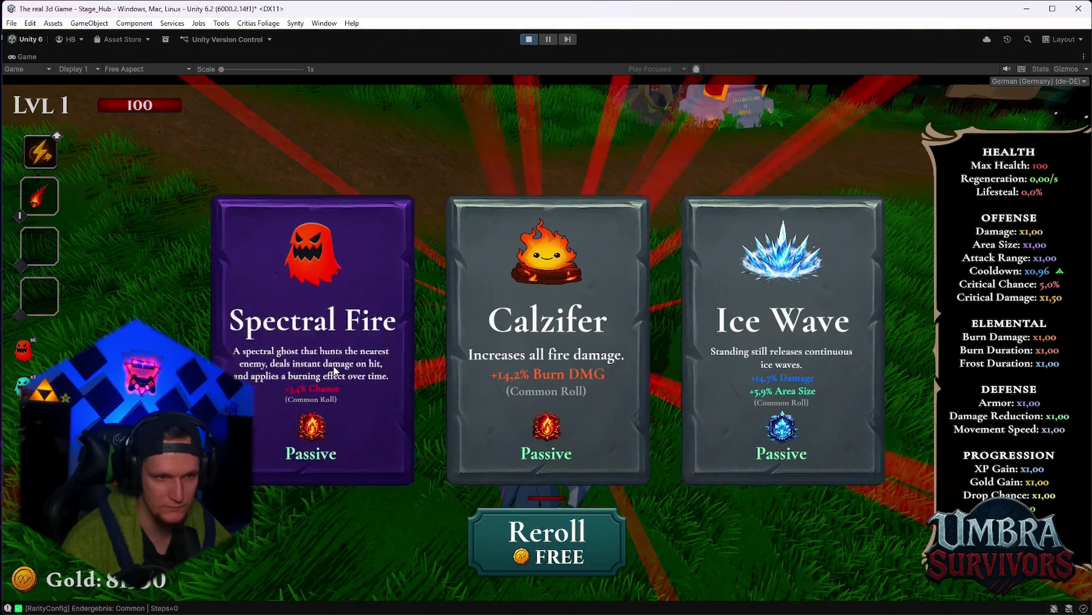
click(328, 393)
click(583, 540)
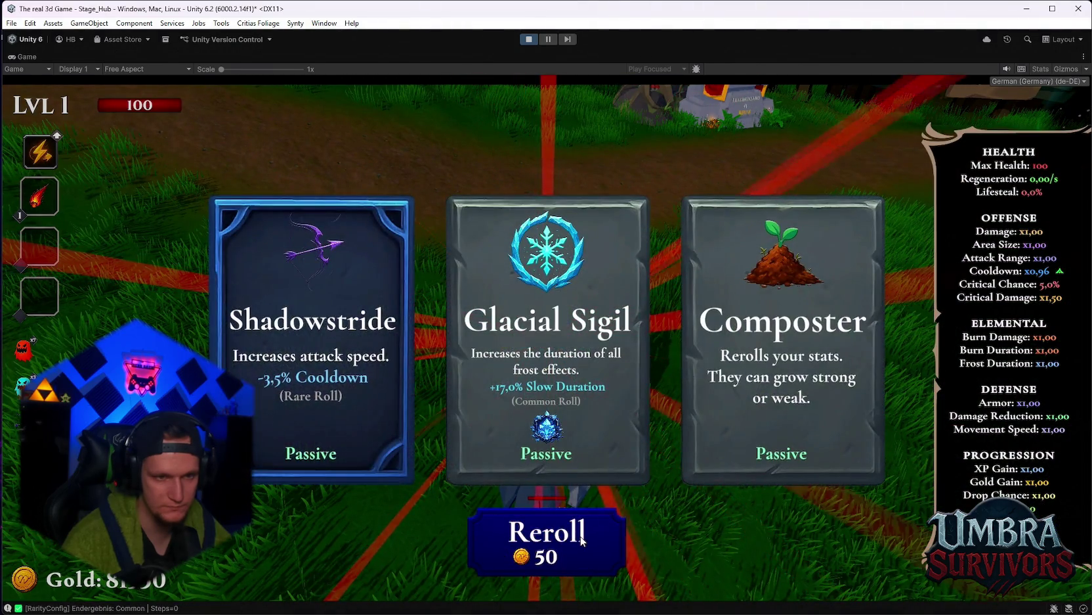
click(583, 539)
click(583, 540)
click(583, 540)
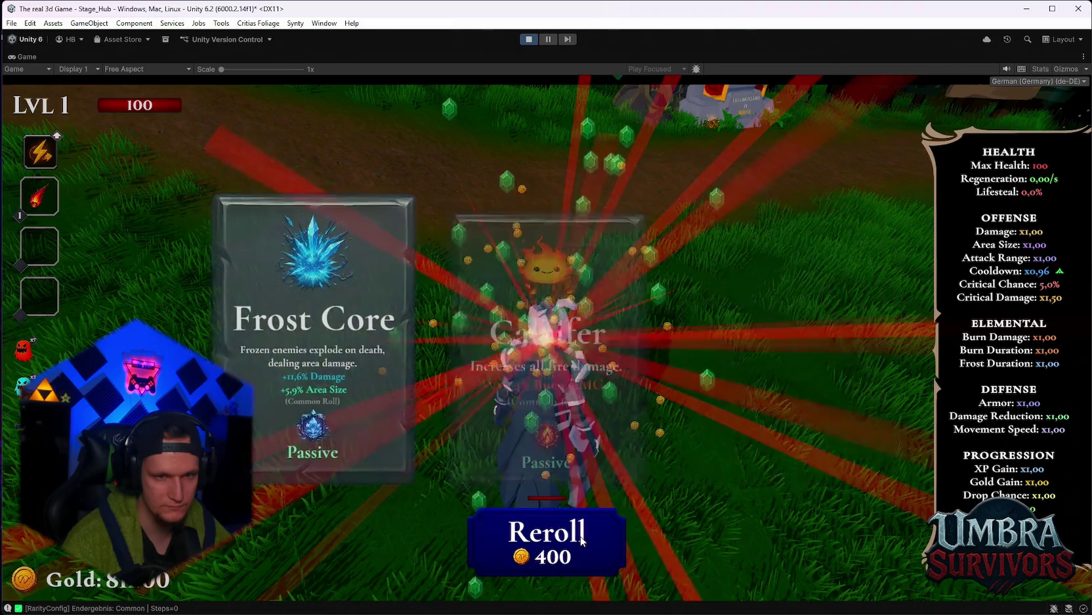
Take further offered upgrades including Spectral Fire and Spectral Ice, rerolling between picks
click(782, 409)
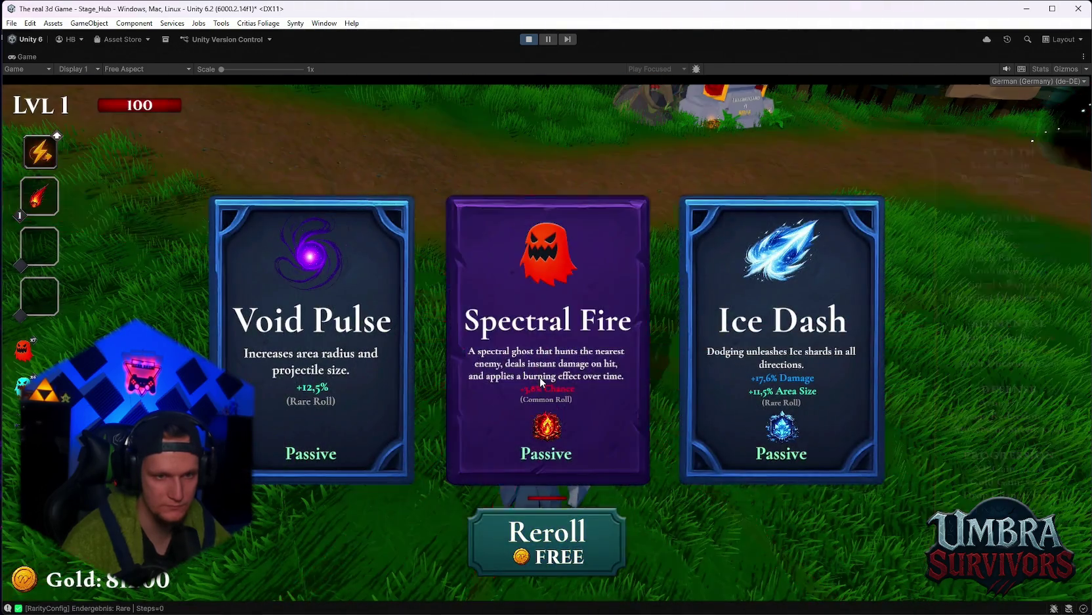
click(539, 376)
click(547, 530)
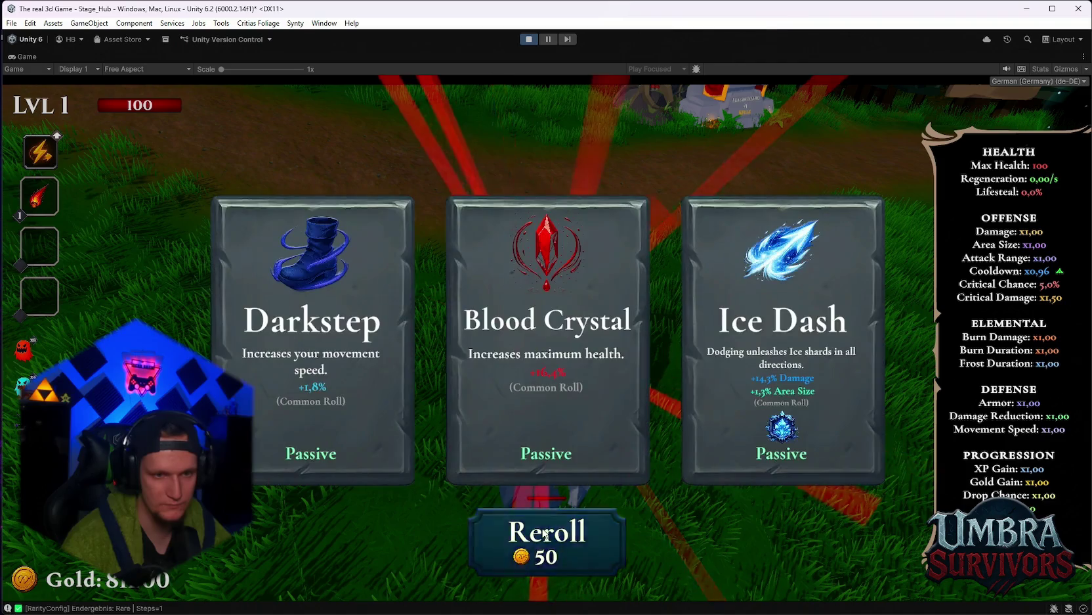
click(544, 535)
click(551, 421)
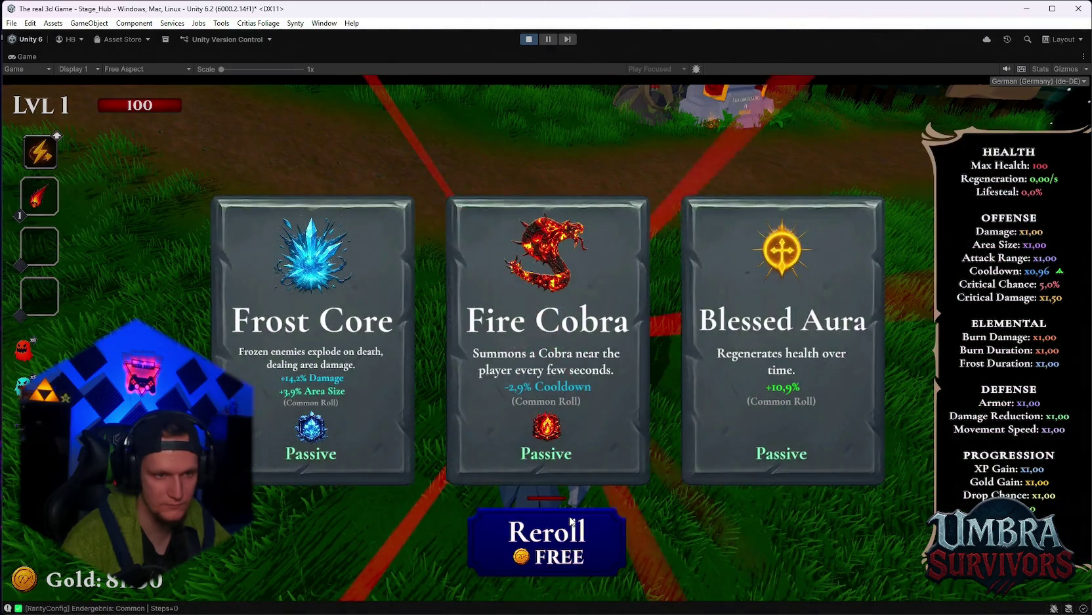
click(571, 523)
click(571, 529)
click(571, 533)
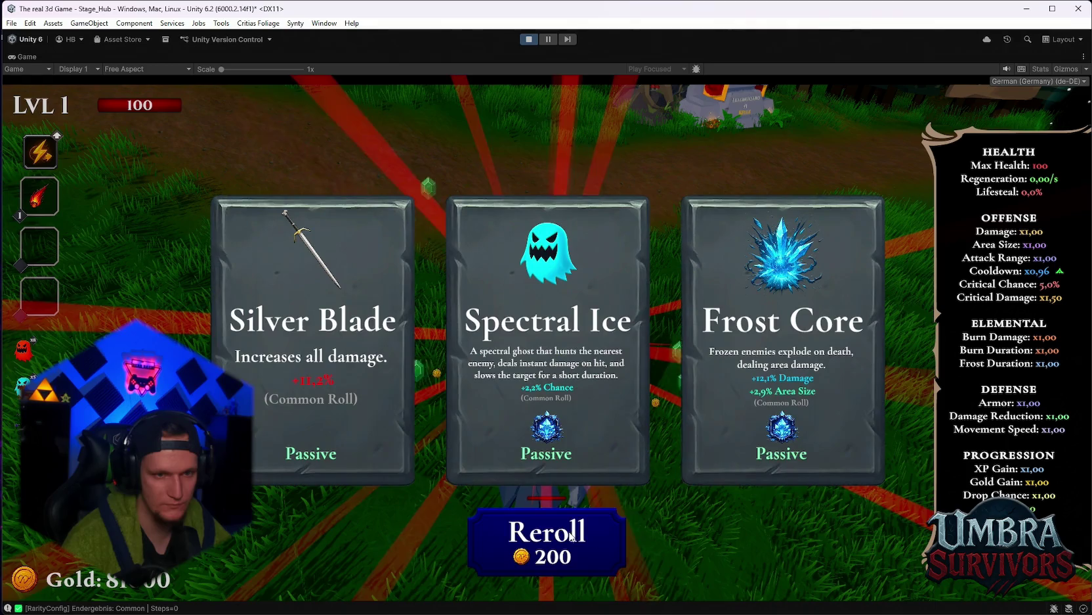
click(566, 365)
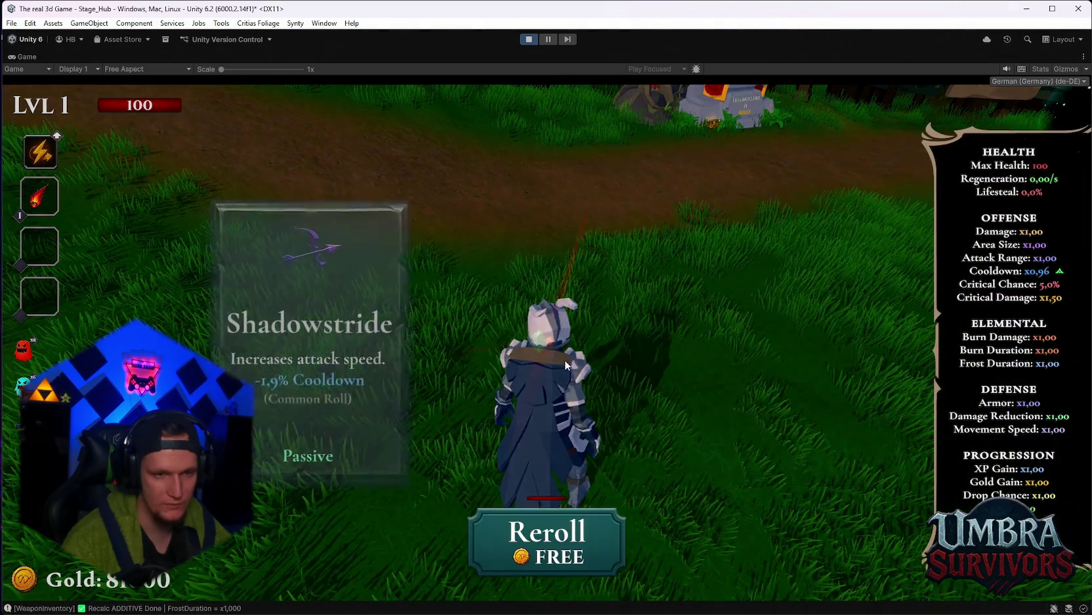
click(547, 534)
Take Spectral Ice, reroll three times, take Spectral Fire, reroll three more times, then take the middle card
click(308, 341)
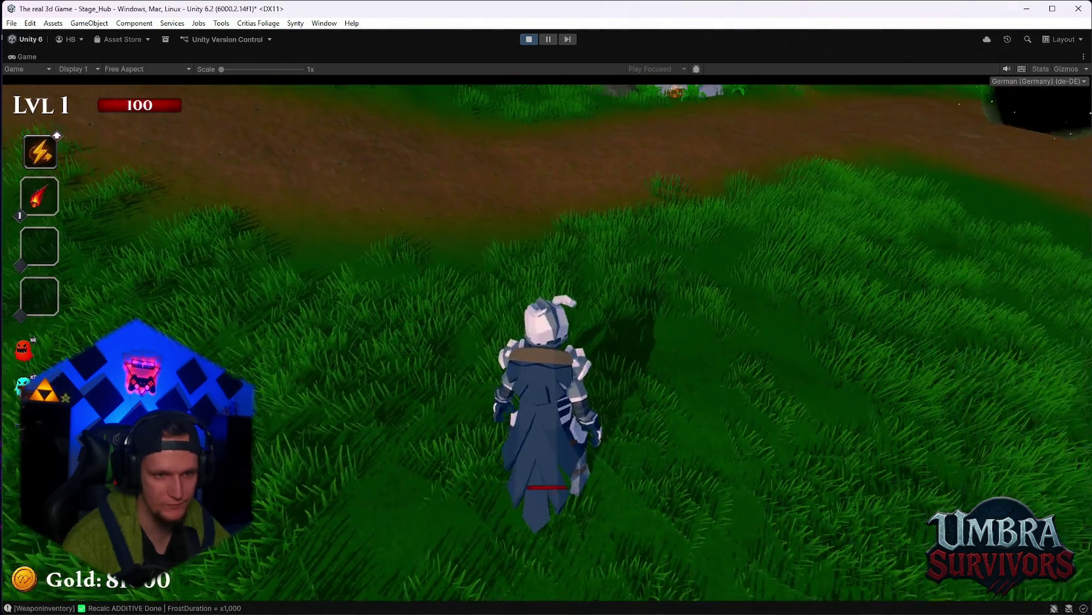
click(566, 529)
click(566, 529)
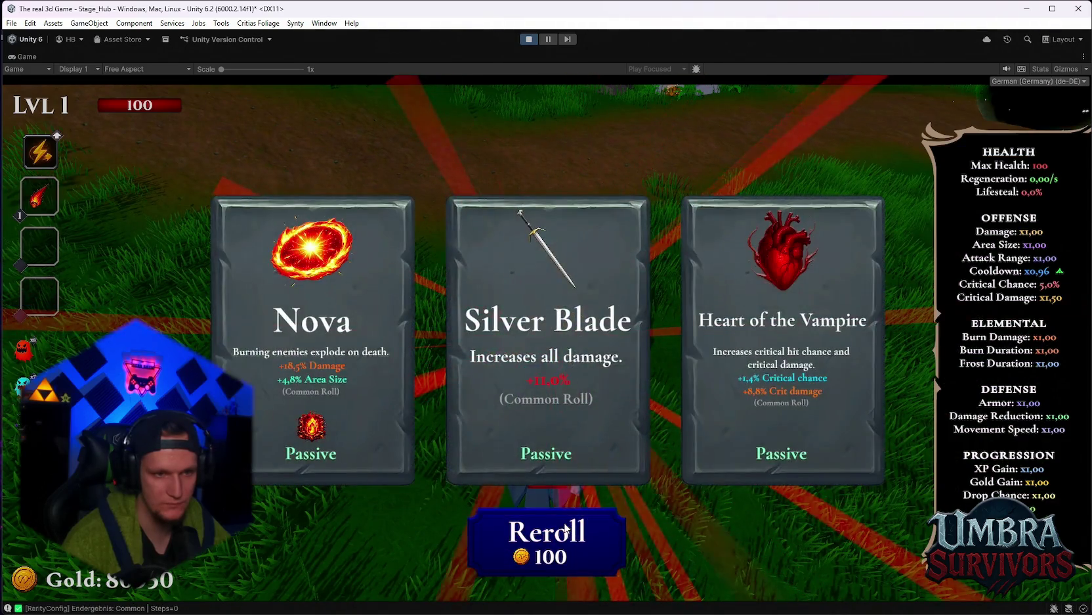
click(566, 530)
click(788, 456)
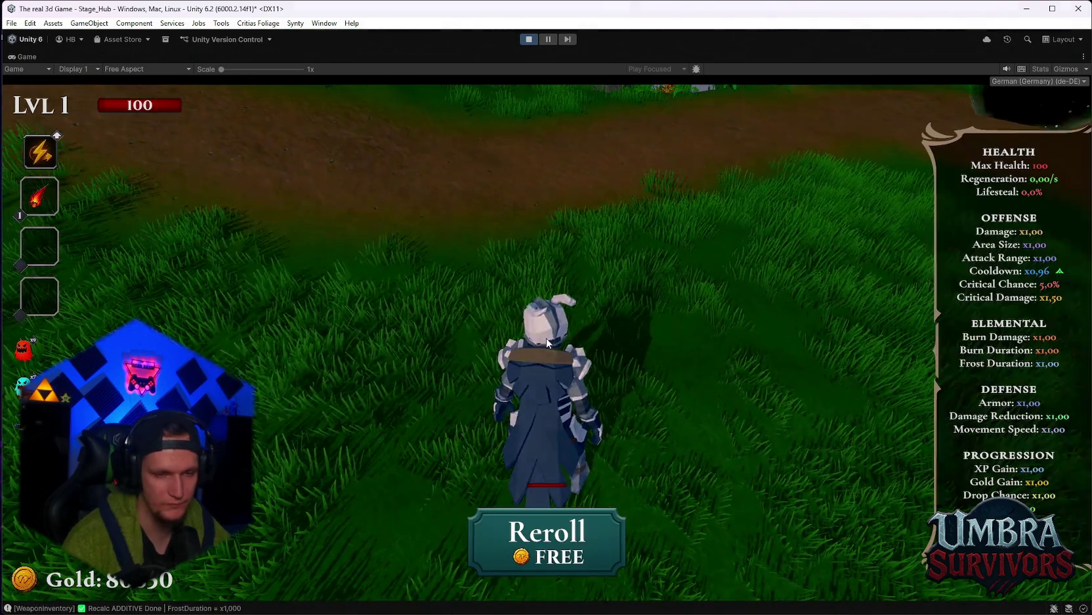
click(533, 548)
click(533, 549)
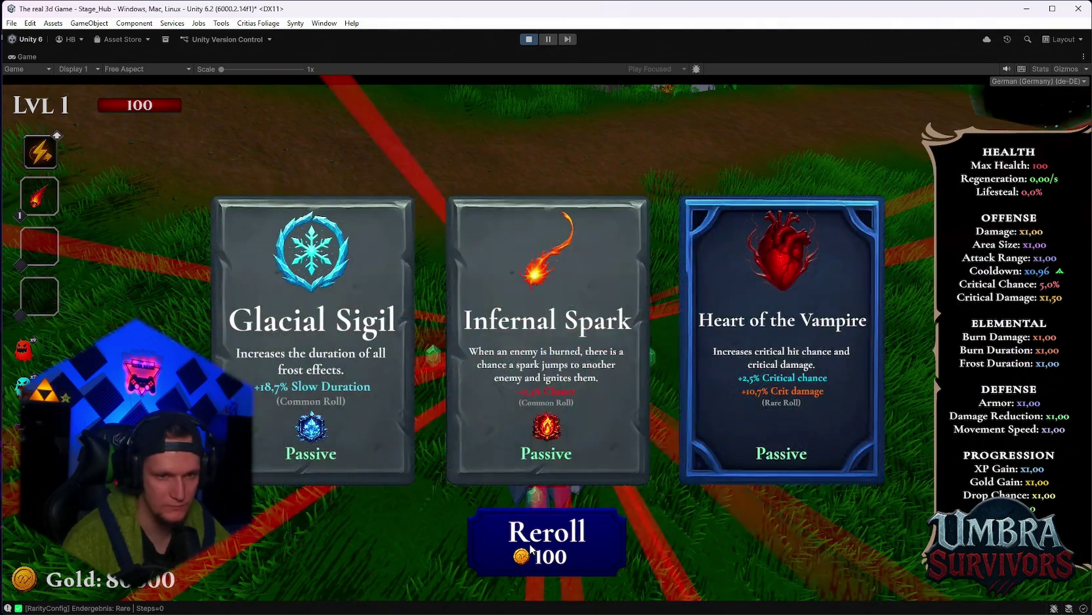
click(533, 548)
click(550, 378)
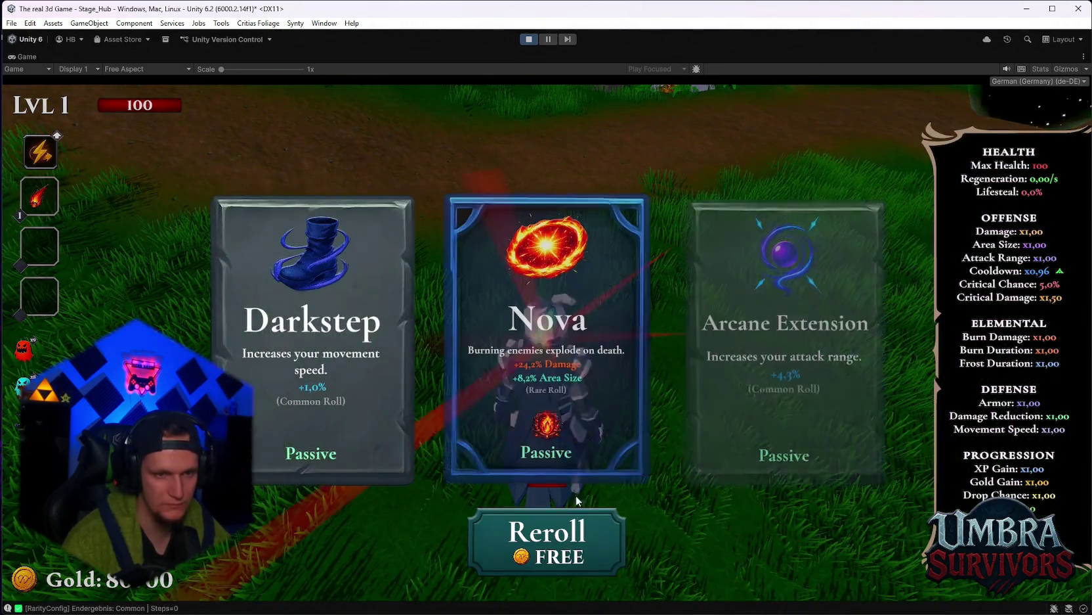
Reroll as the price climbs to 100, 200, 400 and 800, then take Spectral Fire twice
click(557, 532)
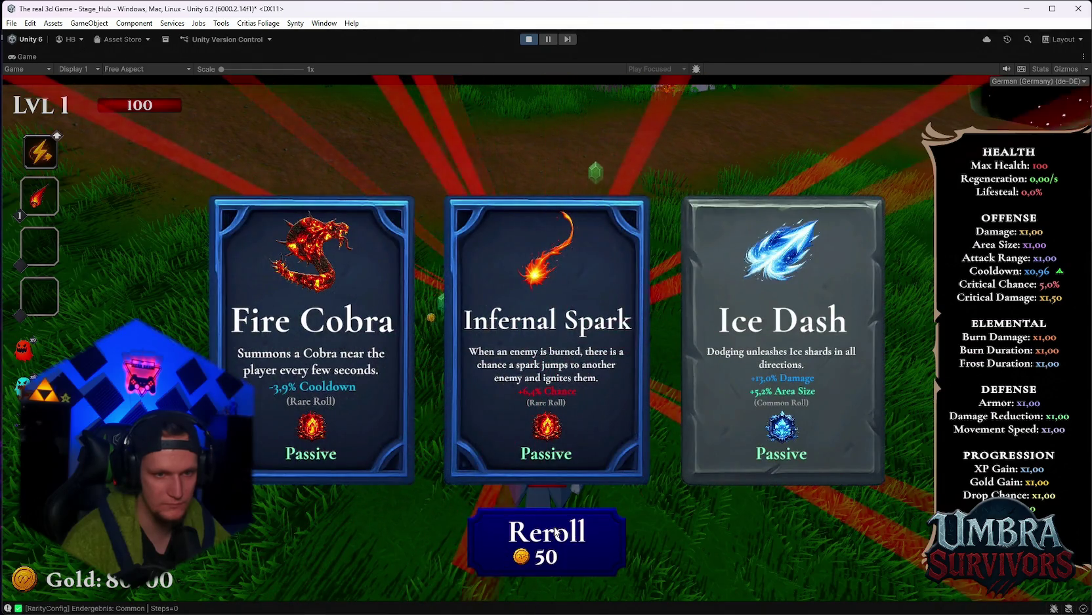
click(557, 532)
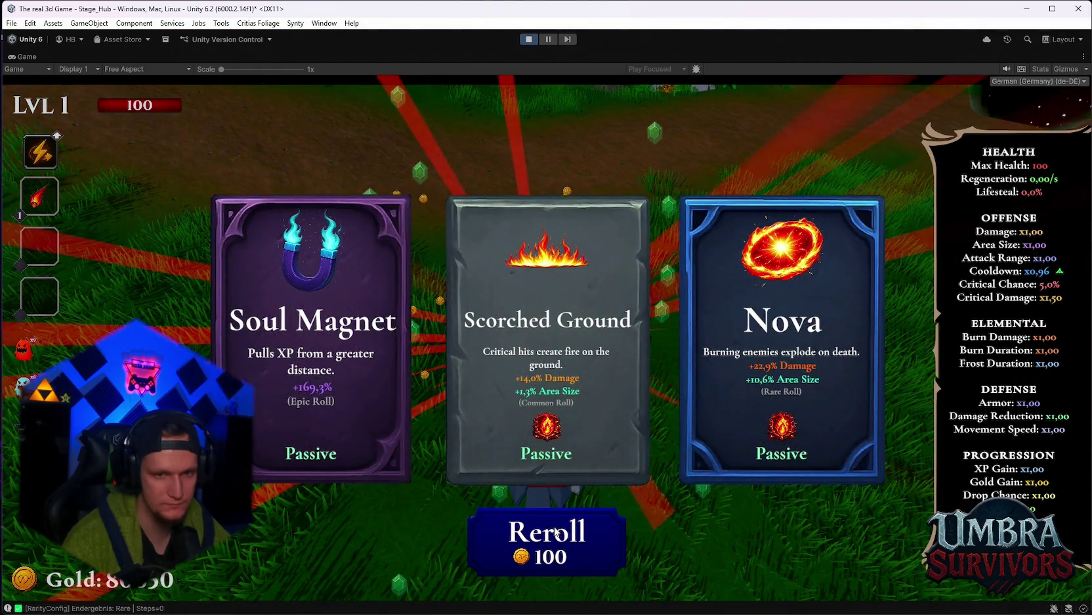
click(557, 532)
click(557, 532)
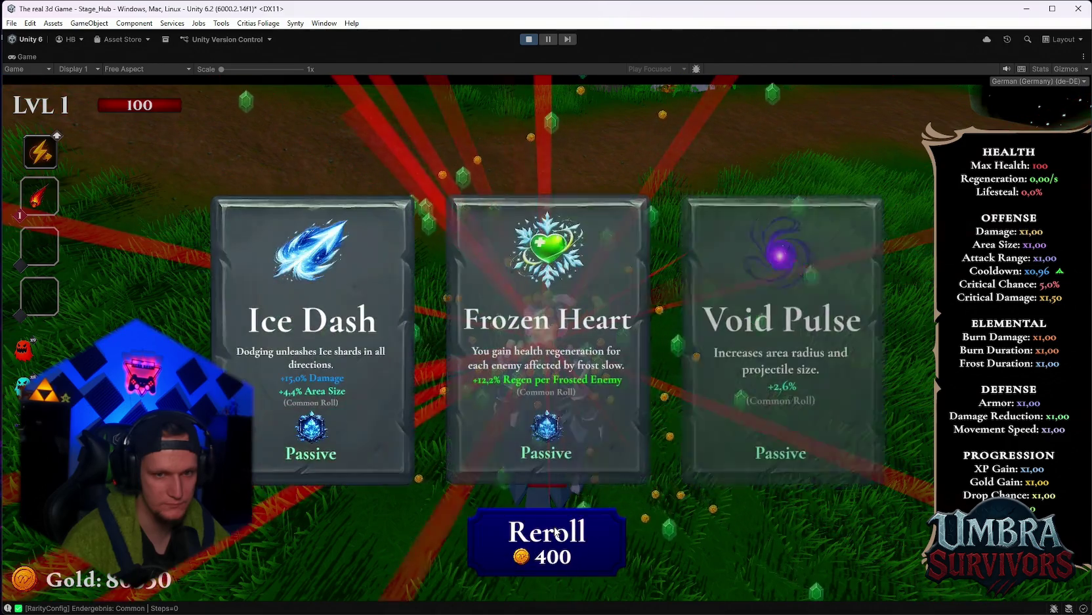
click(556, 532)
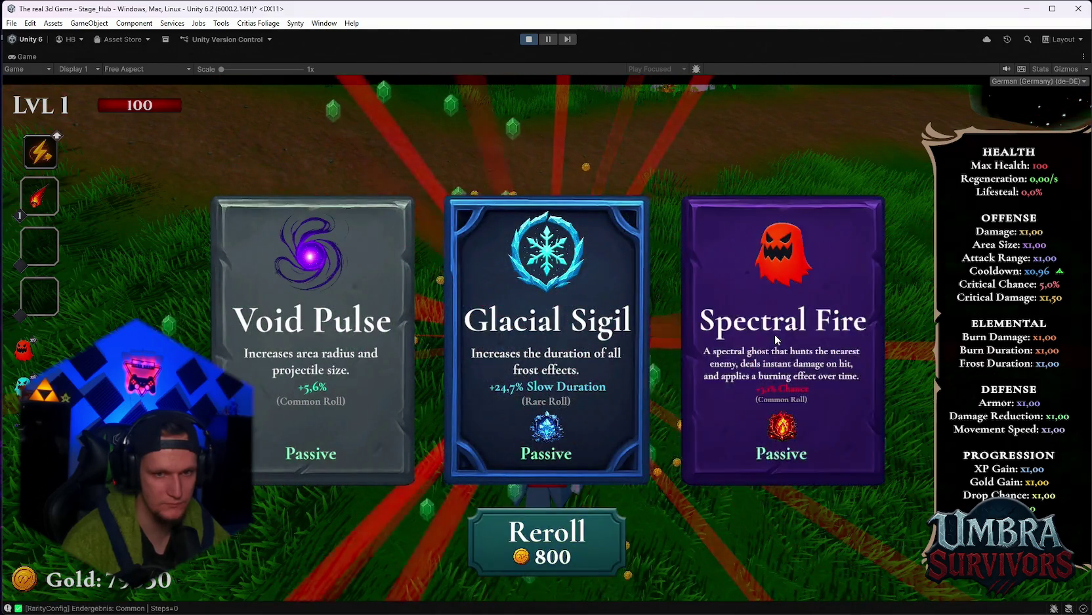
click(776, 339)
click(557, 532)
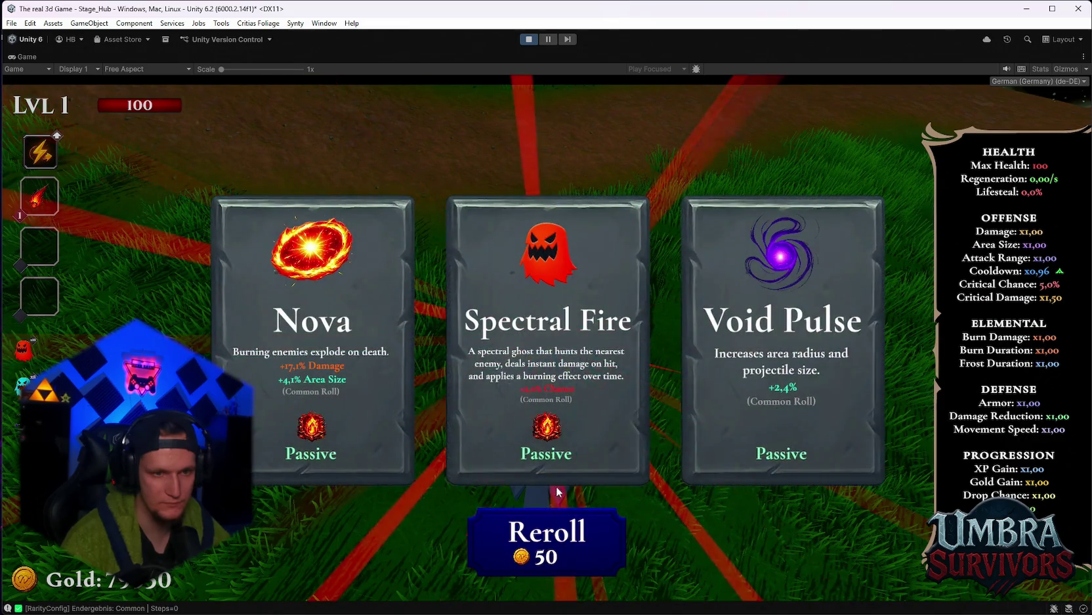
click(550, 467)
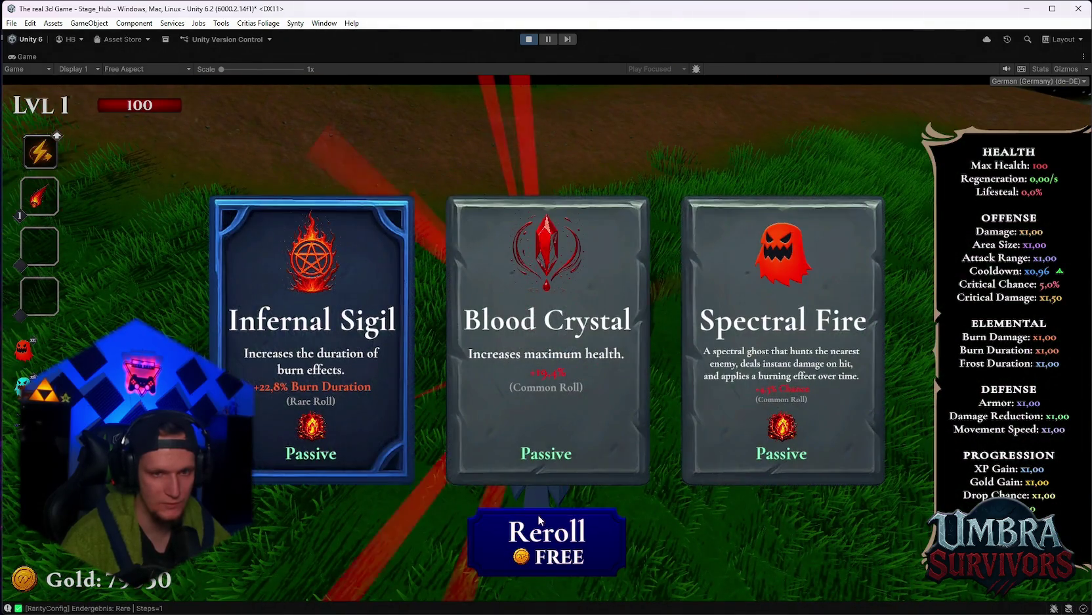
Take cards for fresh offers, take Spectral Fire, reroll up to 400, then take Spectral Ice
click(540, 520)
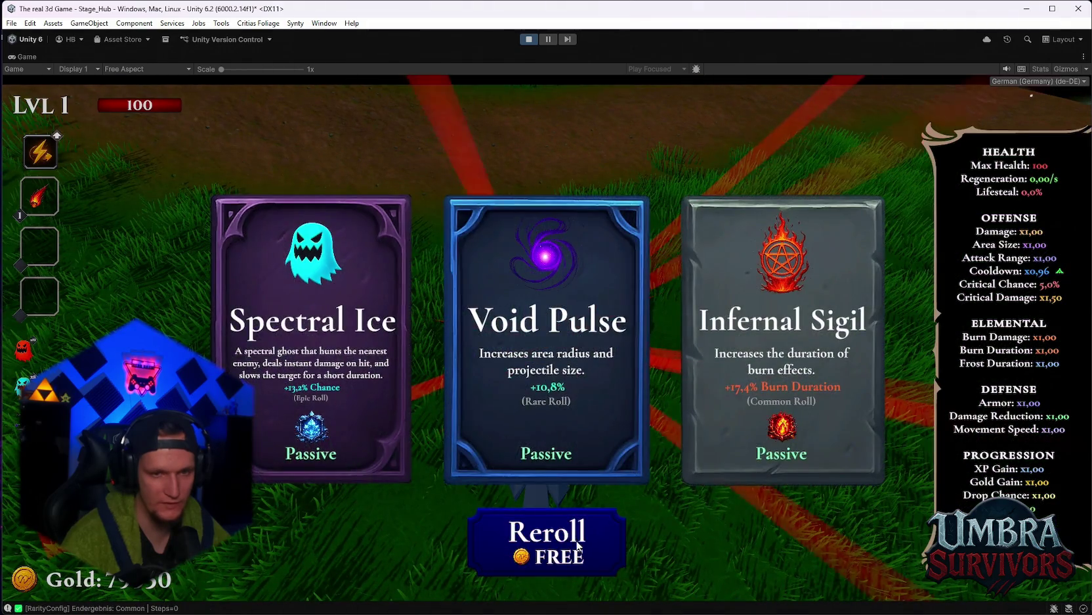
click(571, 544)
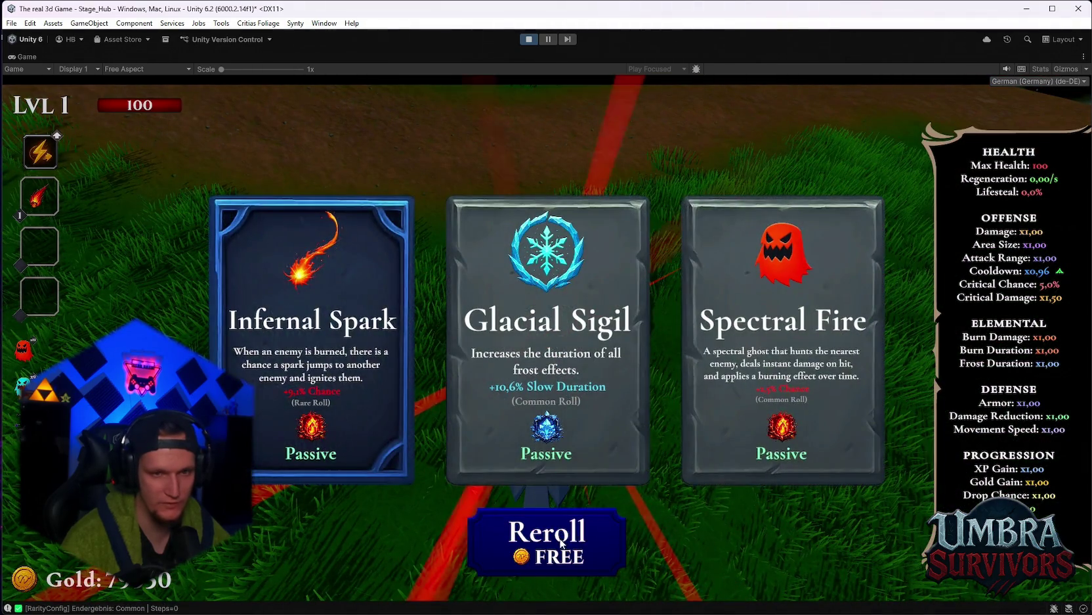
click(795, 362)
click(568, 547)
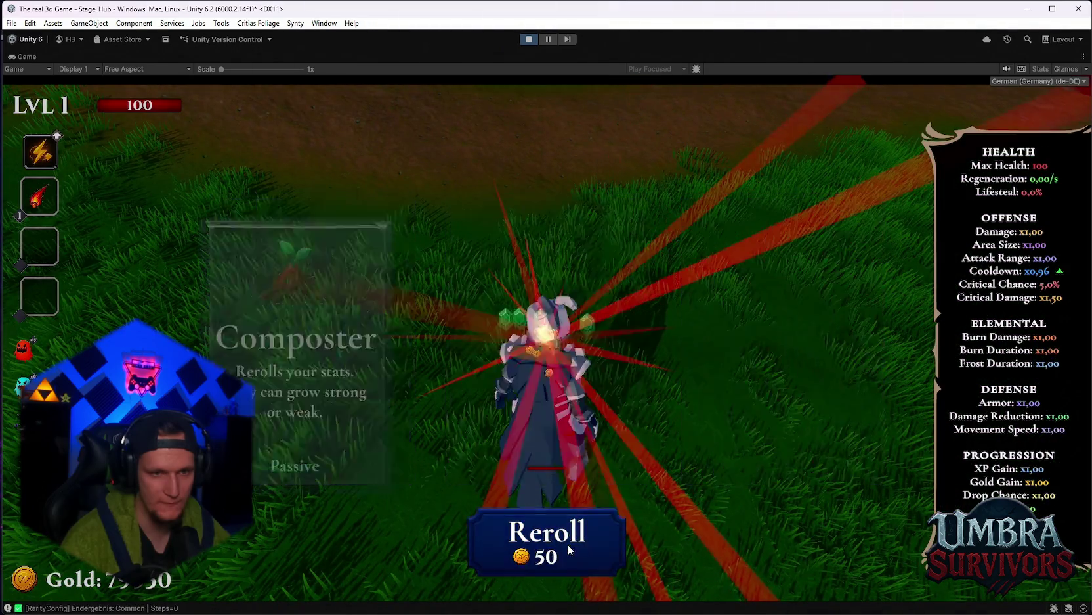
click(569, 549)
click(568, 549)
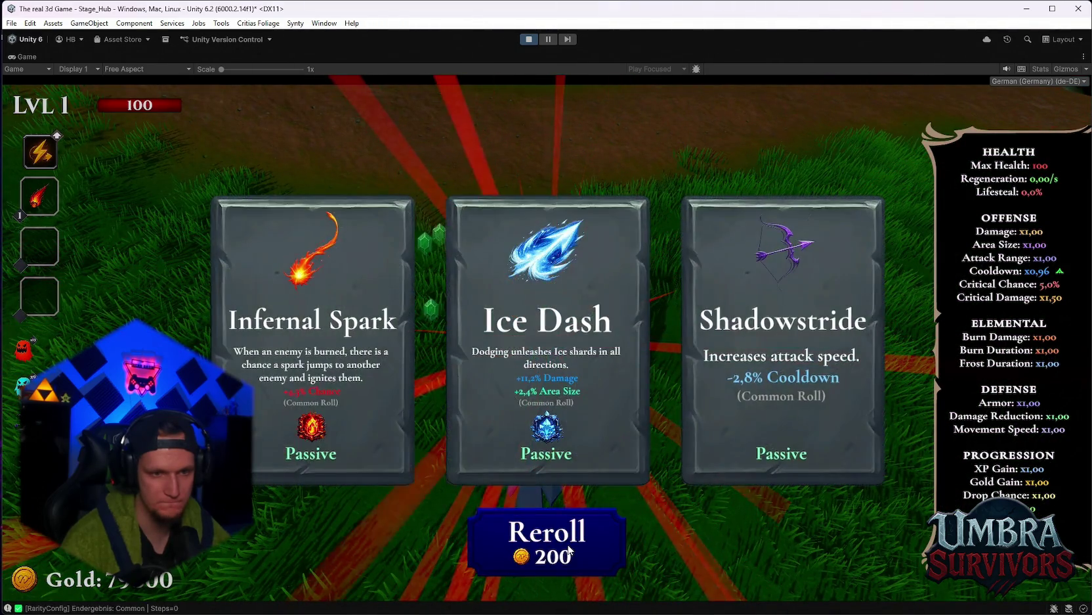
click(568, 550)
click(581, 460)
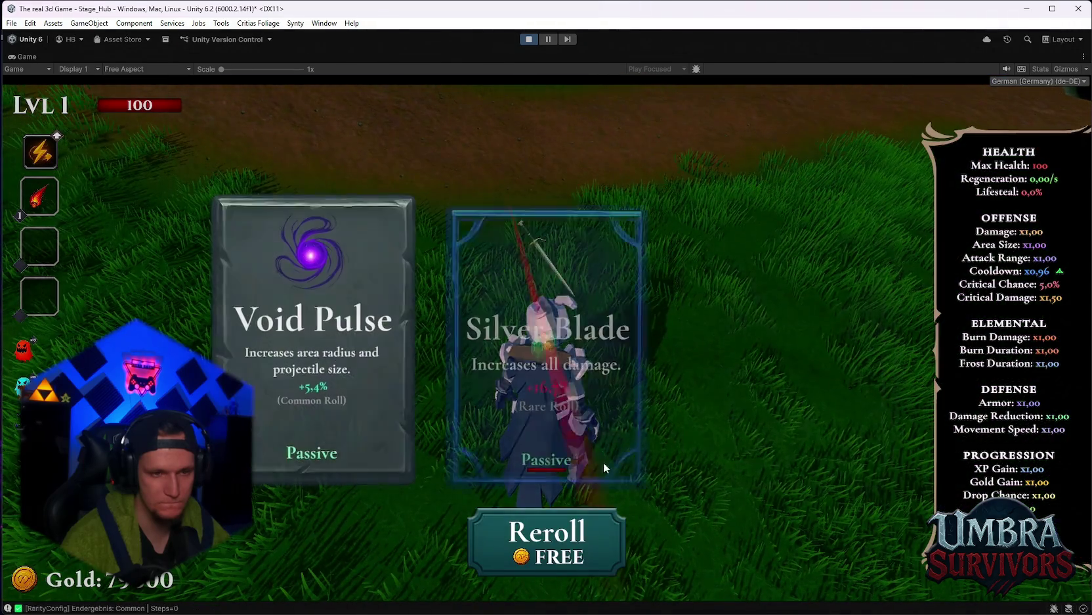
Reroll to 200 and take a card, then reroll to 400 and take Spectral Fire
click(569, 533)
click(569, 533)
click(569, 534)
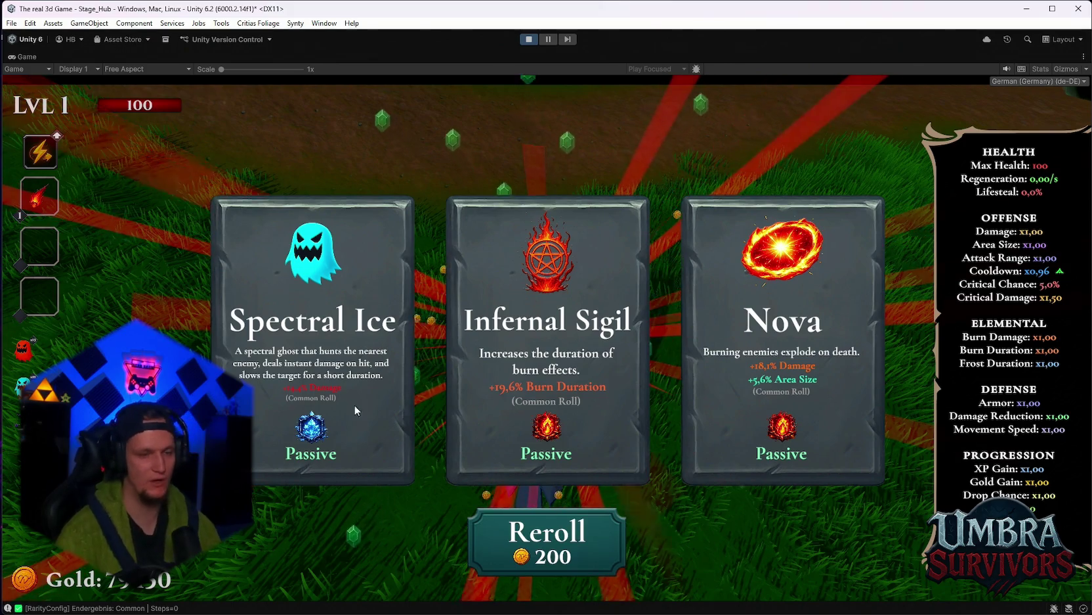
click(304, 422)
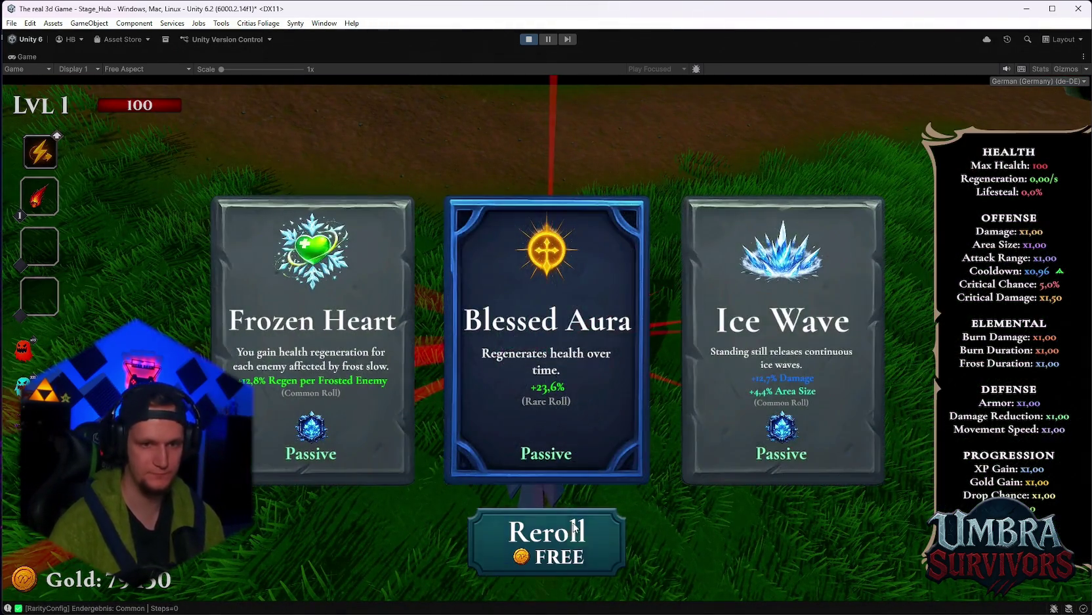
click(572, 533)
click(572, 534)
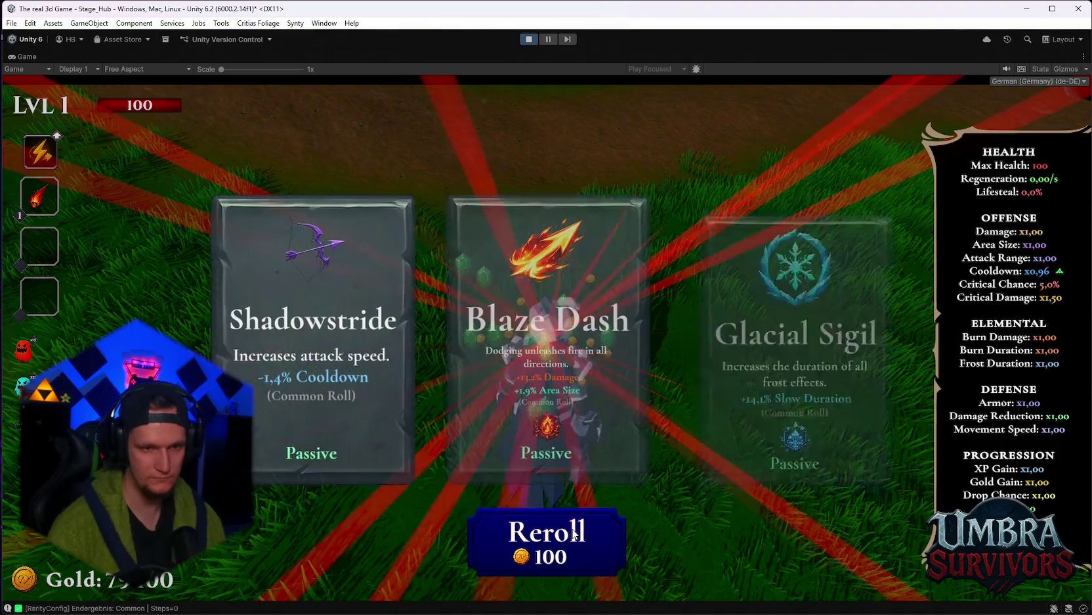
click(575, 533)
click(574, 533)
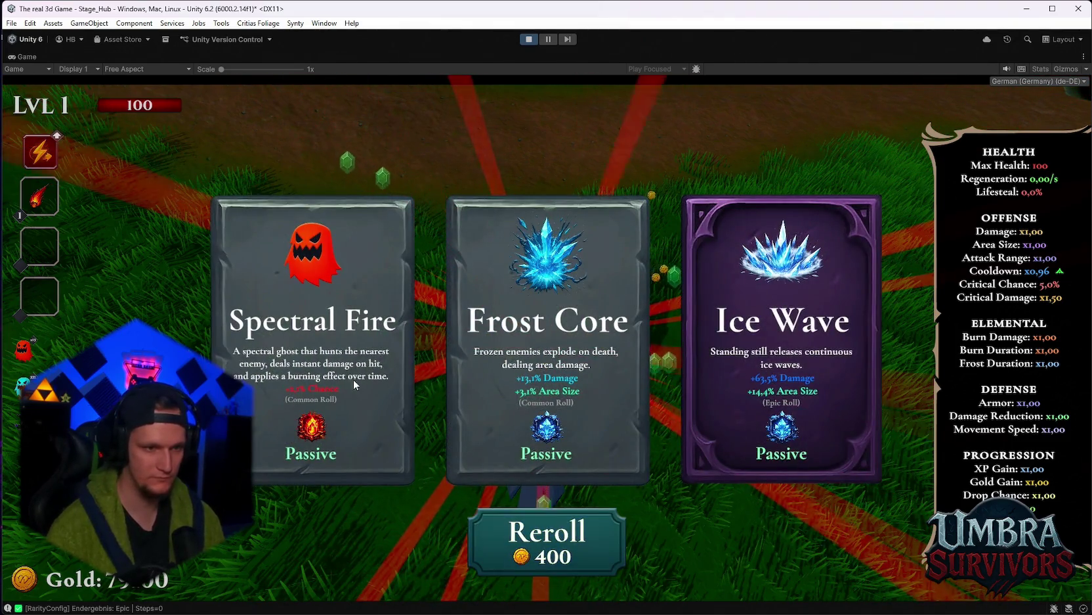
click(351, 357)
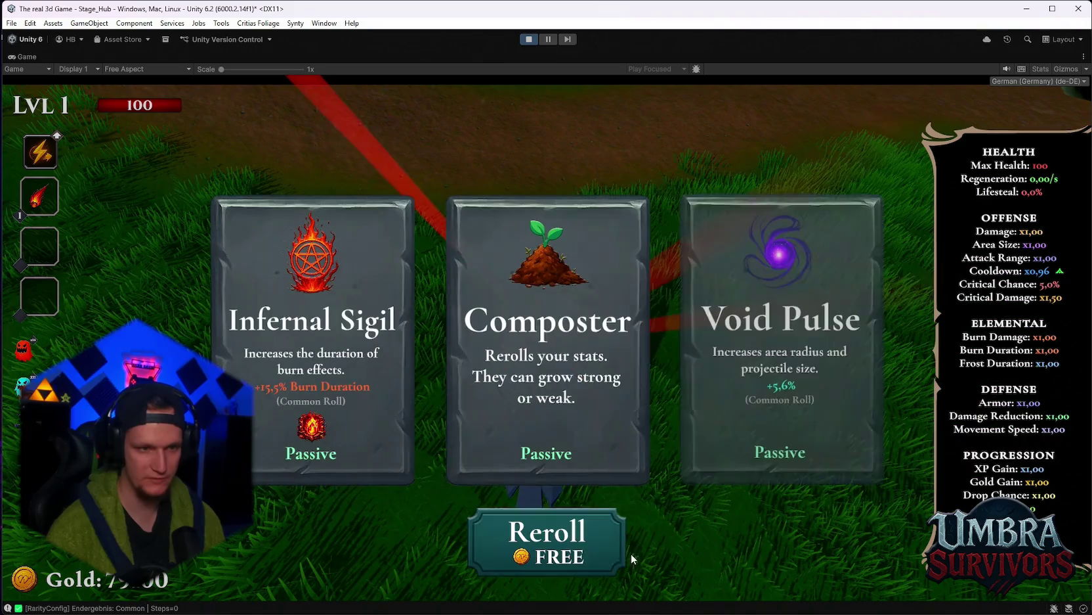
Reroll the final level-up offer until the reroll price reaches 400
click(564, 543)
click(565, 543)
click(565, 542)
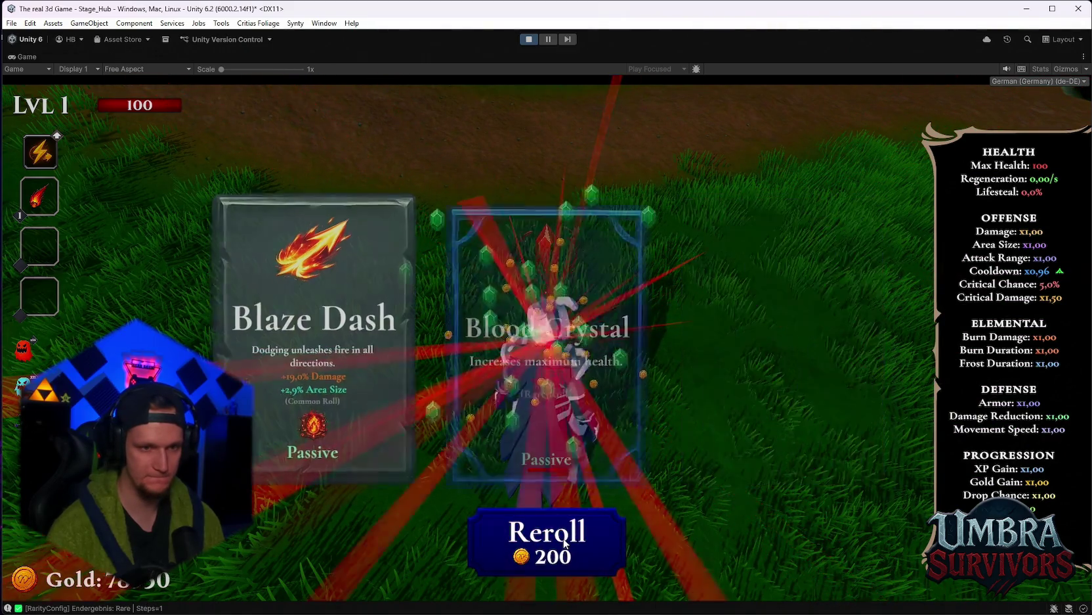
click(564, 543)
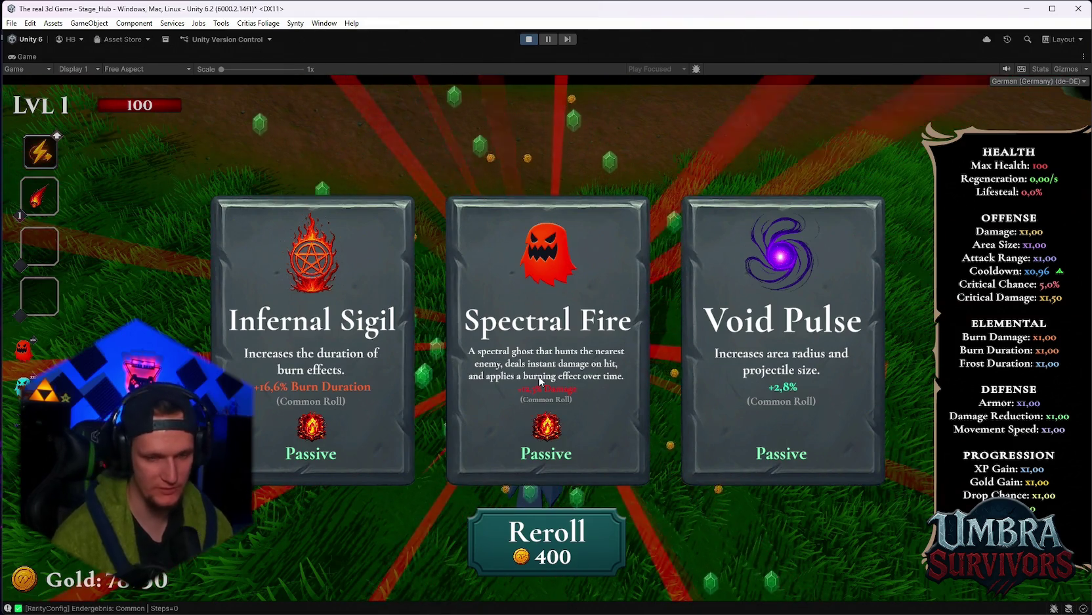
Take the last card, walk back to the hub, pause, exit Play mode, and bring up Discord
click(583, 394)
key(w)
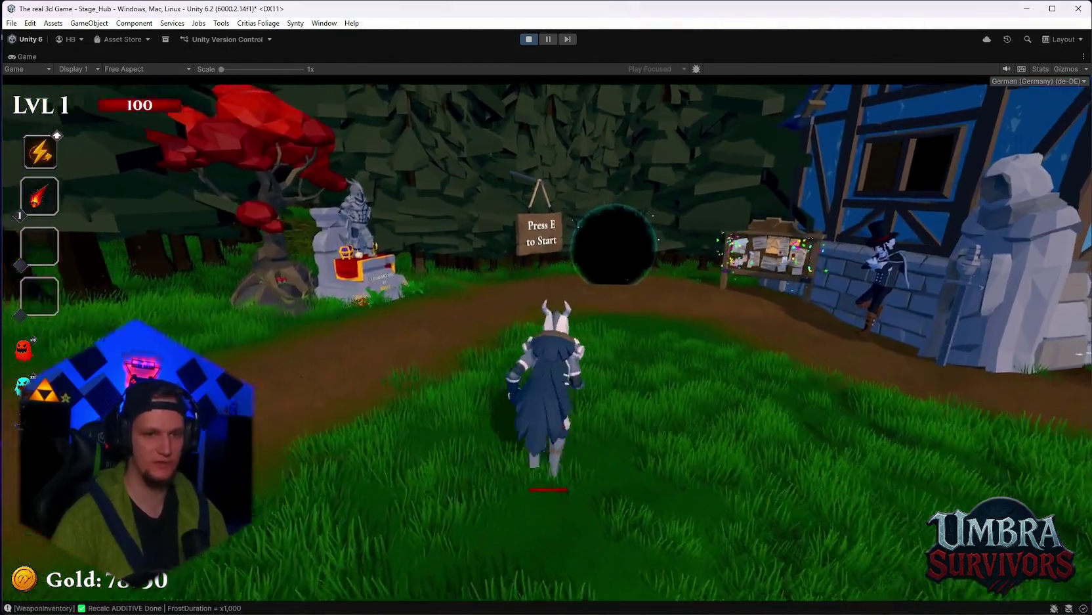
key(Escape)
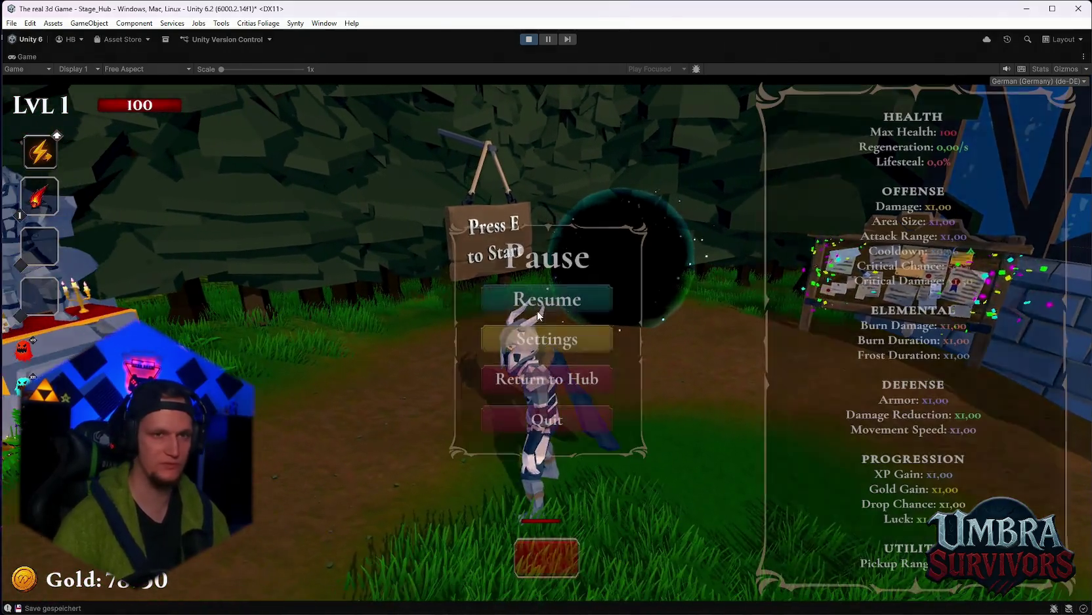
click(528, 39)
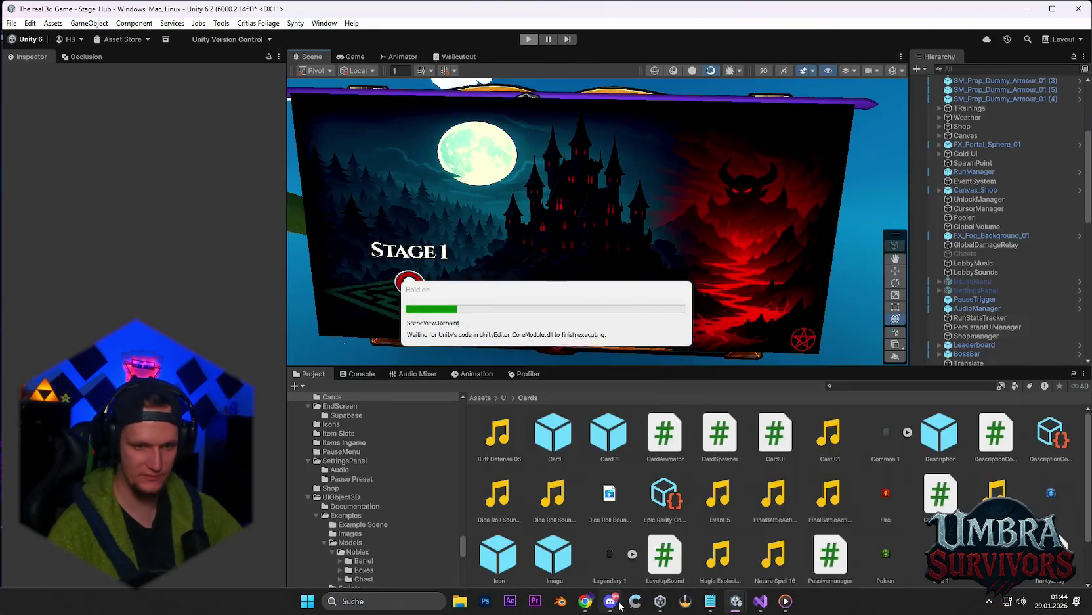
click(610, 601)
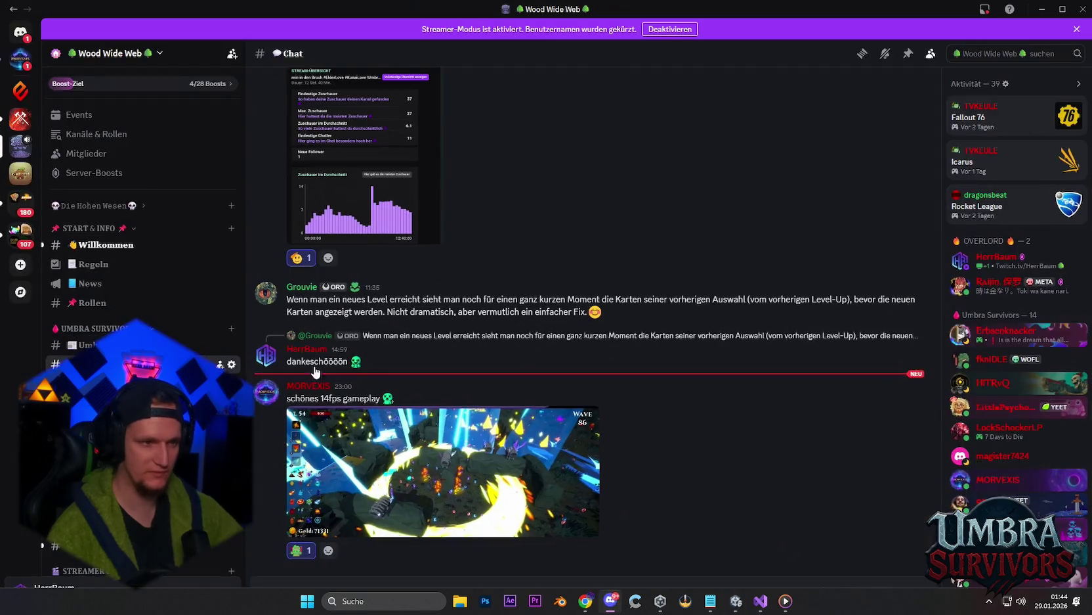
Open the direct message and view the gameplay screenshot full-size, then close it
click(21, 59)
click(394, 486)
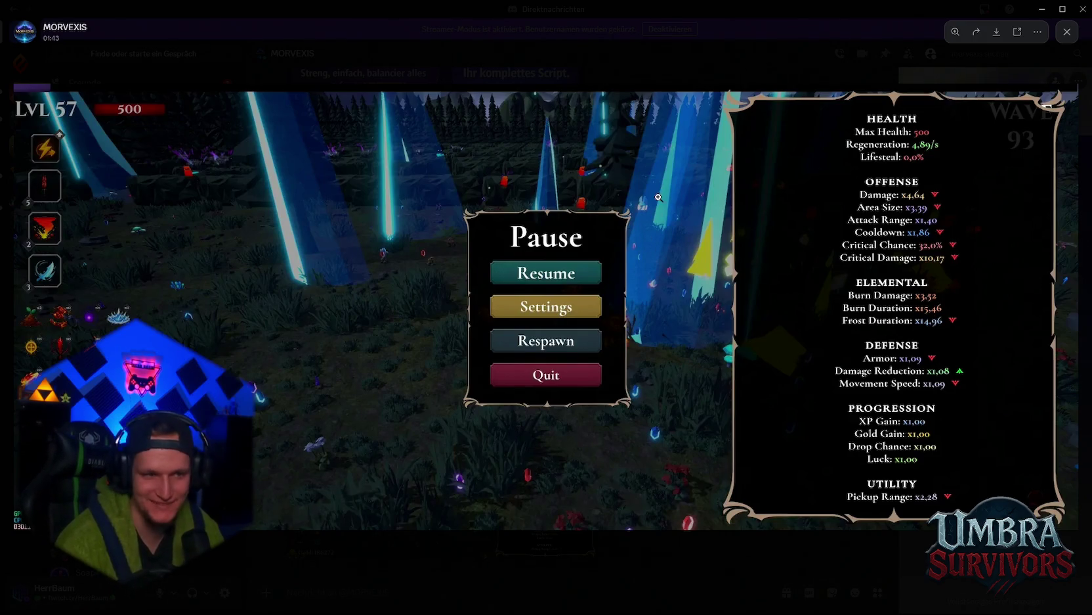
click(1068, 32)
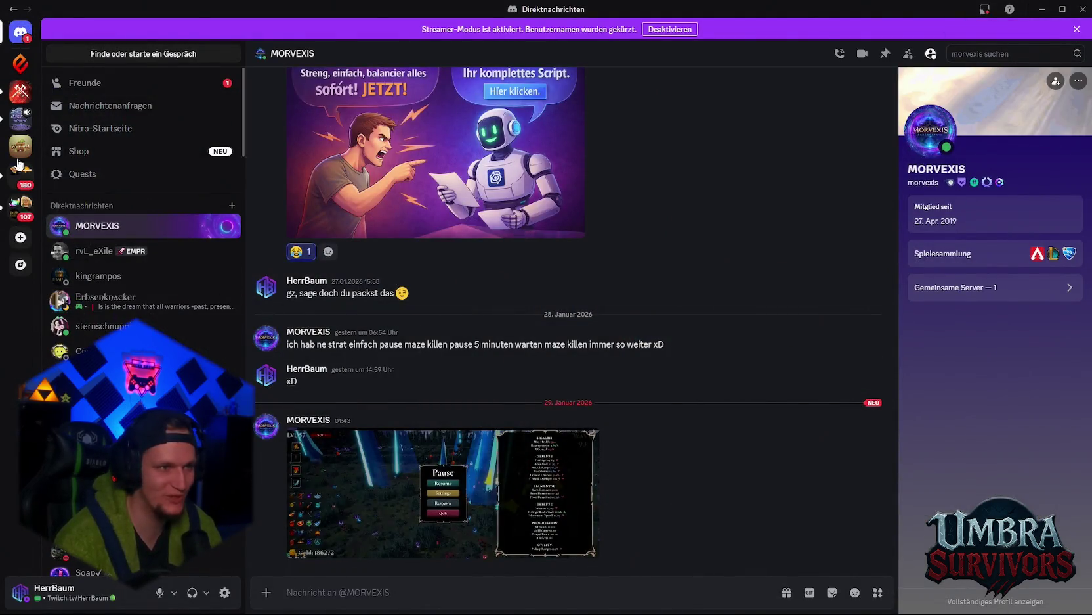
Decline the pending friend request under Freunde › Ausstehend, then minimize Discord
click(106, 87)
click(438, 54)
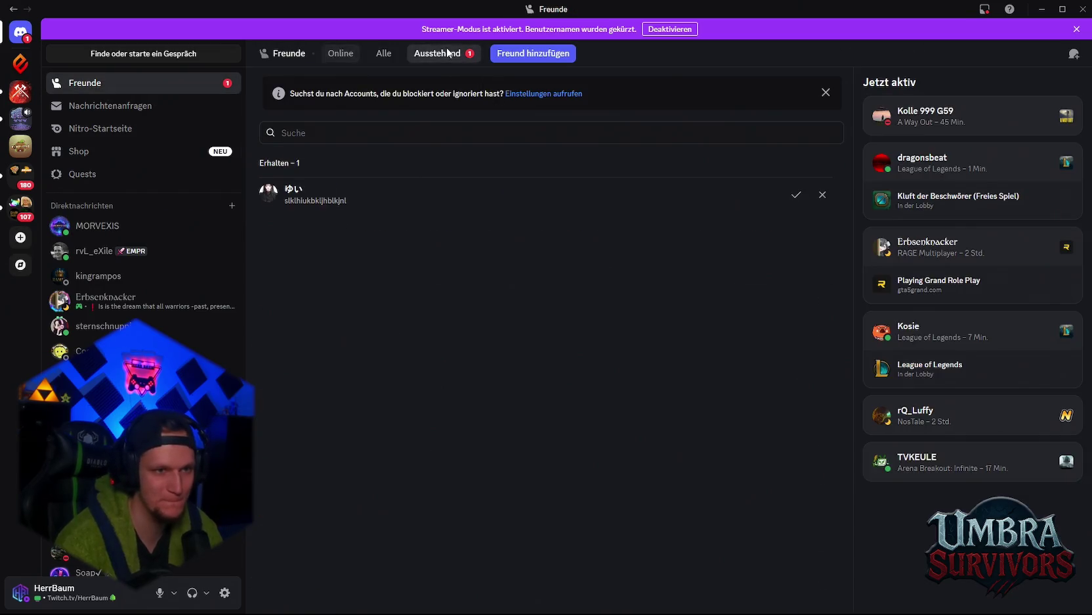
click(822, 194)
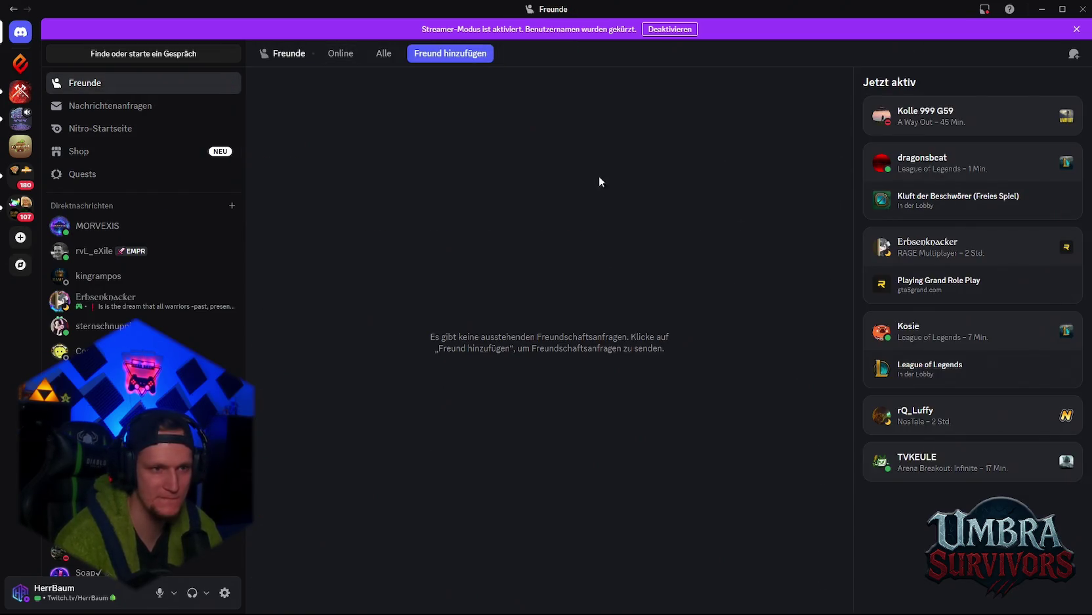
click(1042, 9)
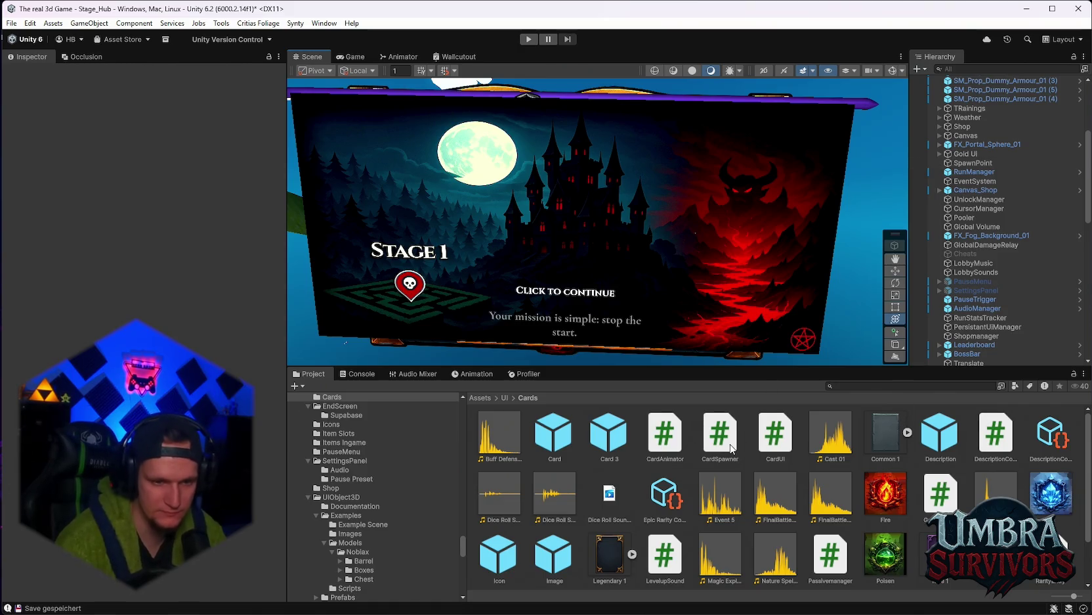
Go to UPGRADES/ItemPool/Passive/Spektrales Feuer and select its prefab to show the Passive_Spektrales Echo script
scroll(908, 475, down, 2)
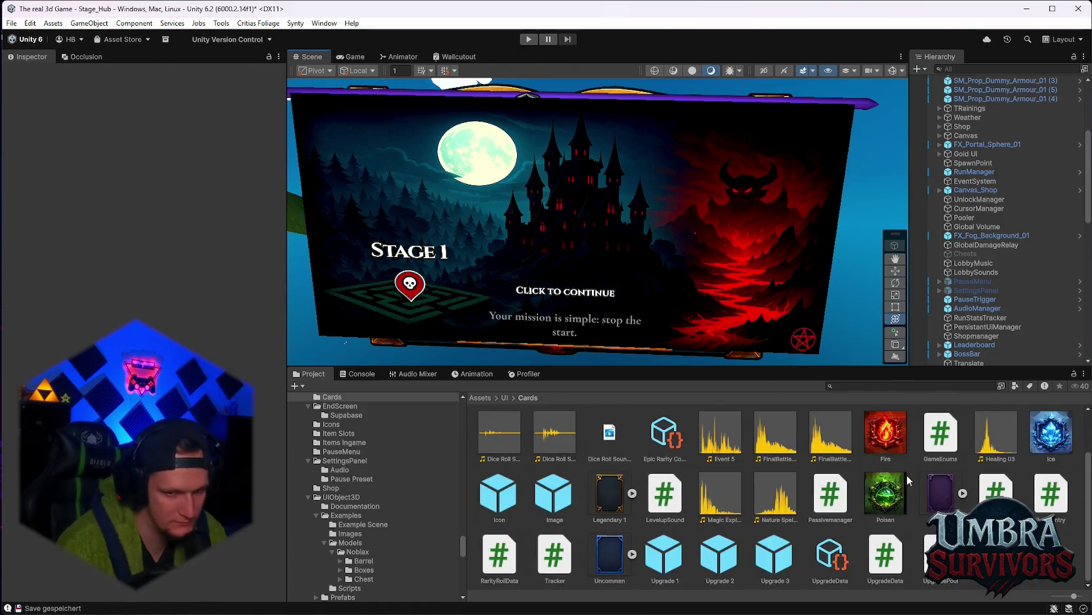
scroll(907, 474, up, 2)
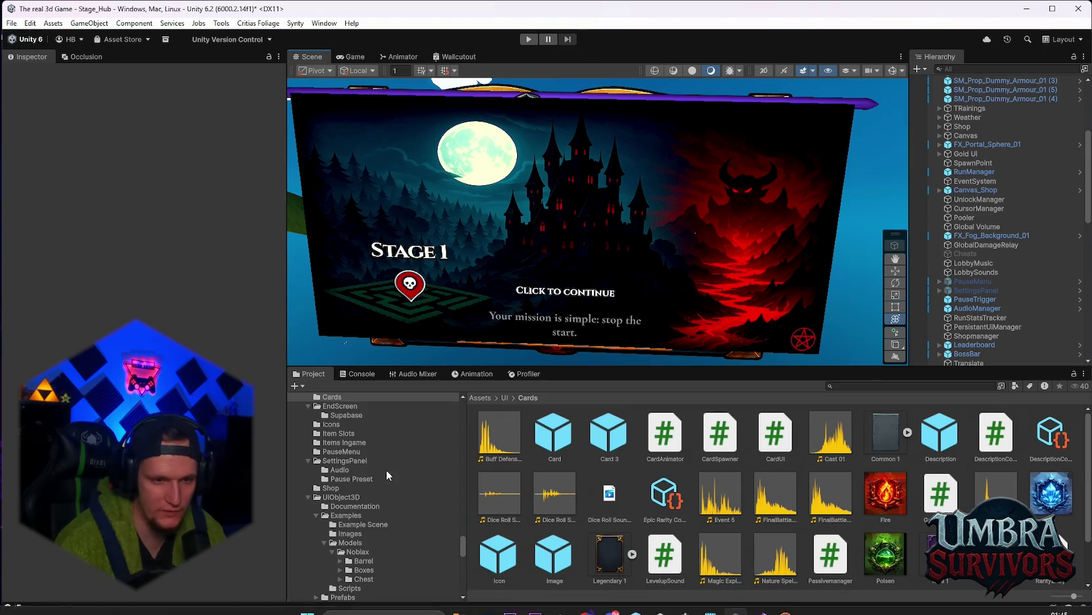
scroll(396, 510, down, 5)
scroll(409, 527, down, 10)
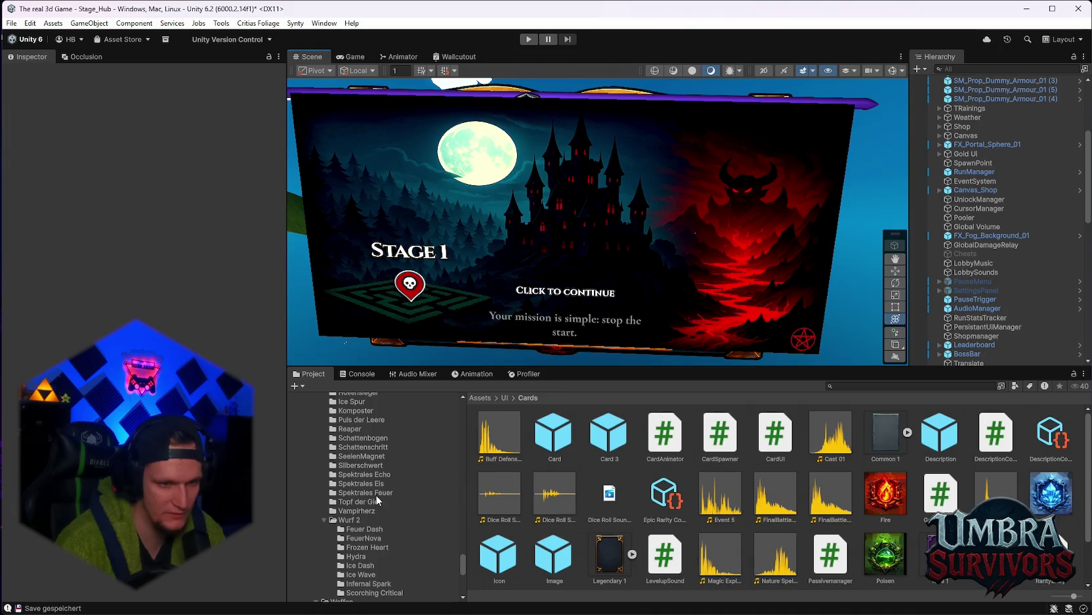
click(376, 495)
click(753, 435)
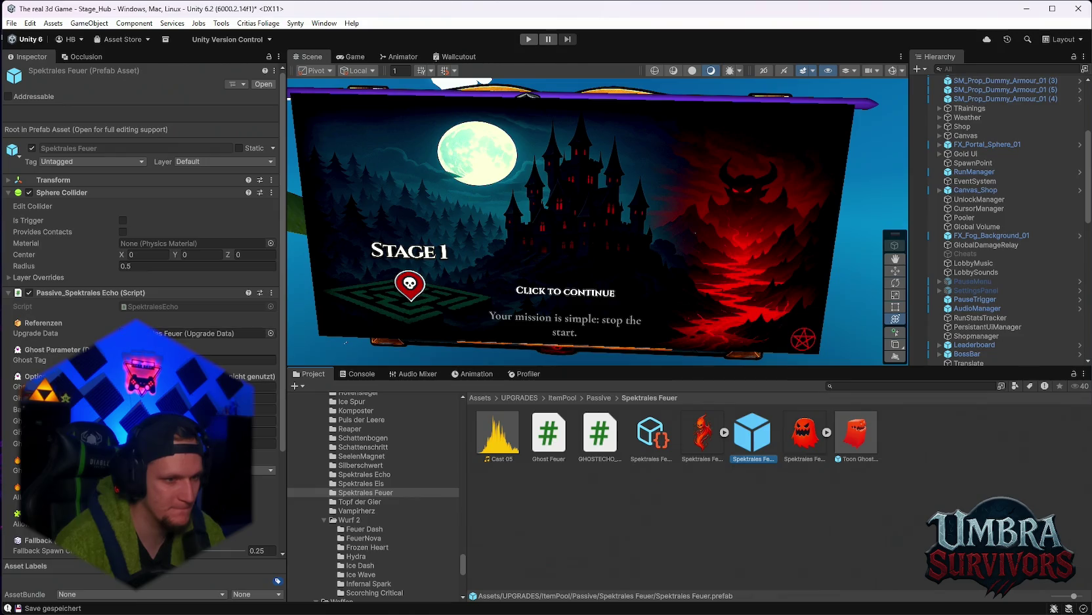
Select the Spektrales Feuer UpgradeData asset and select its full Description Key text
scroll(144, 249, down, 3)
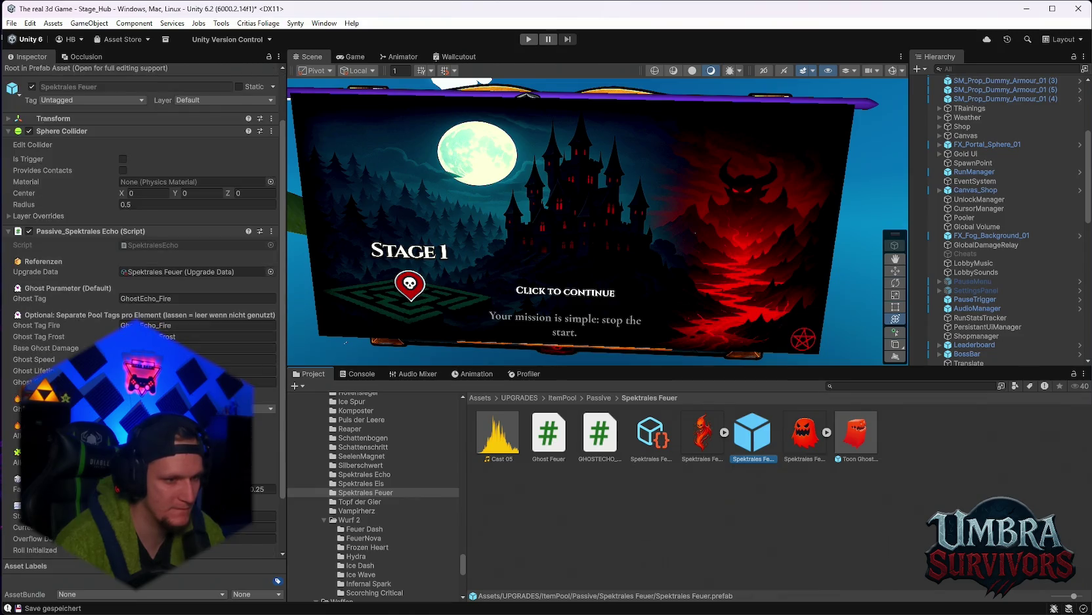
click(652, 434)
scroll(117, 315, up, 3)
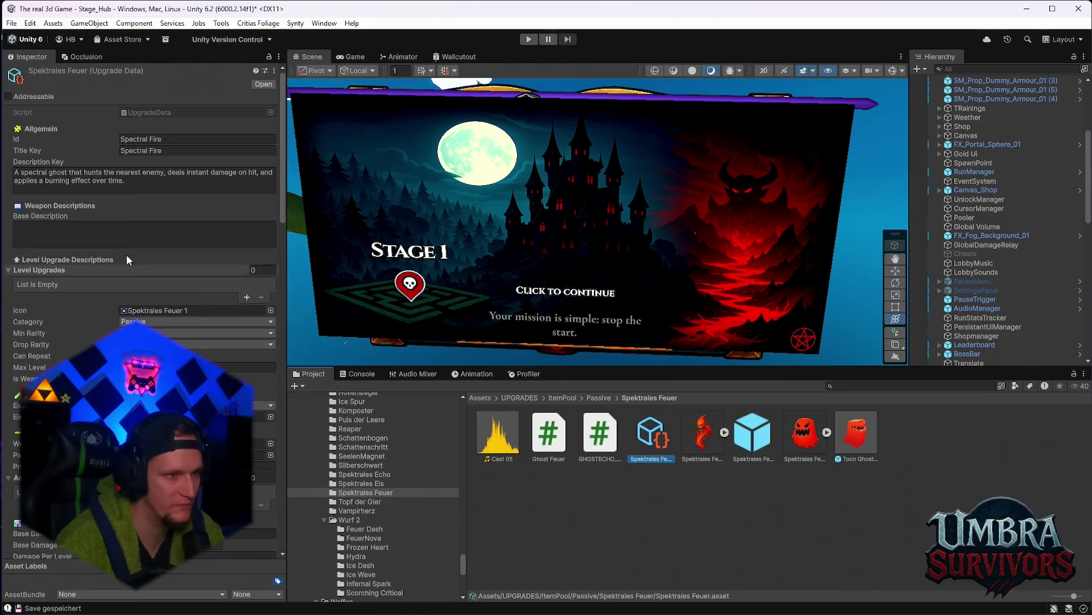
click(136, 186)
key(ctrl+a)
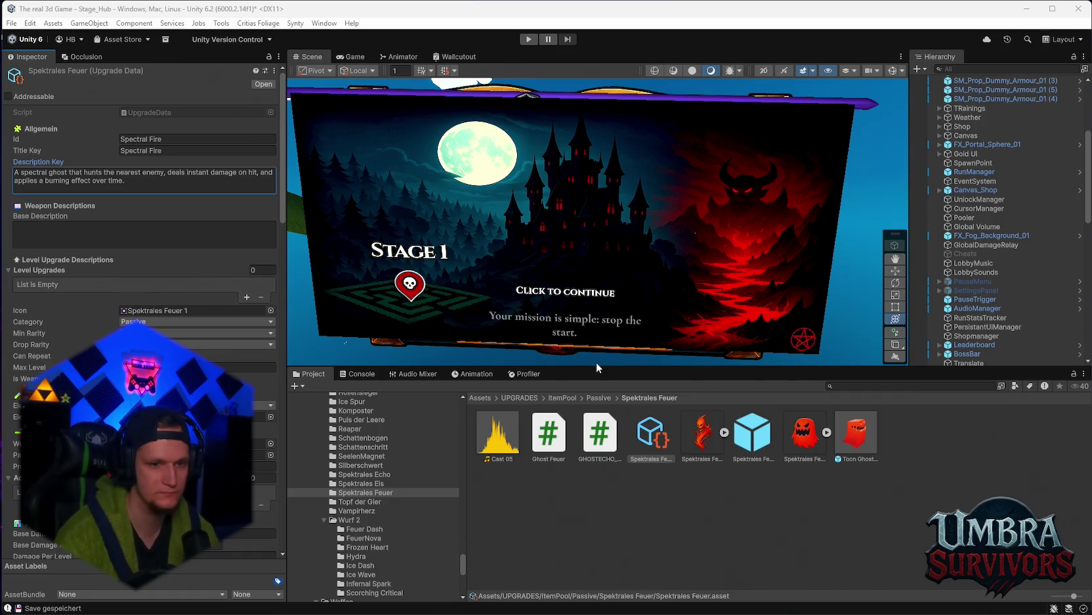
Open the Spektrales Eis folder's UpgradeData and click into its Spectral Ice description
click(365, 484)
click(652, 434)
click(158, 191)
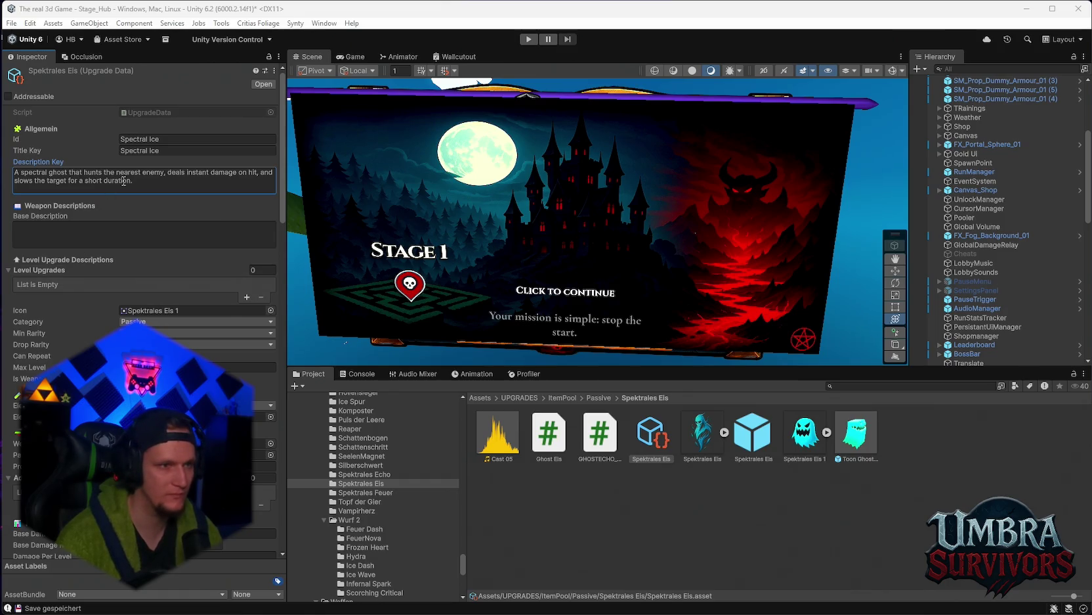
Paste a short Spectral Ice description, then replace it with the version ending in 'slow'
key(ctrl+a)
text(Hunts nearest enemy. On hit: instant damage + burn.)
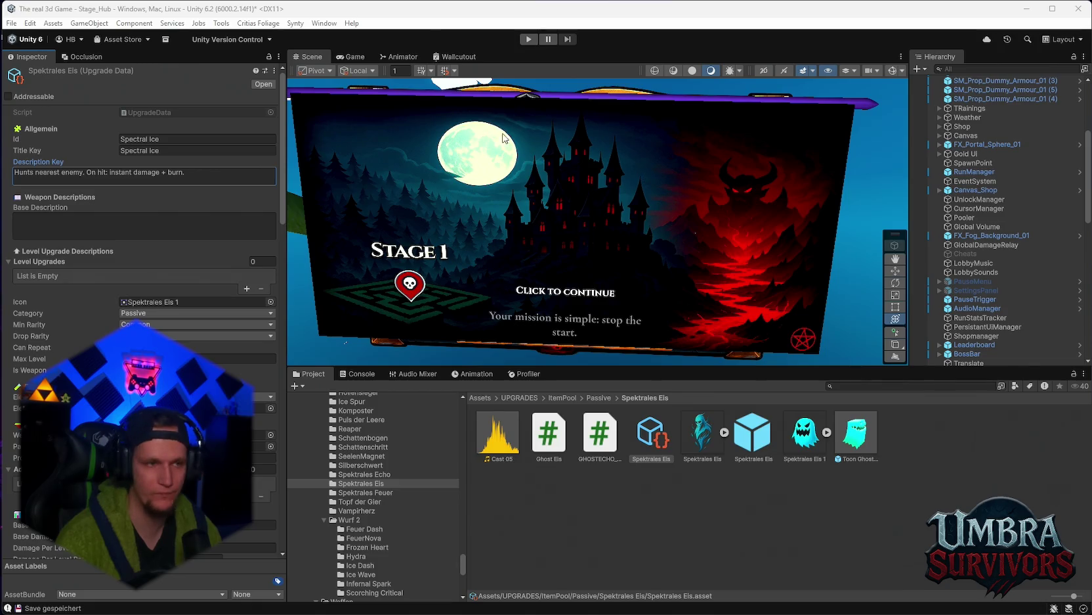
triple_click(197, 176)
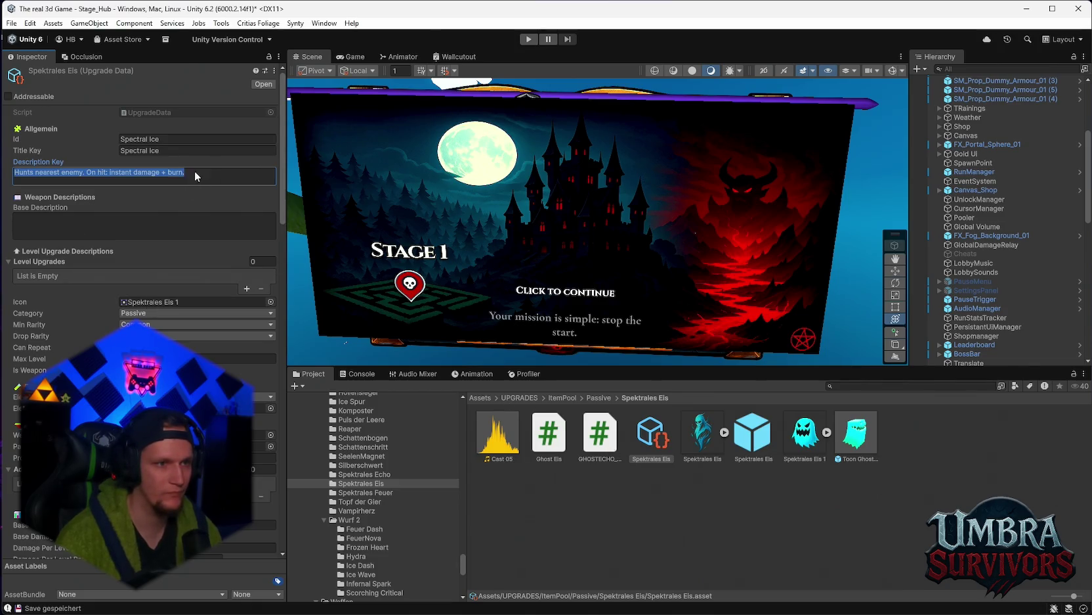
text(Hunts nearest enemy. On hit: instant damage + slow.)
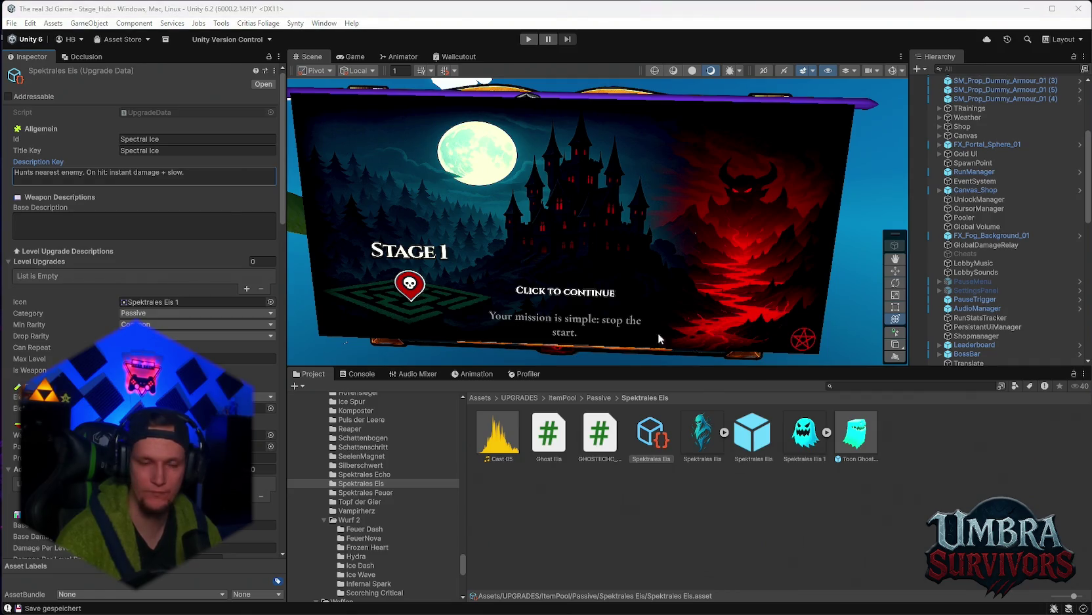
Compare against the Spektrales Feuer description, then reselect the Spektrales Eis upgrade data
click(377, 492)
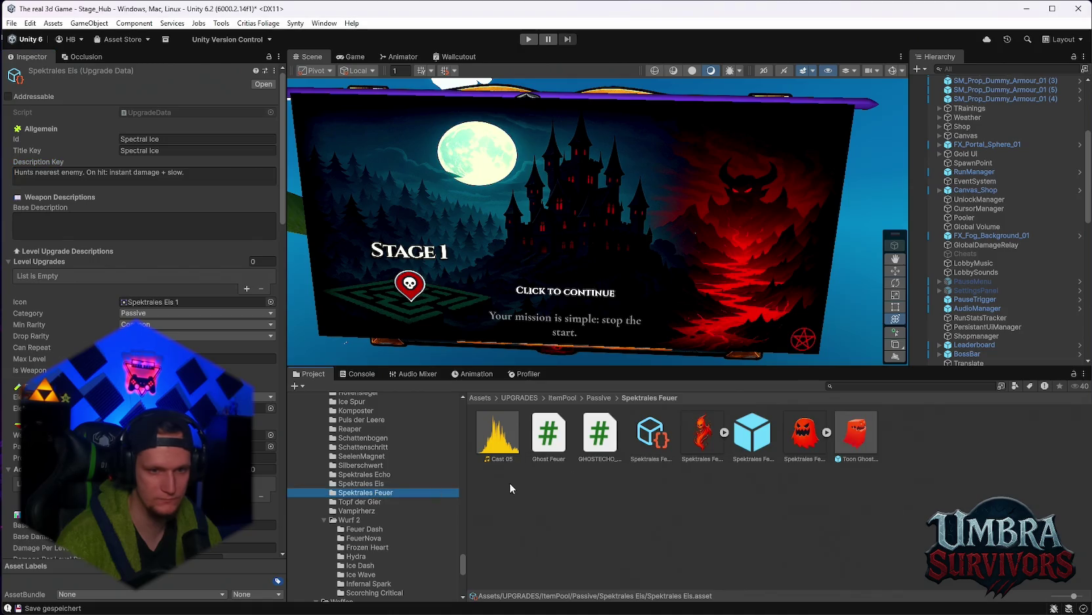
click(650, 434)
click(183, 176)
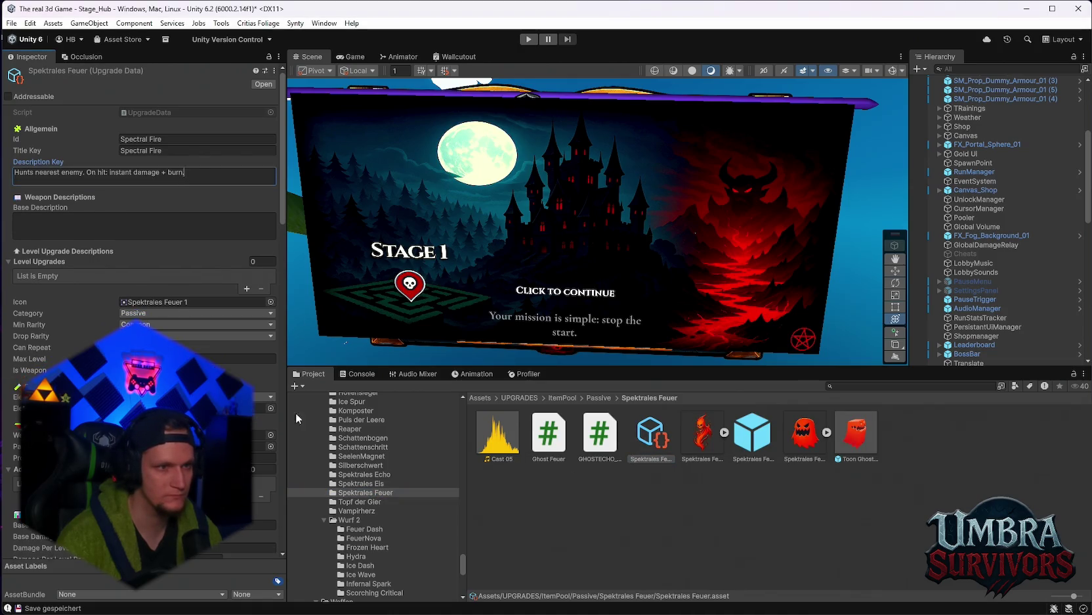
click(404, 492)
click(384, 485)
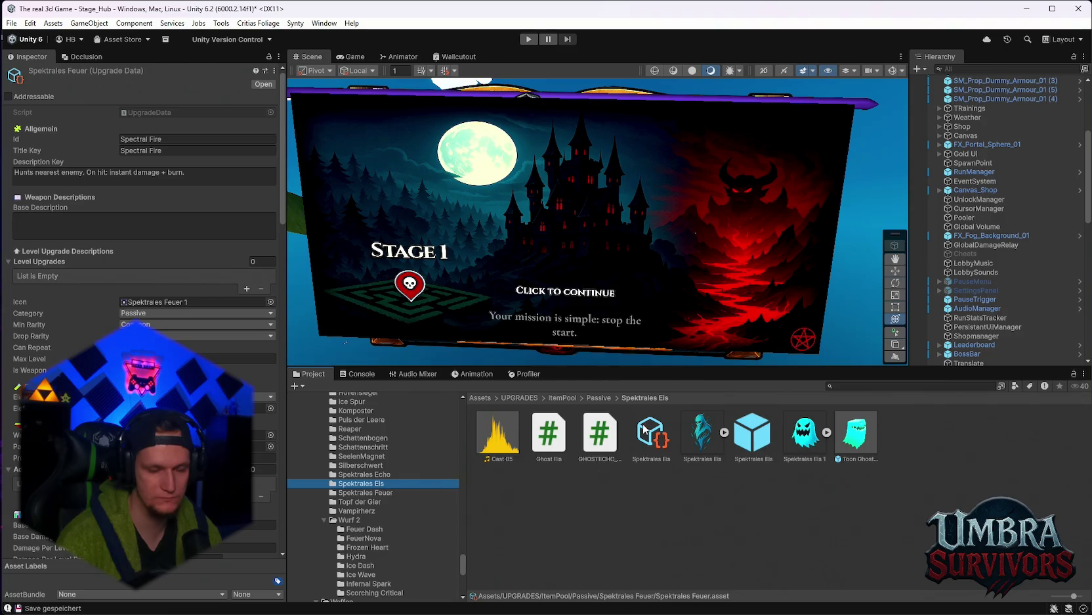
click(656, 439)
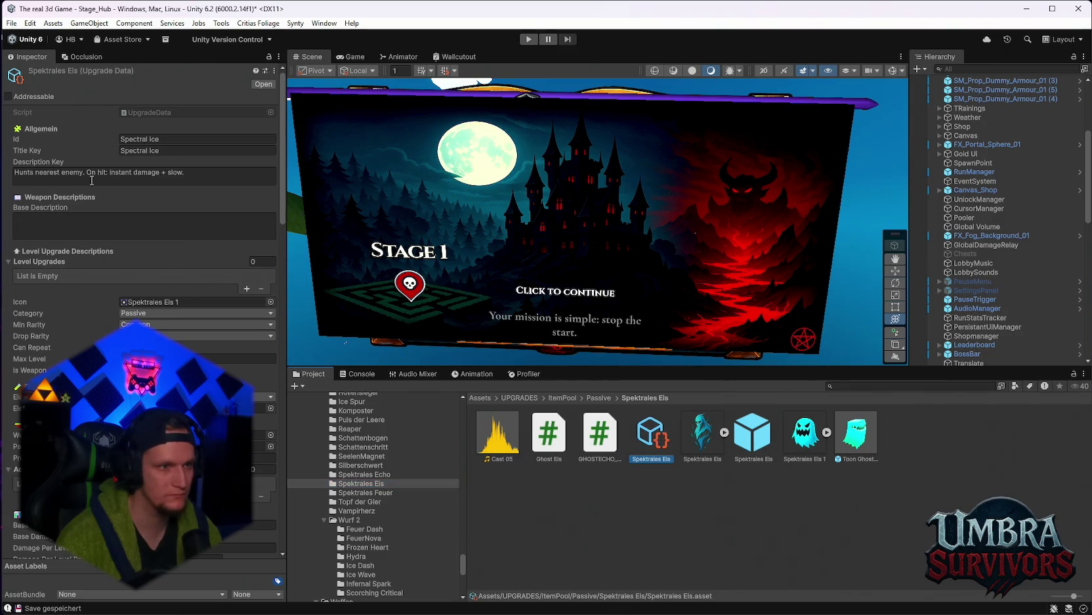
Insert lowercase 'frost' before 'slow' in the Spectral Ice description
click(193, 173)
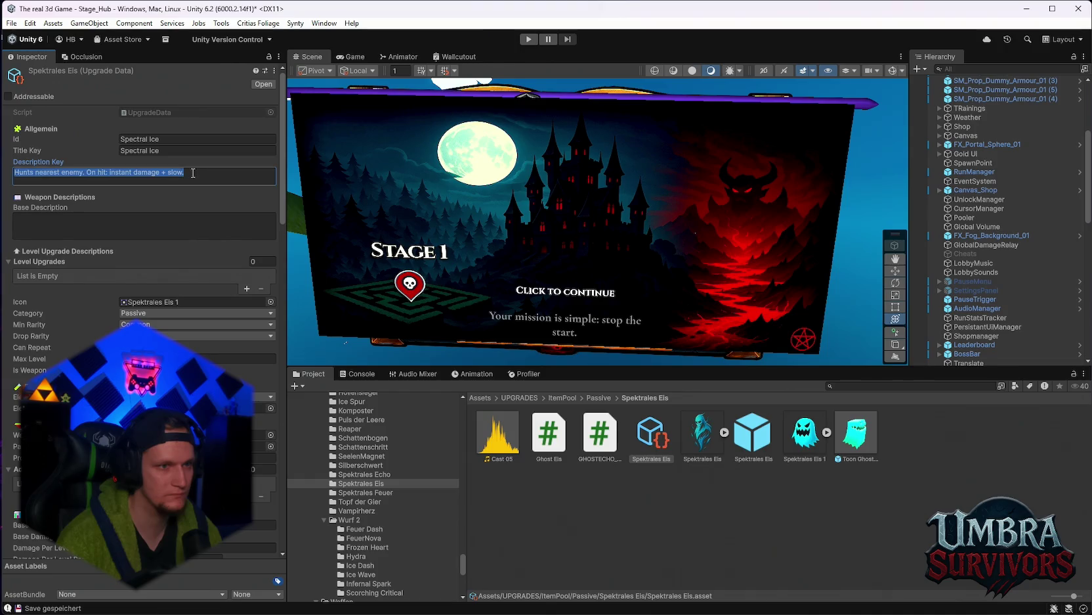
click(169, 172)
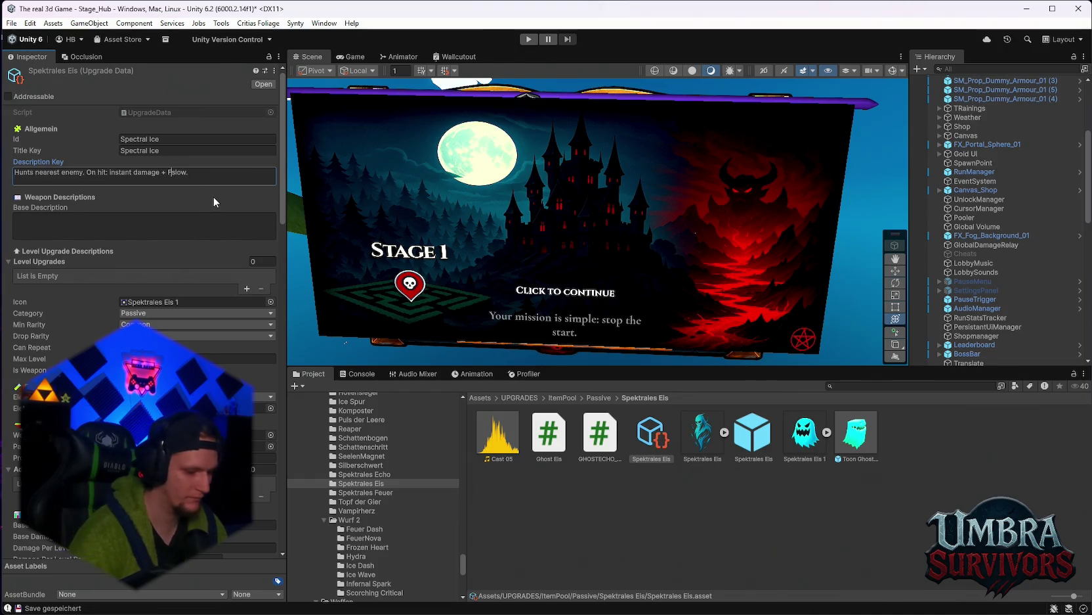
text(Frost)
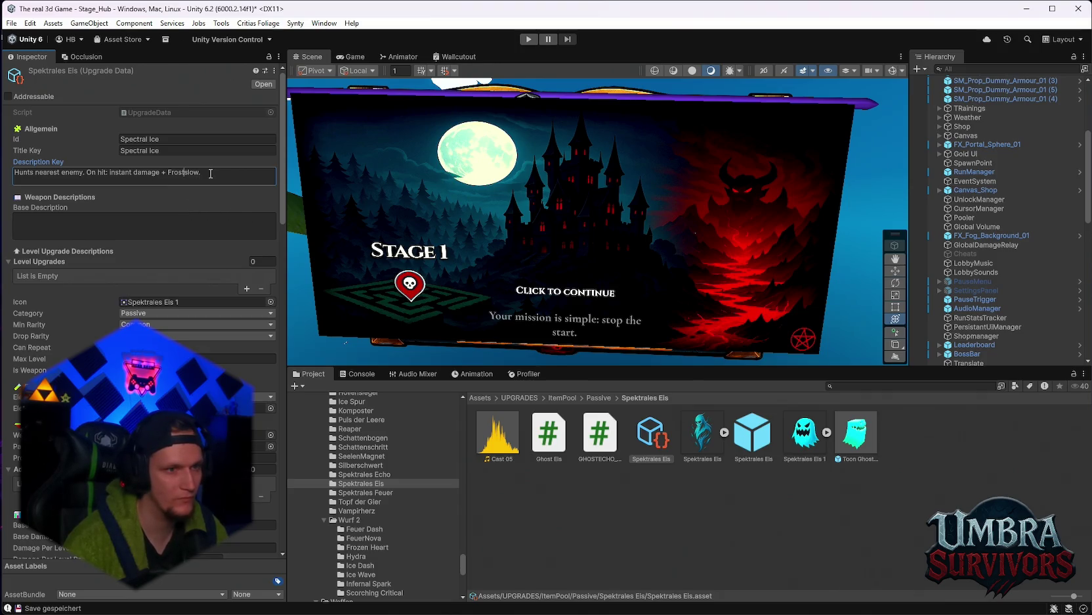
key(Left)
key(Left)
key(Left)
key(BackSpace)
text(f)
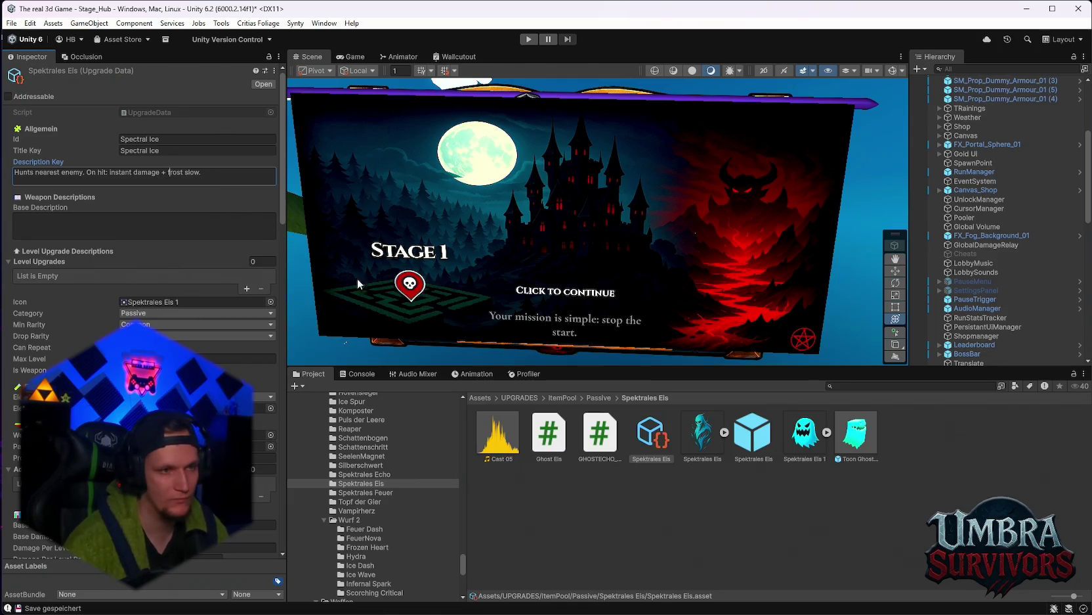
click(375, 491)
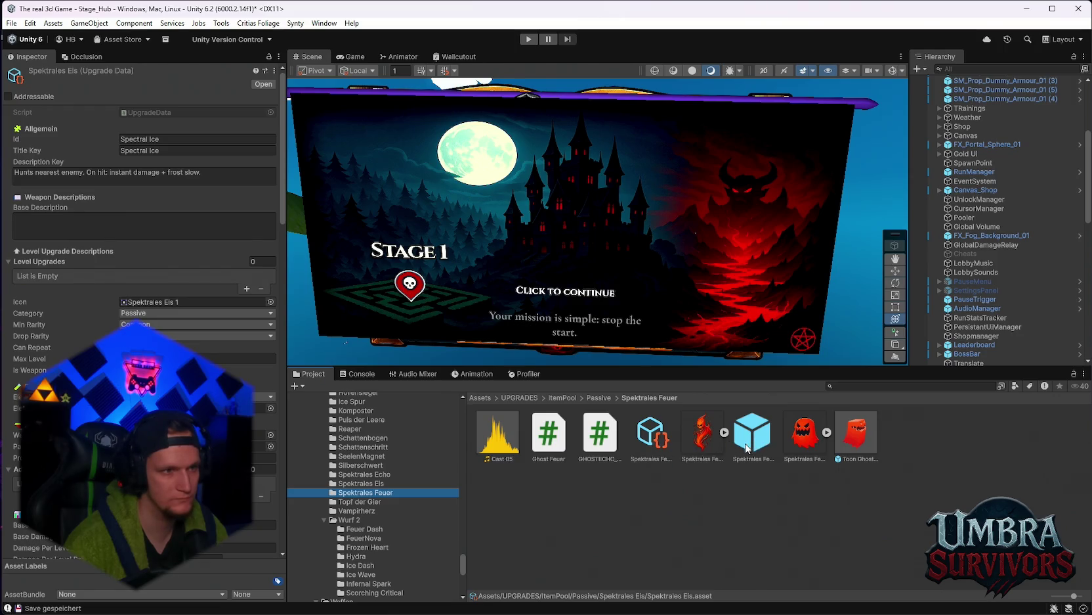
Check the displayed stats list, then switch between the Spektrales Eis and Spektrales Feuer assets
scroll(141, 230, down, 15)
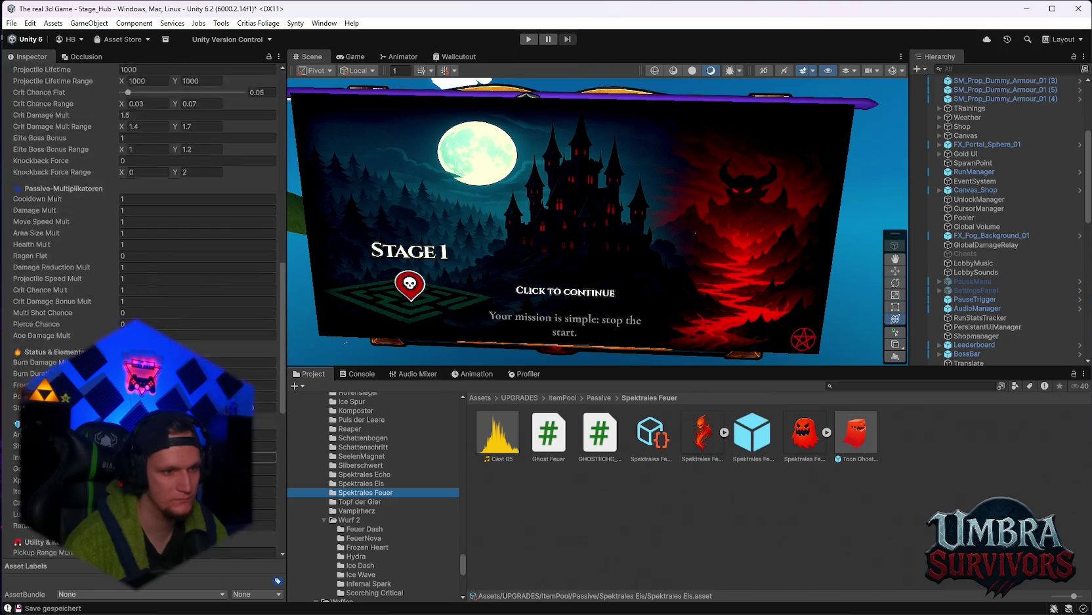
scroll(141, 262, down, 5)
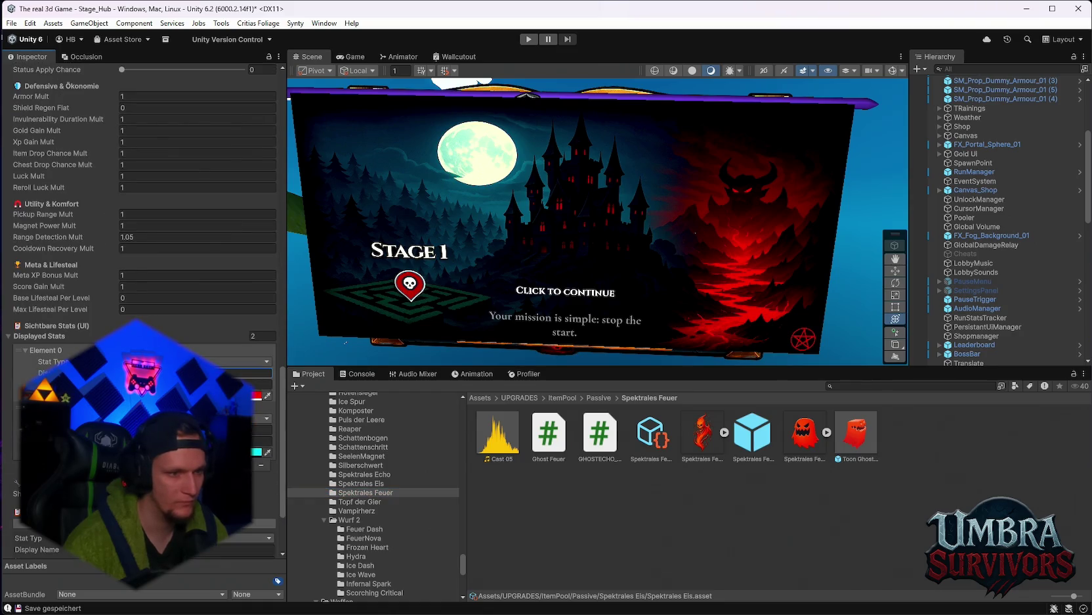
click(263, 429)
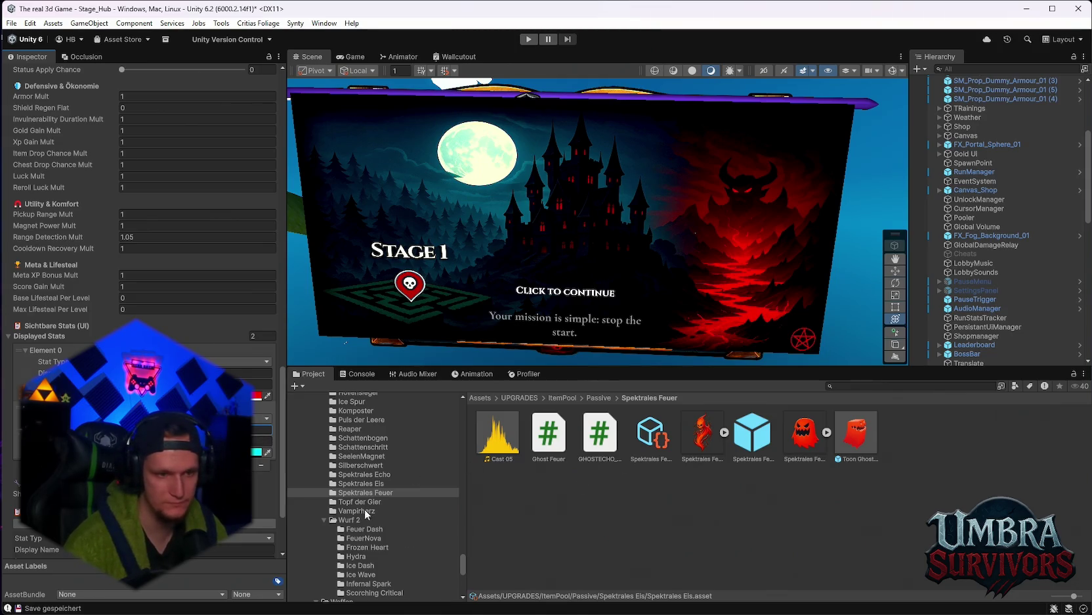
click(365, 483)
click(656, 436)
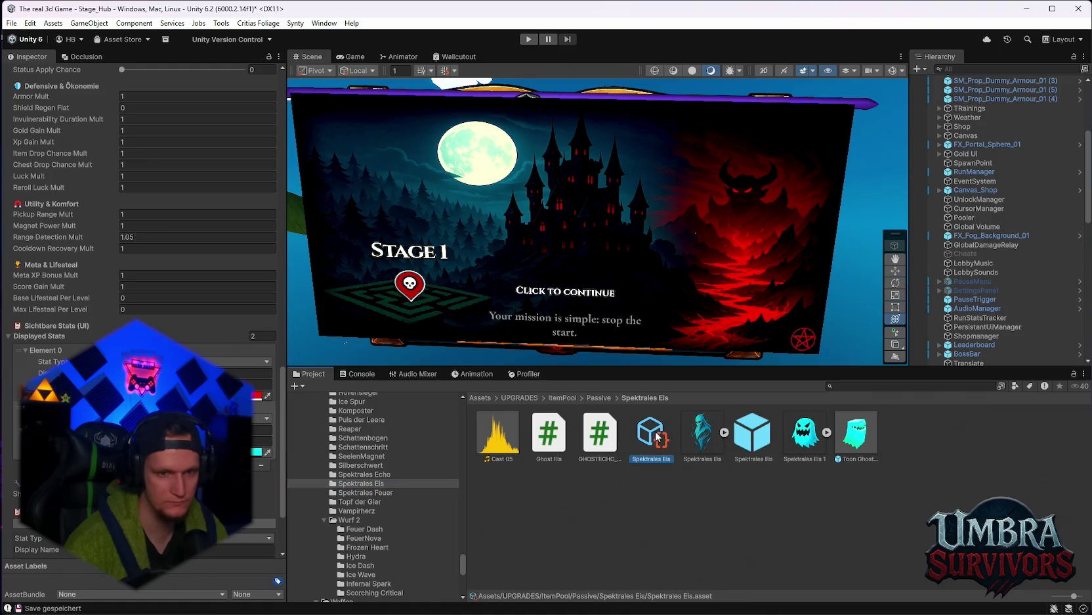
click(381, 492)
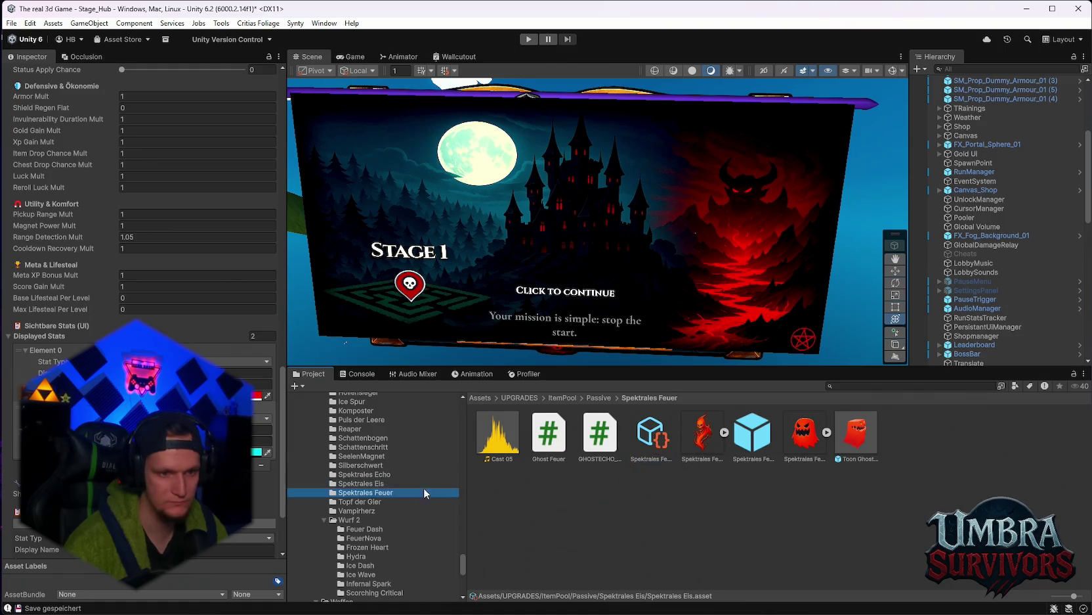
click(651, 434)
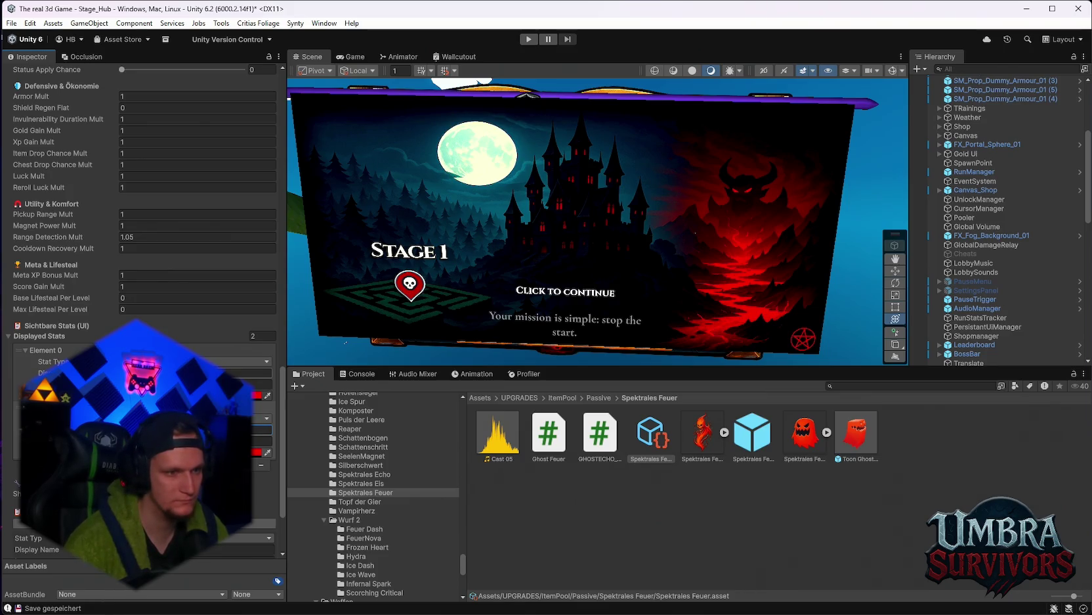
Check Element 0's Display Name in Feuer, then in the reselected Spektrales Eis asset
click(263, 372)
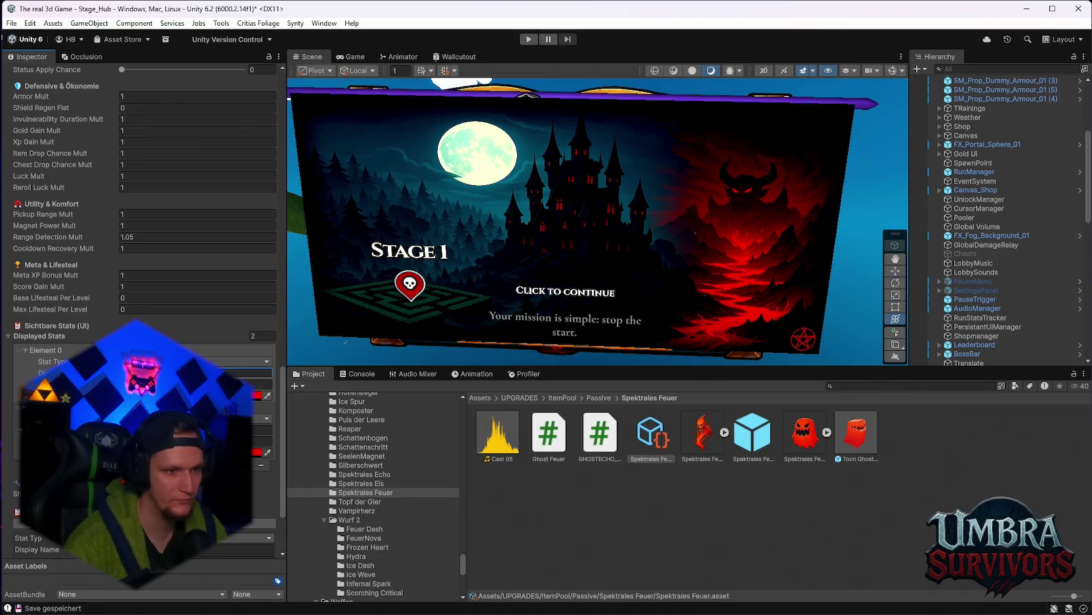
click(377, 485)
click(655, 443)
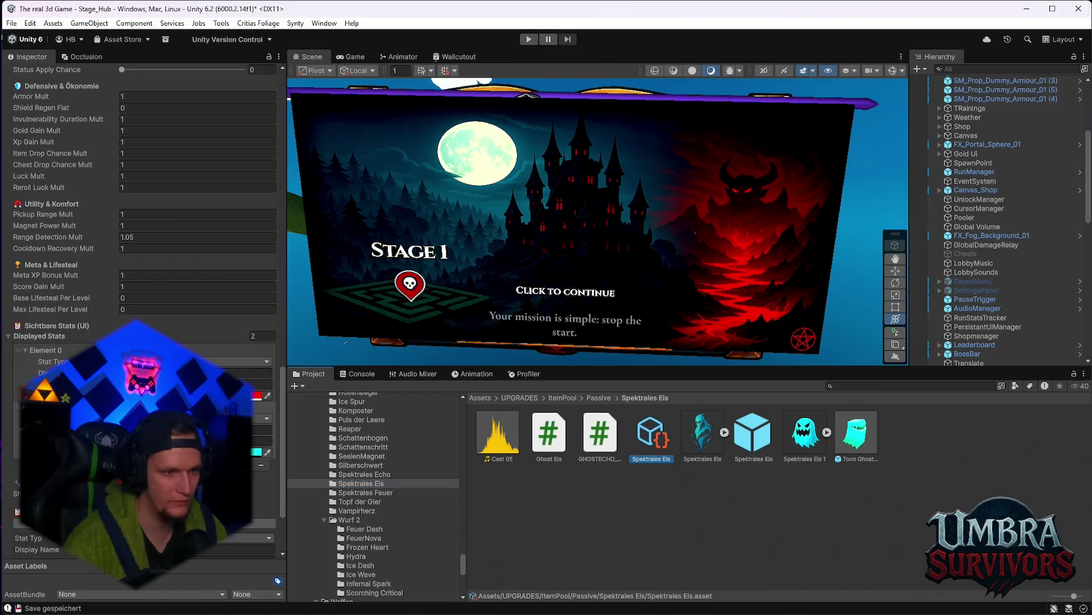
click(230, 372)
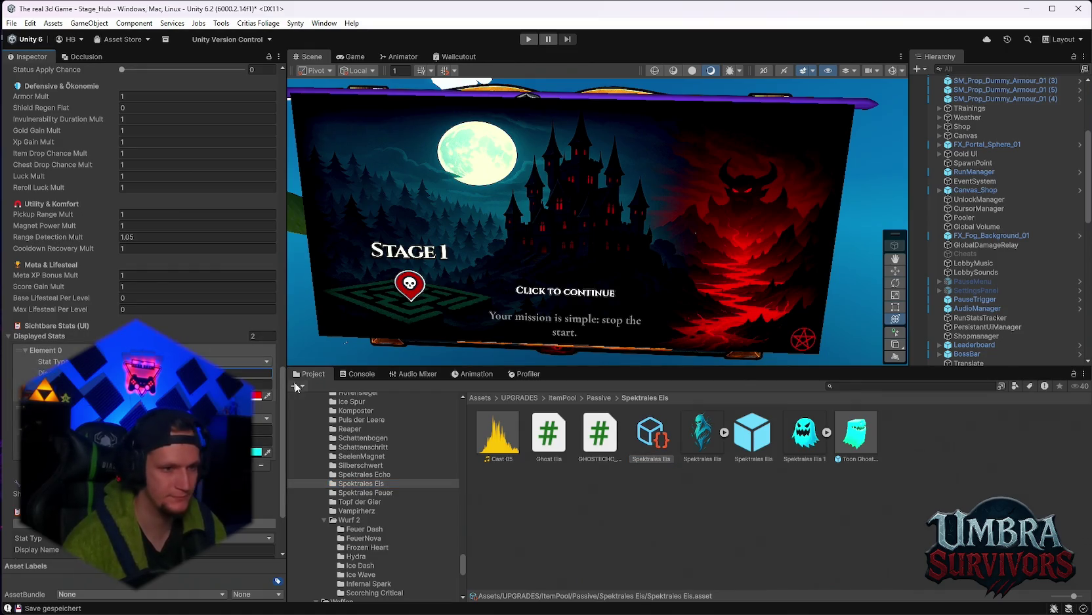
Enter Play mode, maximize the Game view, and pick the Spectral Fire card
click(529, 40)
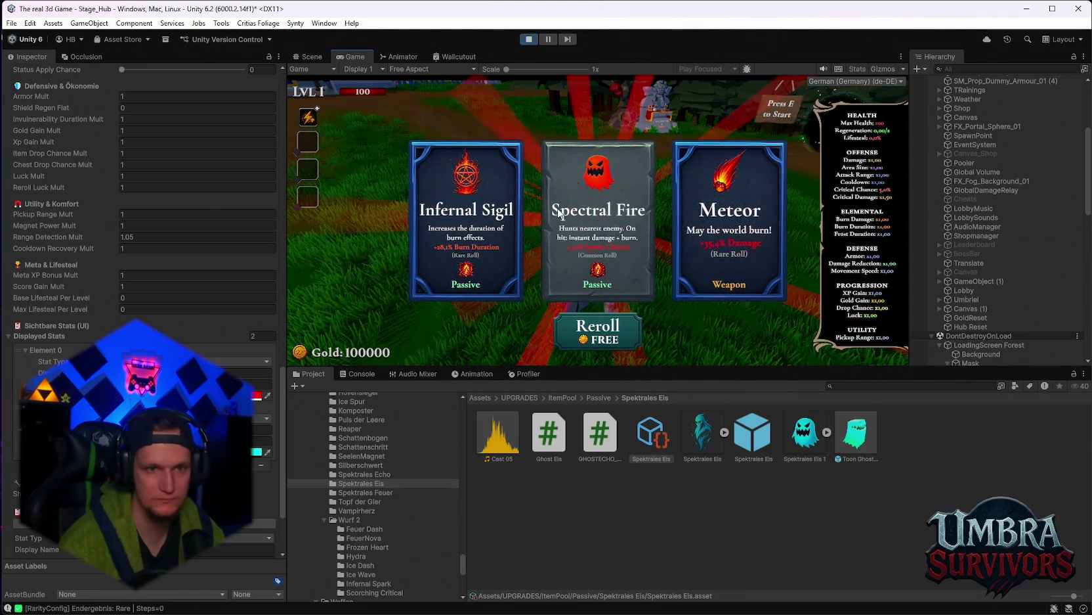
key(shift+space)
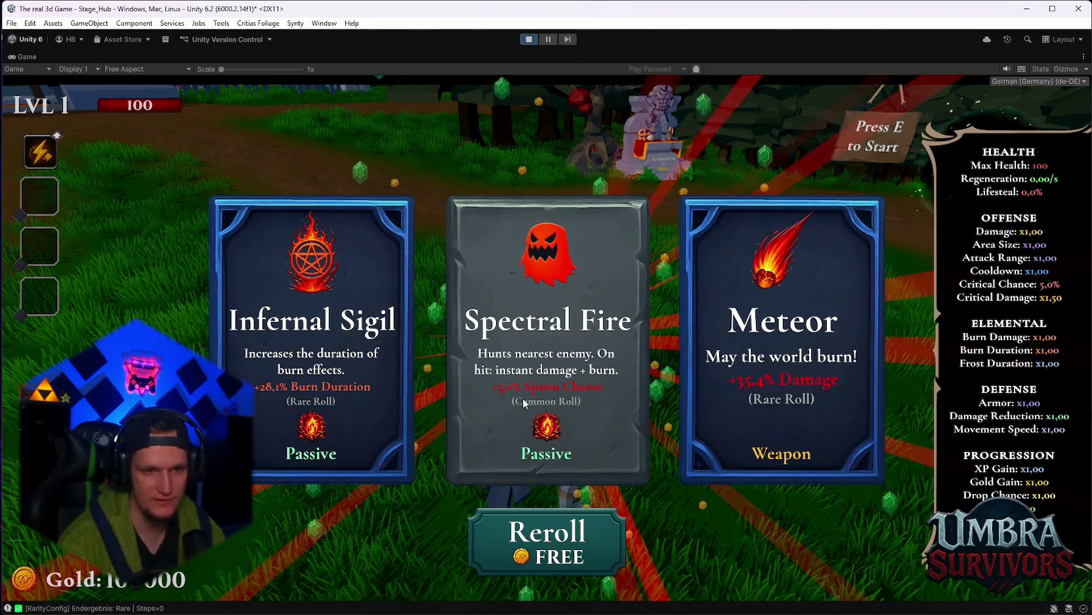
click(553, 380)
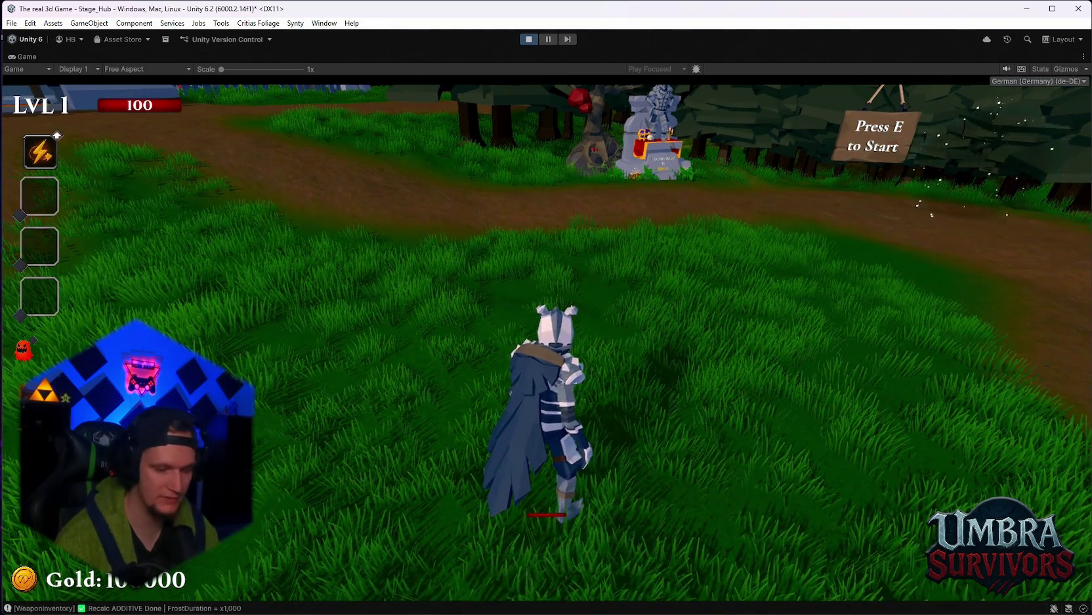
Recall the level-up offer with L, pause, exit Play mode, and switch to Discord
key(l)
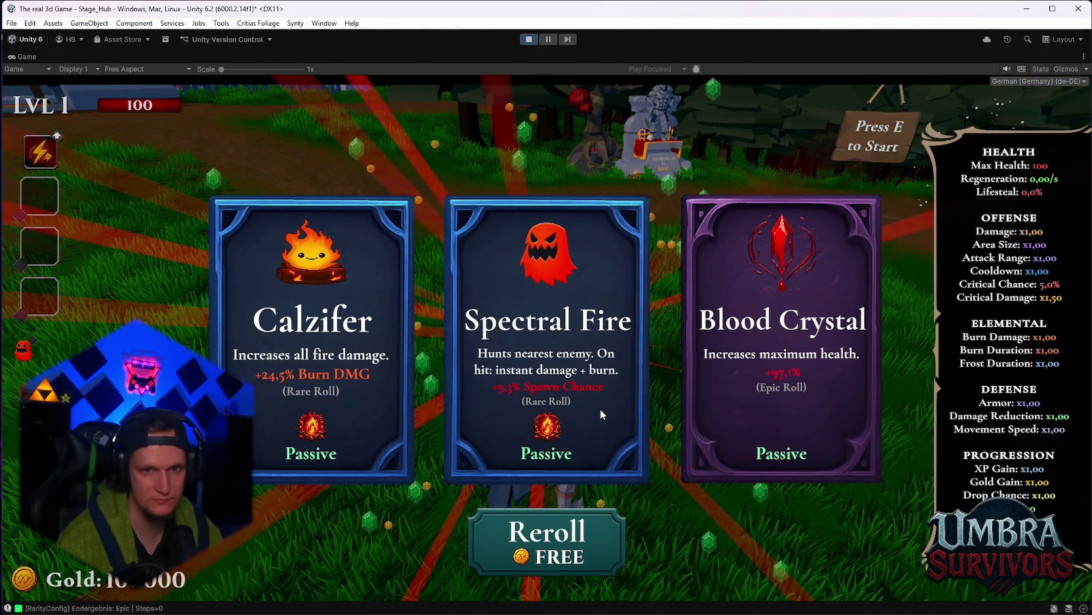
click(584, 406)
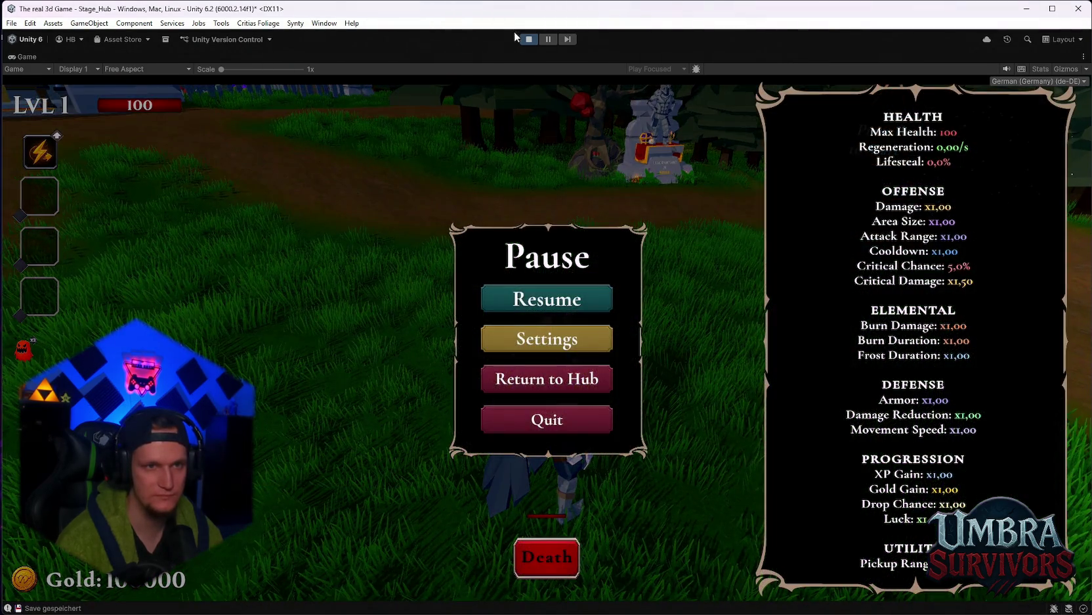
click(523, 39)
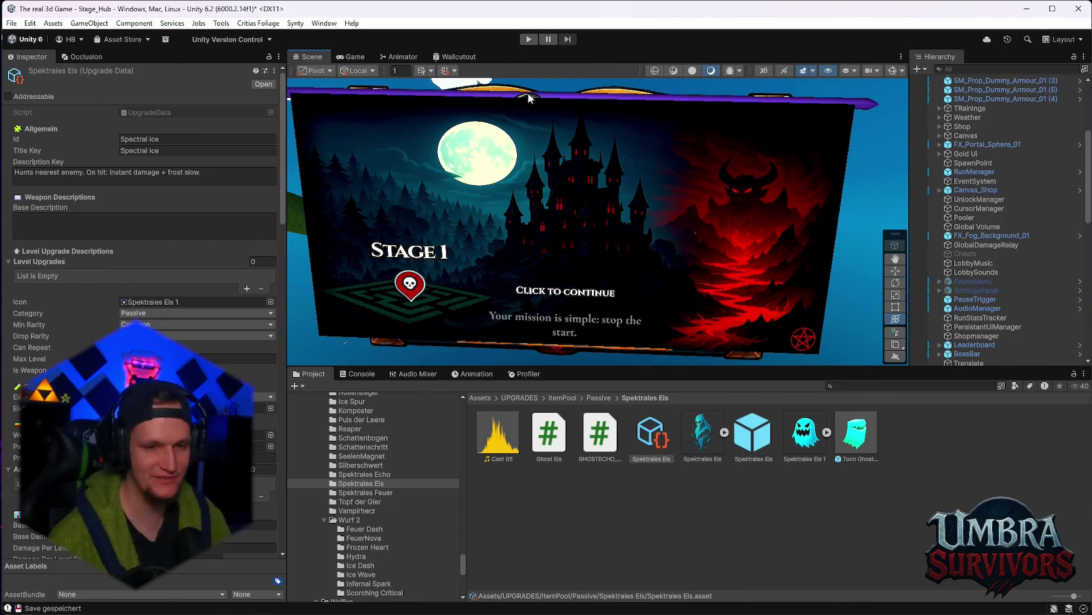
key(alt+Tab)
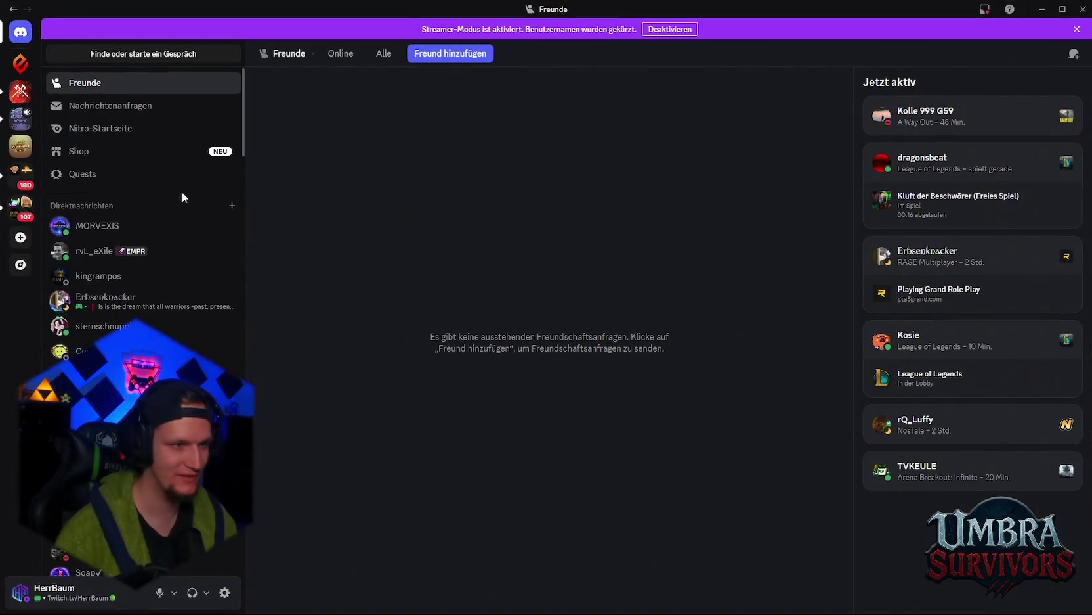
View the friend's pause-screen screenshot full-size in the DM, close it, and minimize Discord
click(137, 233)
click(504, 527)
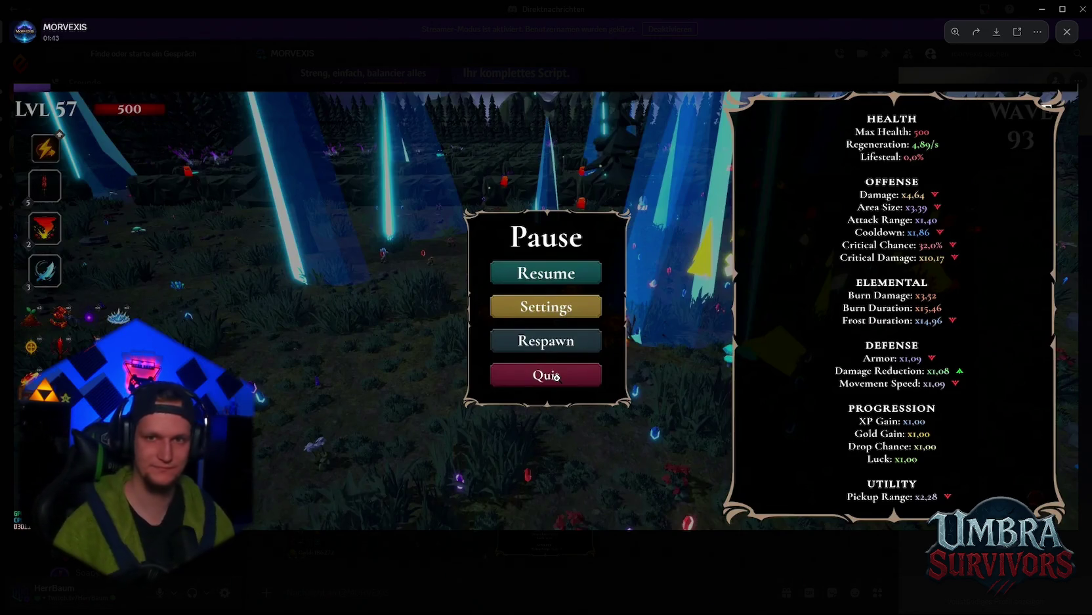
click(1067, 32)
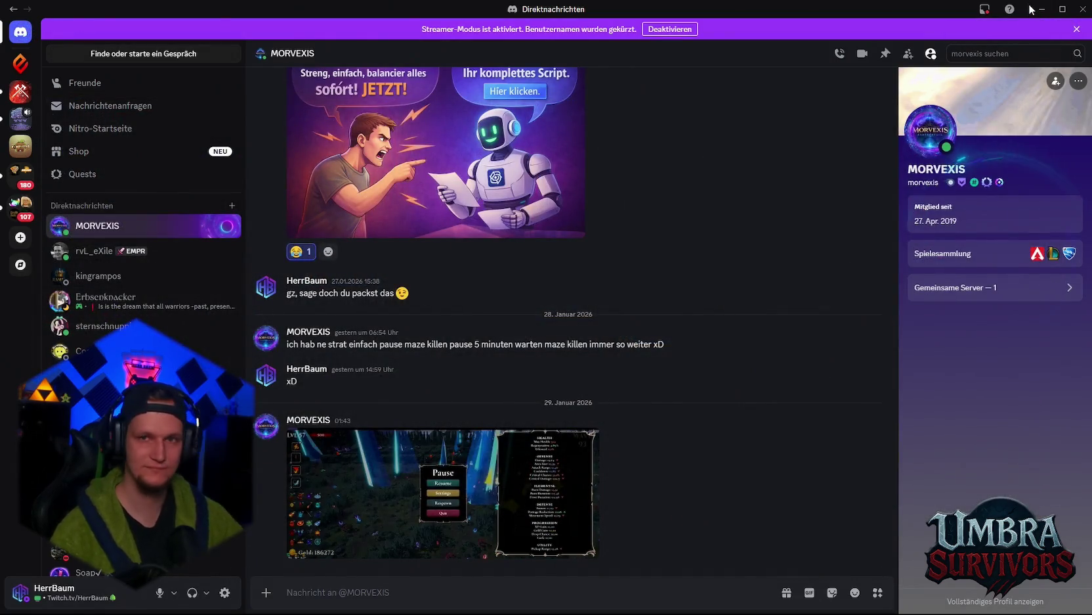
click(1042, 9)
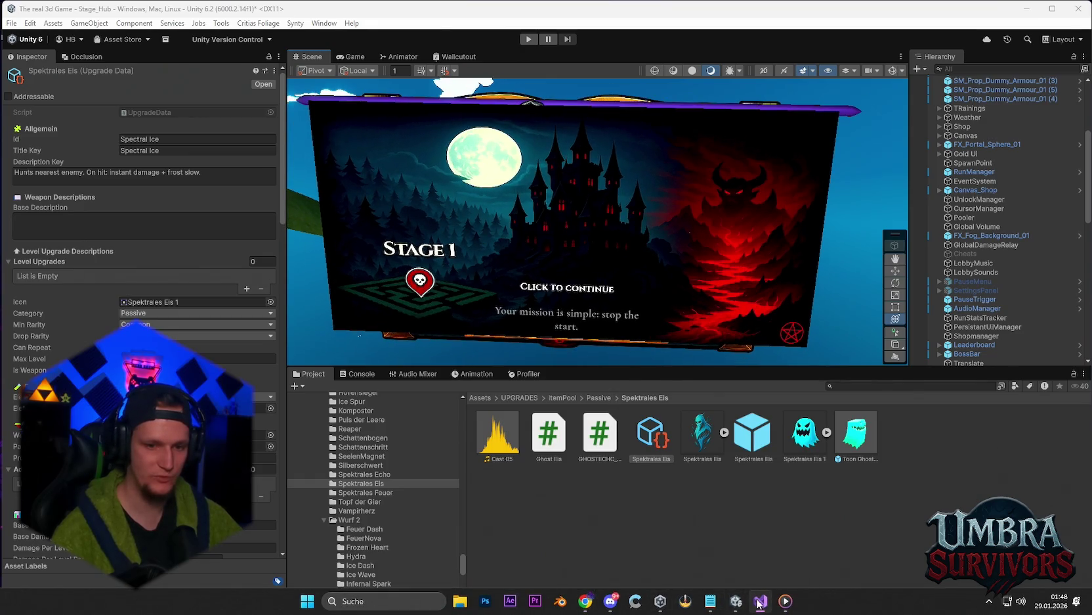
Replace 'rework' on the geister line with a note about ghosts spawning by rarity
click(711, 601)
drag(316, 246, 264, 247)
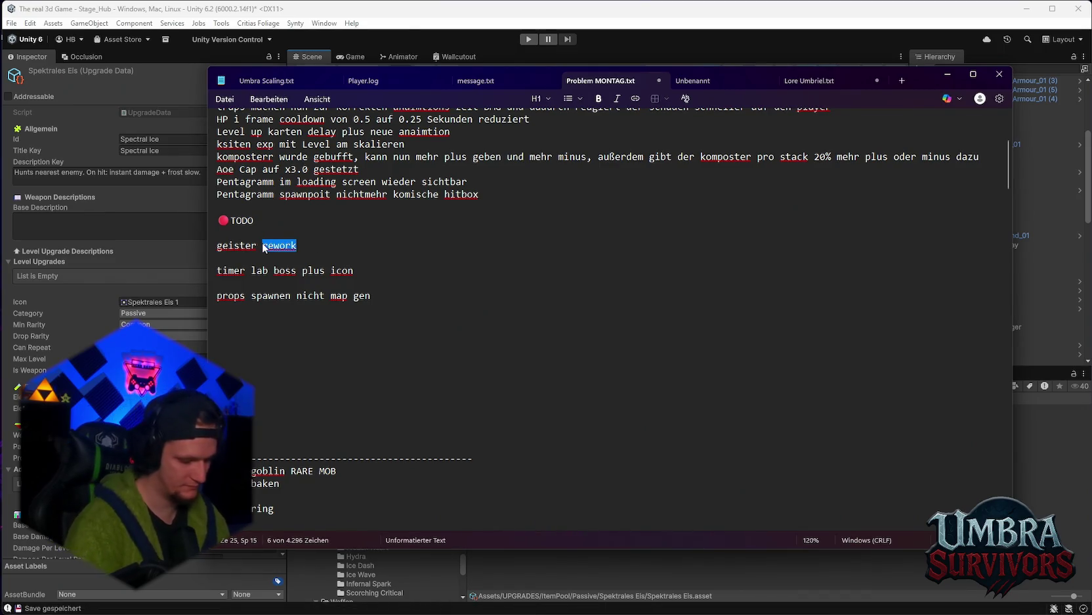
text(haben nun ei)
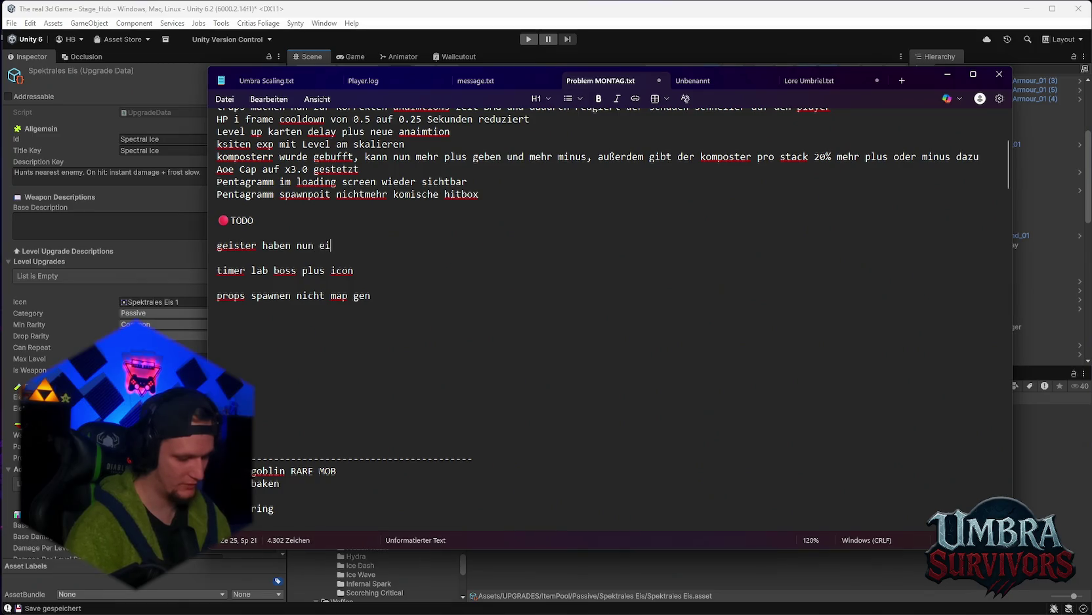
text(en hcuse)
key(BackSpace)
key(BackSpace)
key(BackSpace)
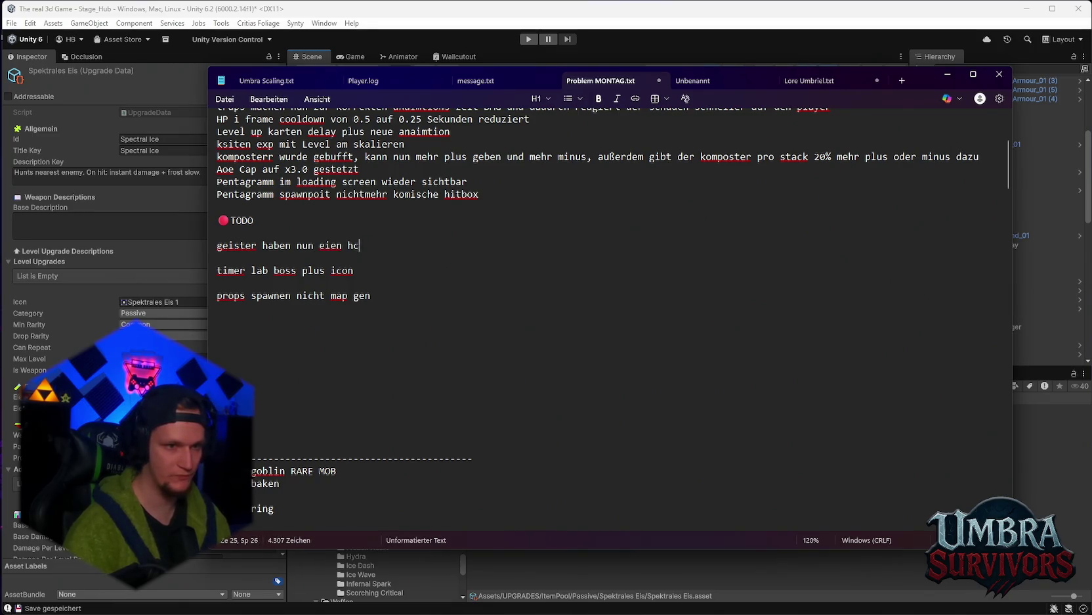
key(BackSpace)
key(BackSpace)
text(ne cha)
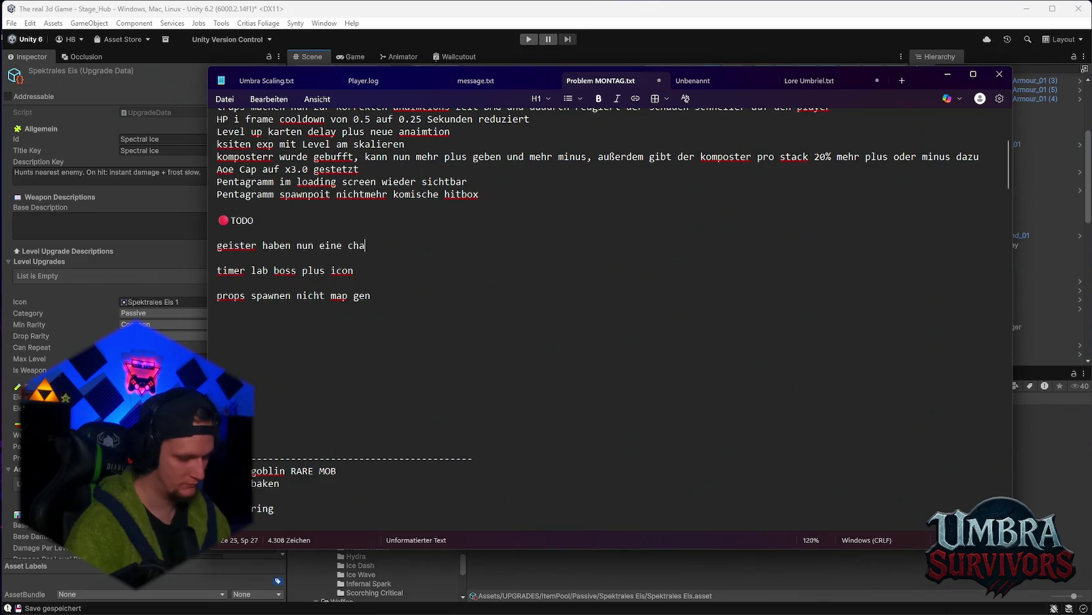
text(cne zu spawnen )
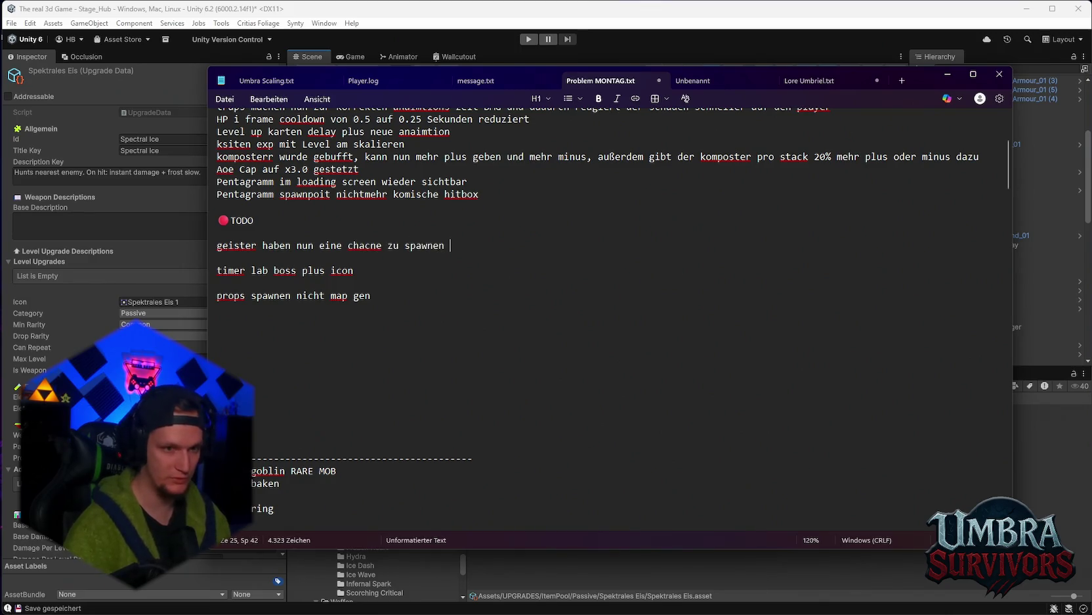
text(je )
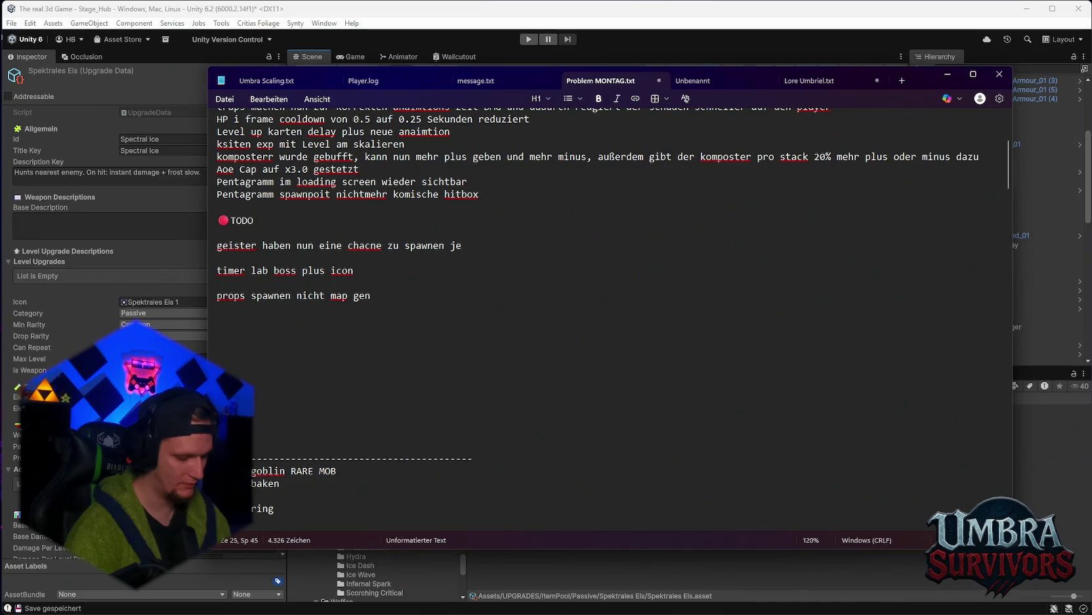
text(nachdem welche ra)
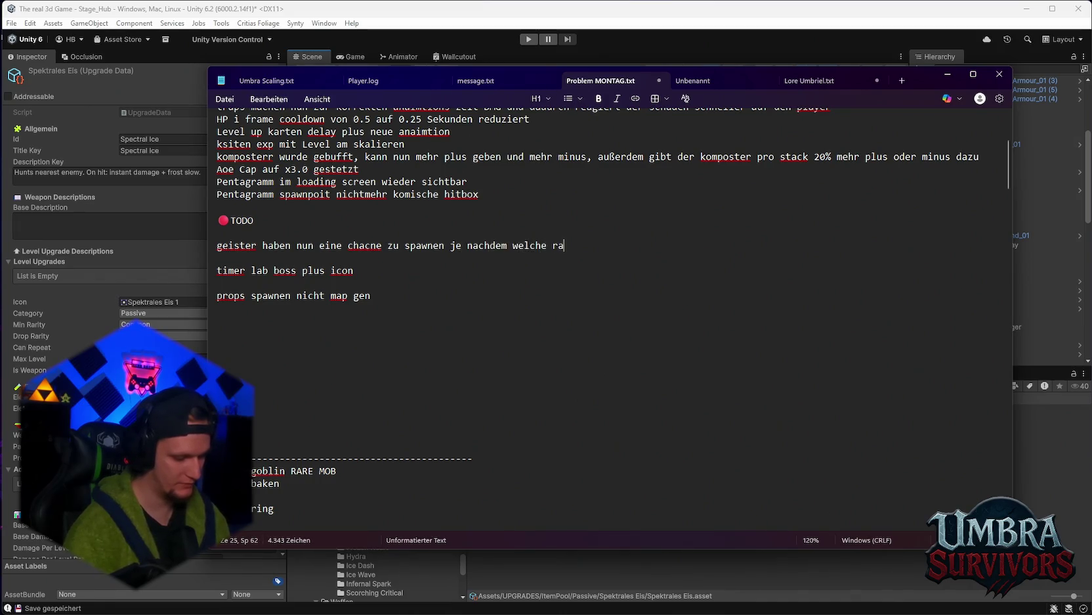
text(rität m)
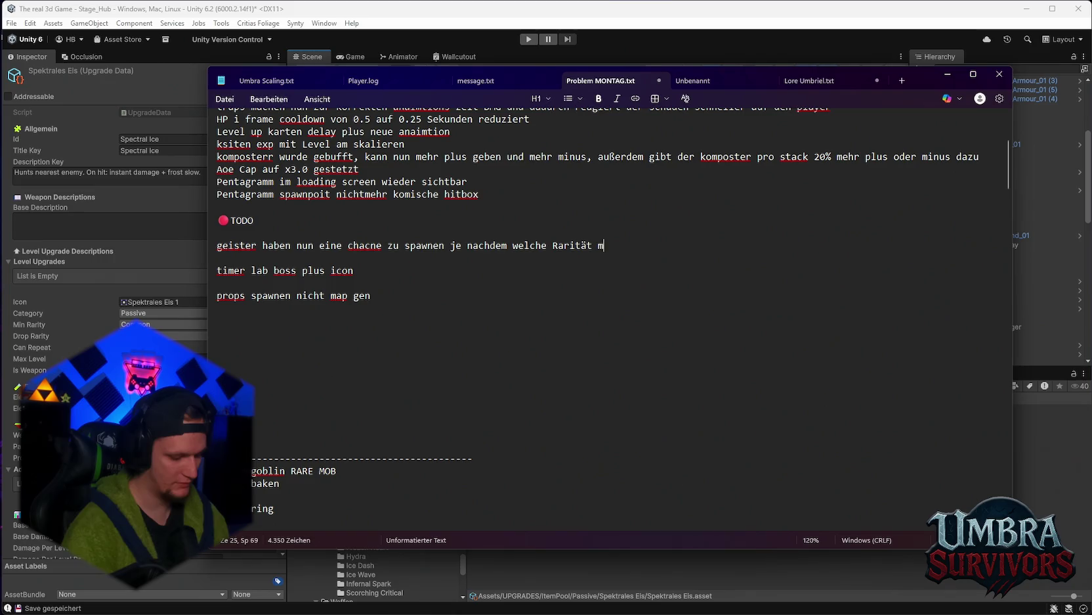
text(an bekommt )
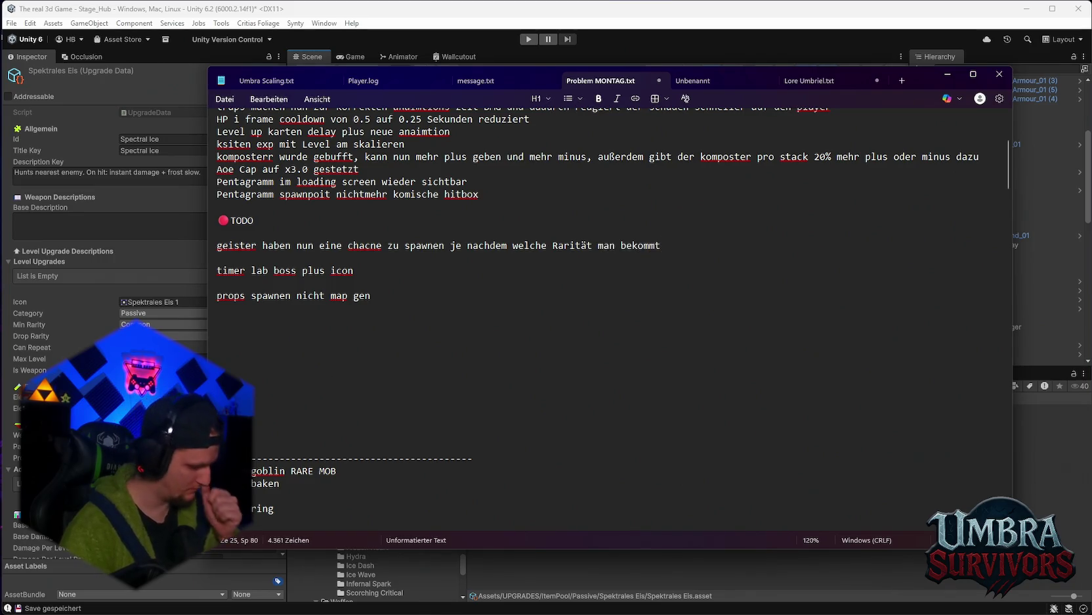
text(pluss)
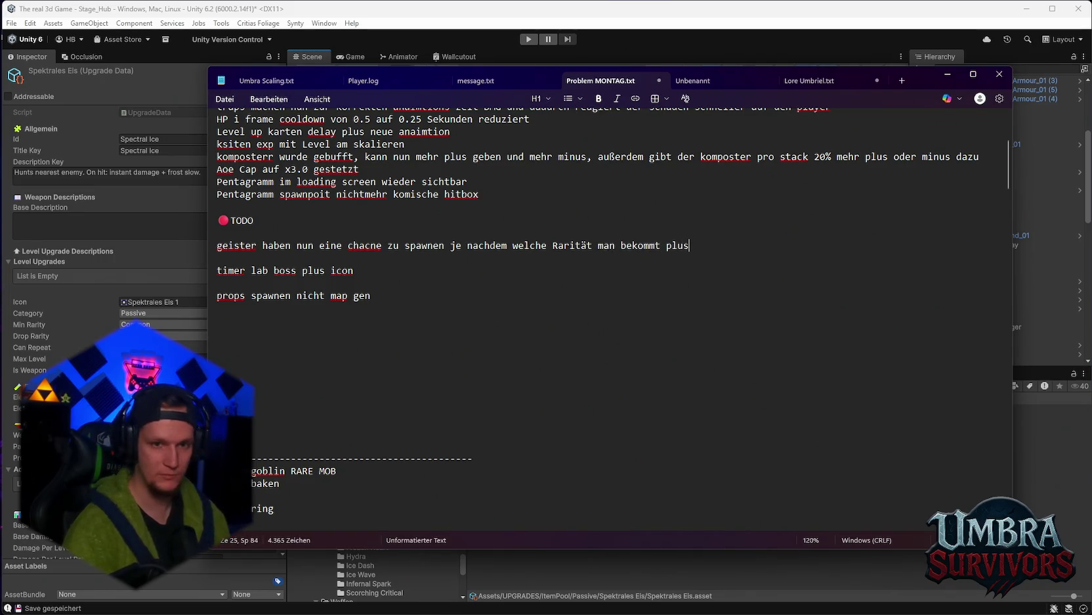
key(BackSpace)
text(a)
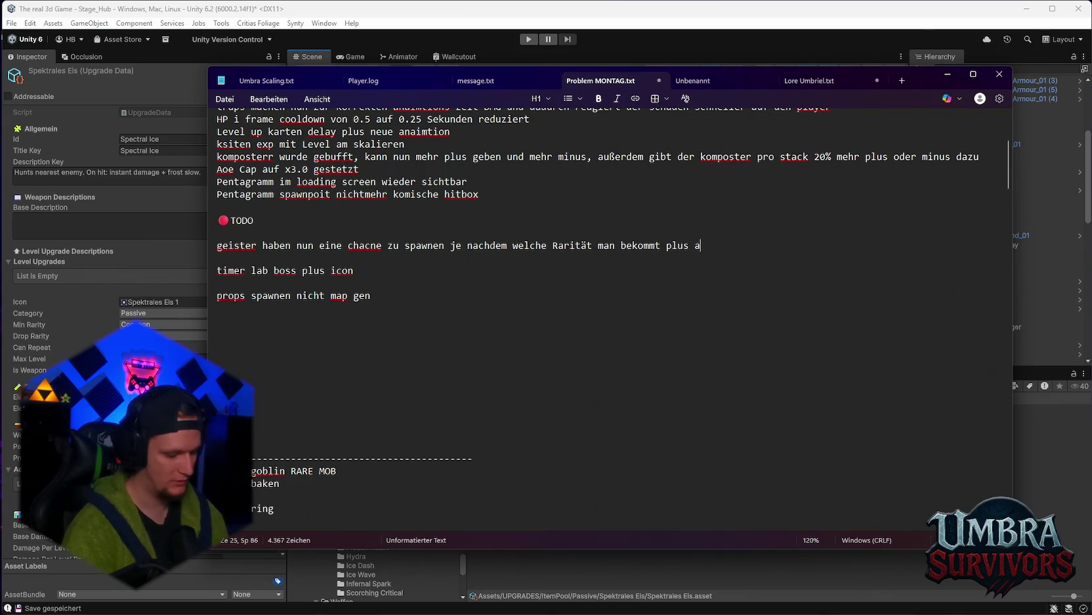
text(b 100%)
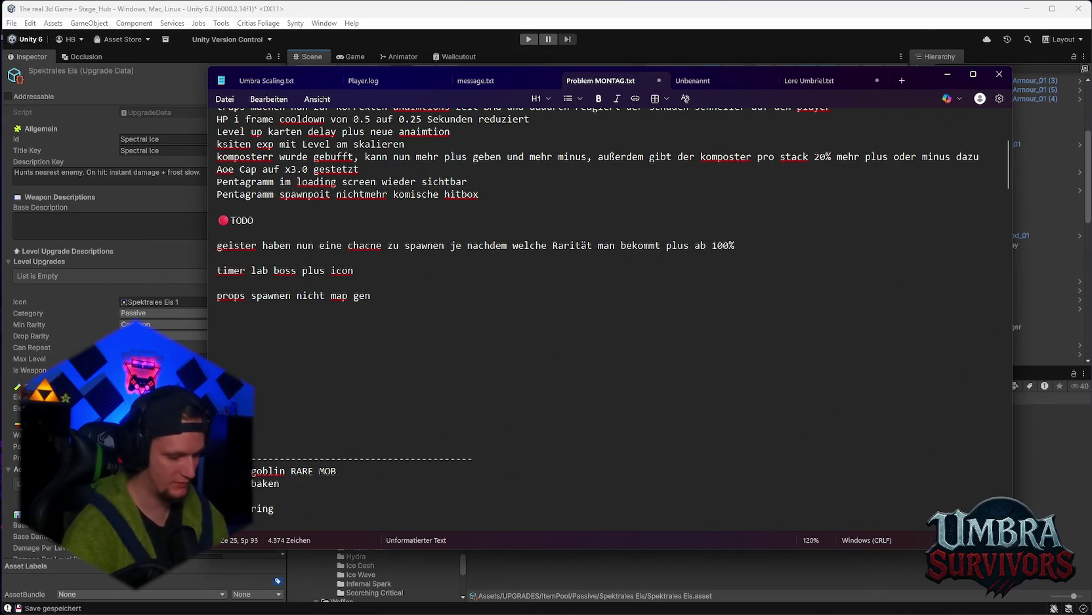
text( geister chacne)
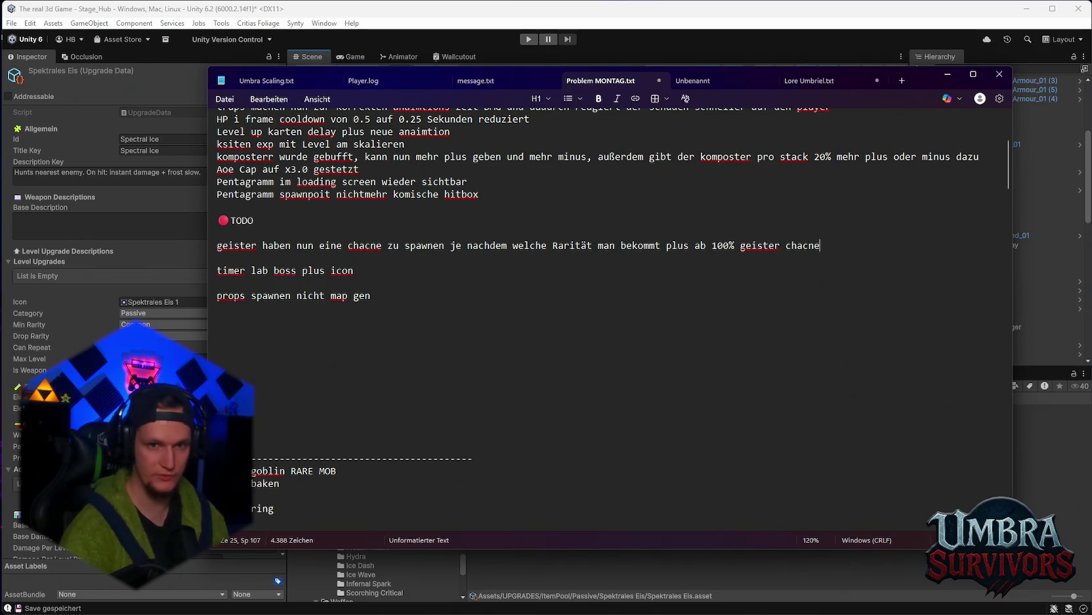
Finish the note with 'Chance wird der ghost onhit DMG erhöht', fixing the typos
key(BackSpace)
key(BackSpace)
key(BackSpace)
text(acne)
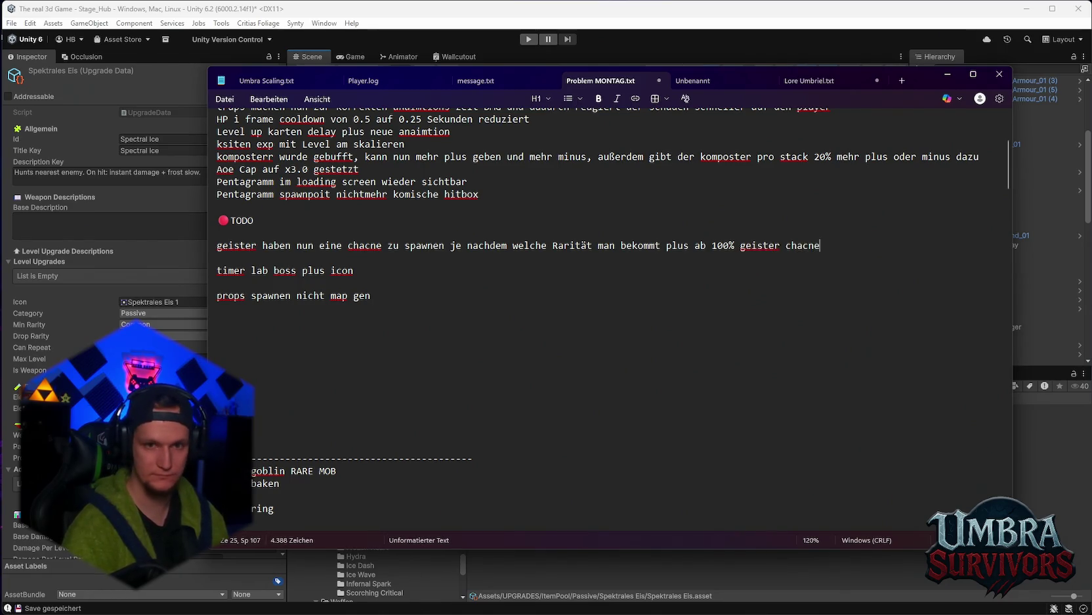
key(BackSpace)
key(BackSpace)
key(BackSpace)
key(BackSpace)
key(BackSpace)
key(BackSpace)
text(Chance)
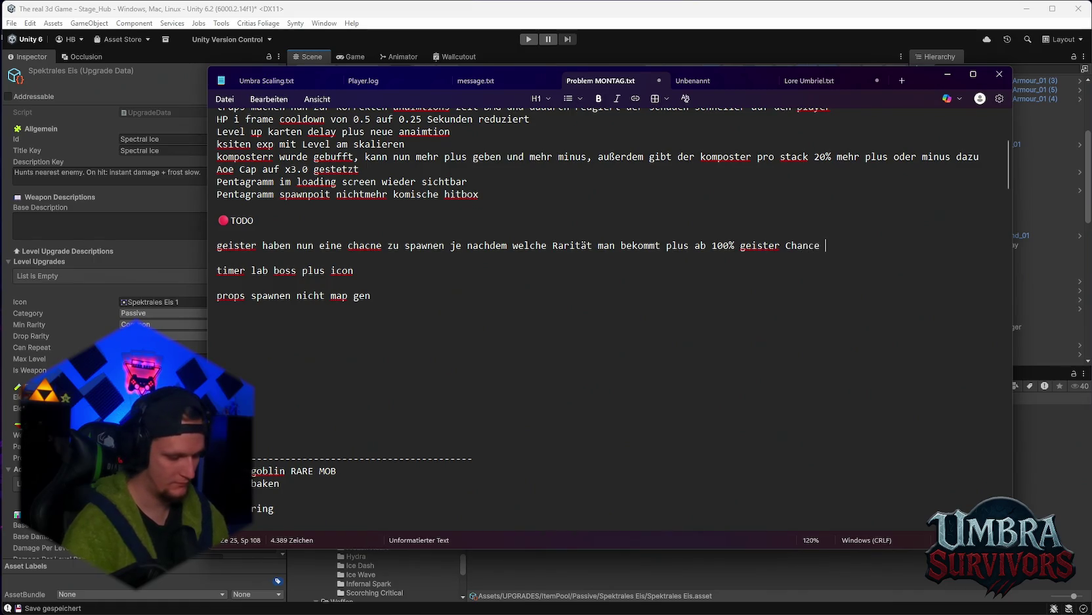
text( wird der)
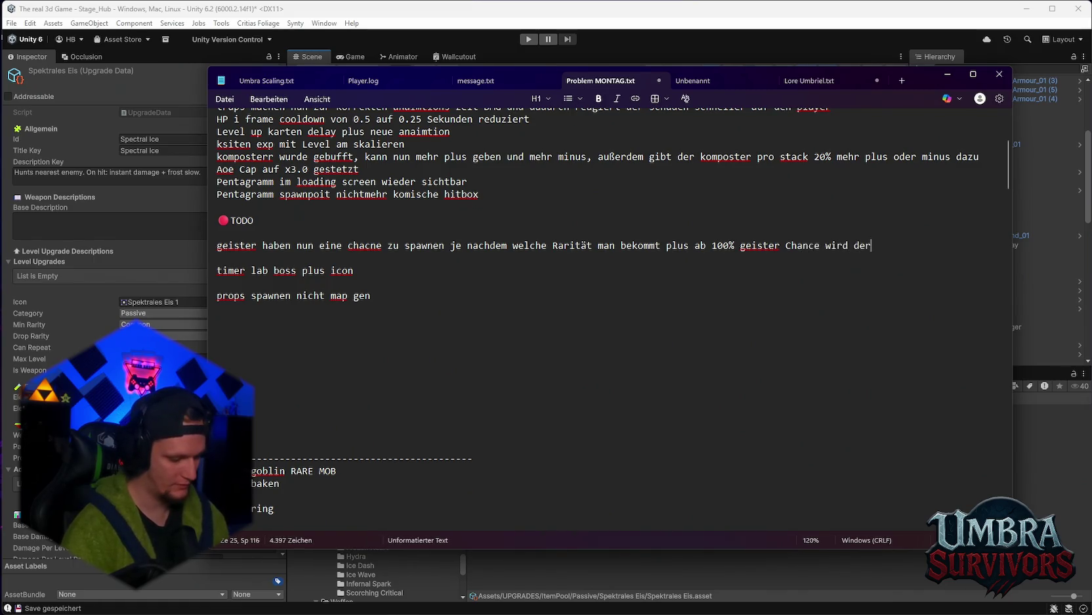
text( ghost onhit dmg)
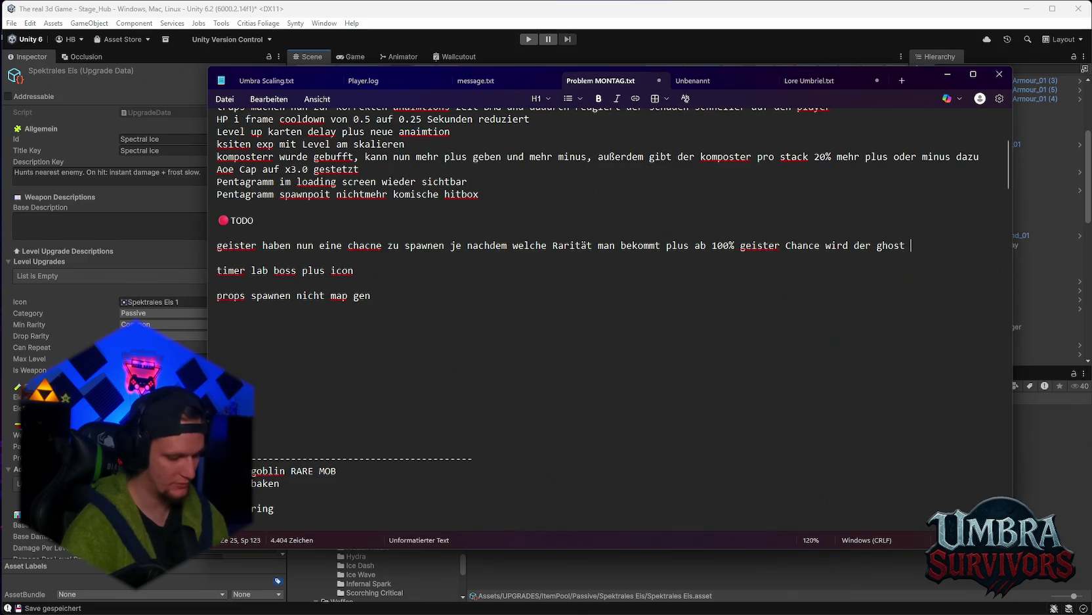
key(BackSpace)
key(BackSpace)
key(BackSpace)
text(DMG)
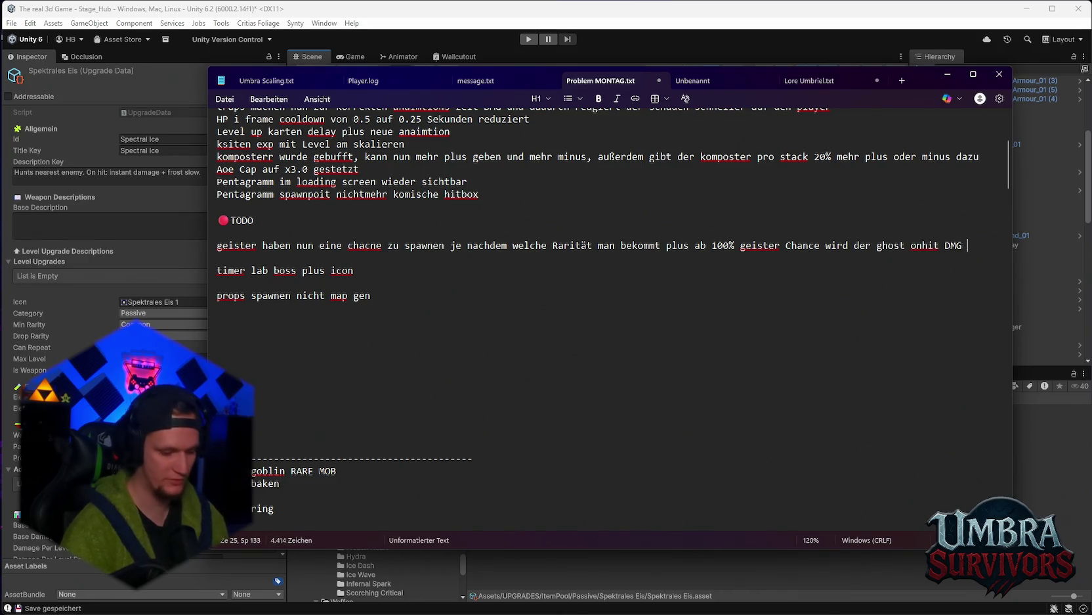
text( erhöht)
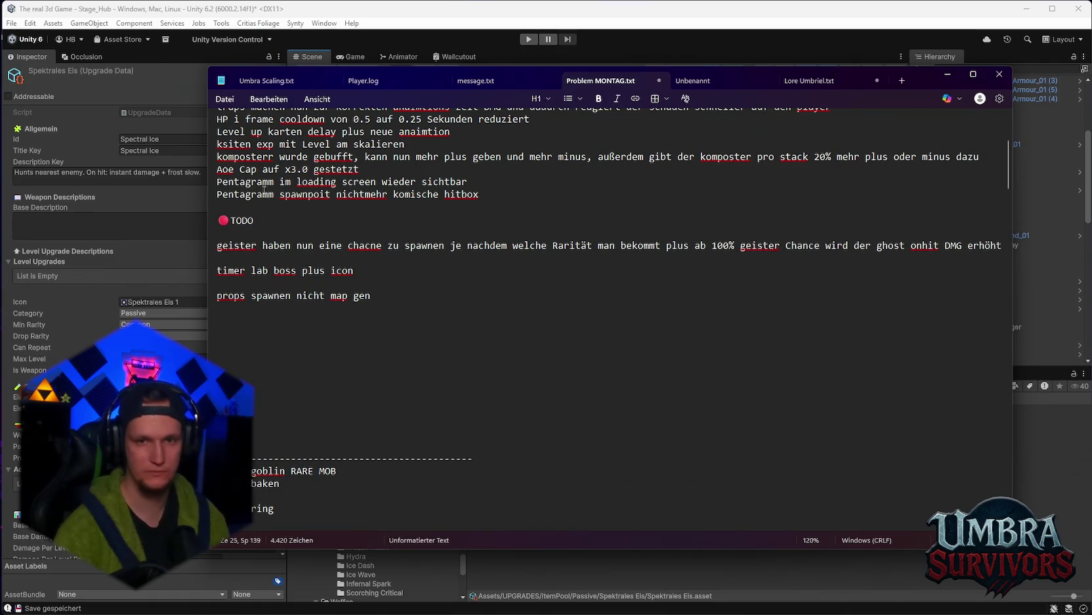
Move the geister line above the TODO heading, select the timer line, and minimize Notepad
mouse_move(218, 246)
mouse_down()
mouse_move(979, 262)
mouse_move(1004, 253)
mouse_up()
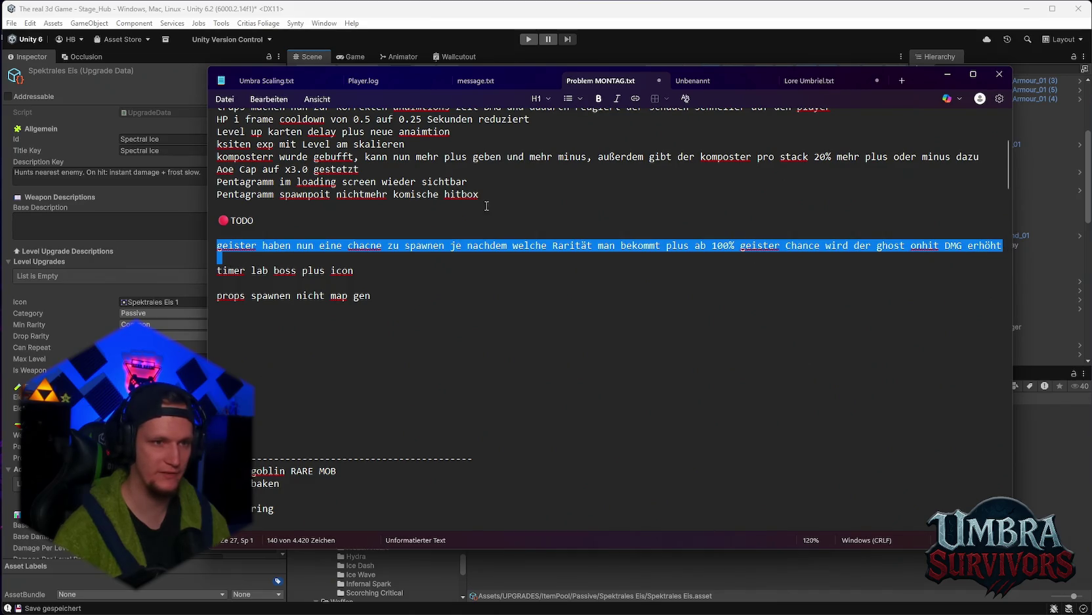
drag(223, 212, 221, 209)
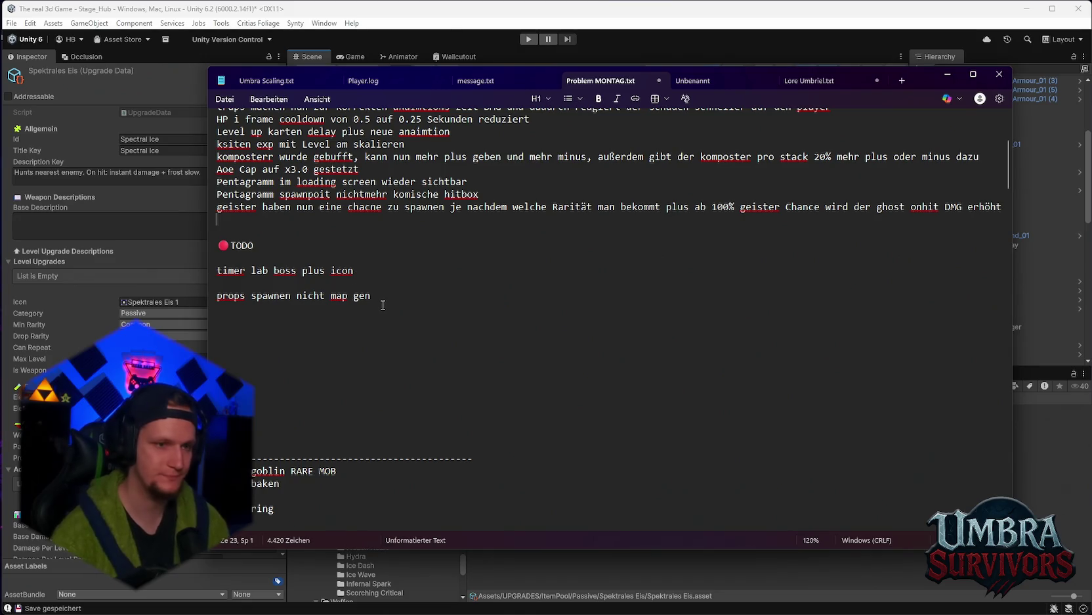
triple_click(363, 271)
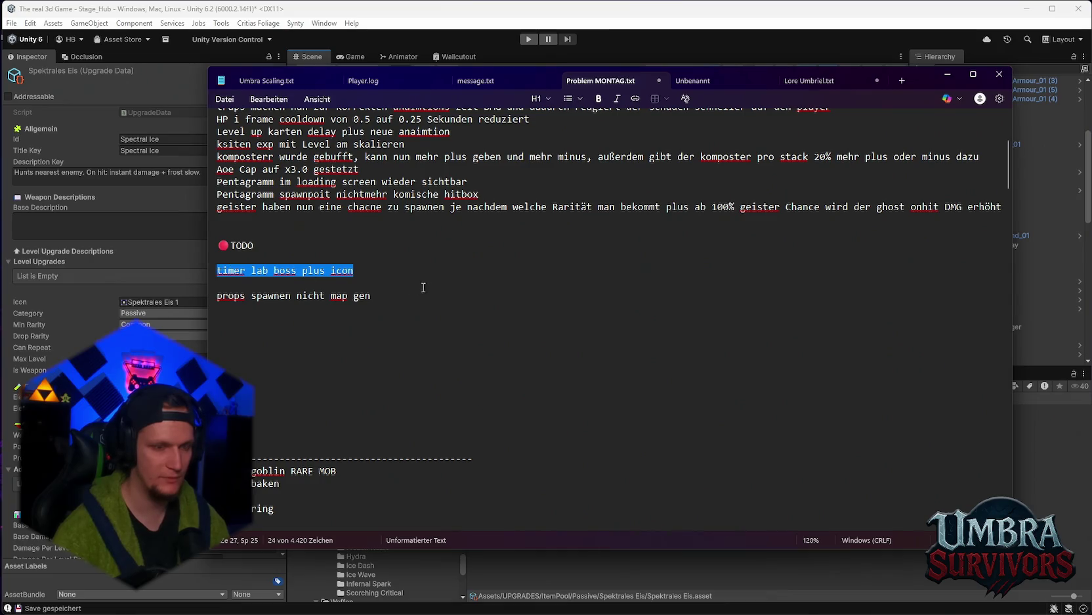
click(948, 74)
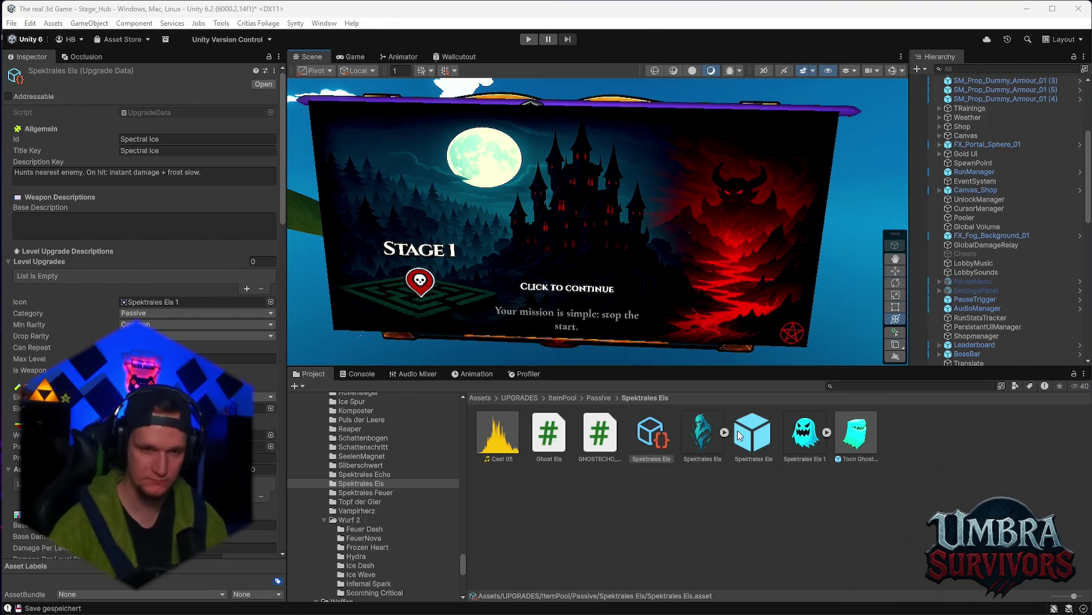
Search for stage_forest, open the Stage_Forest folder, and show WorldGenConfig's 10×10 maze settings
click(842, 385)
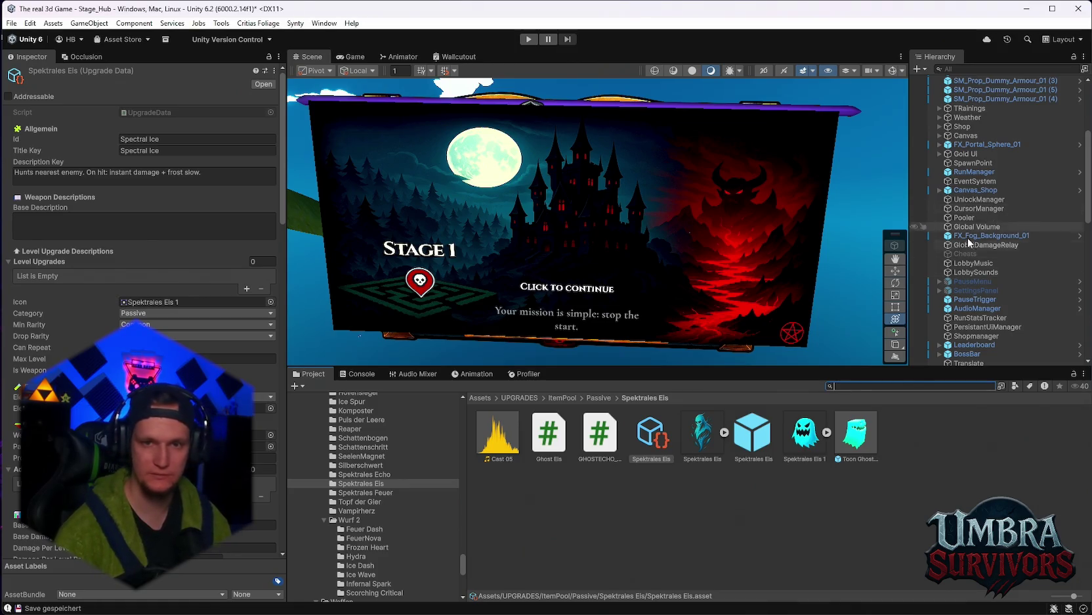
text(mapg)
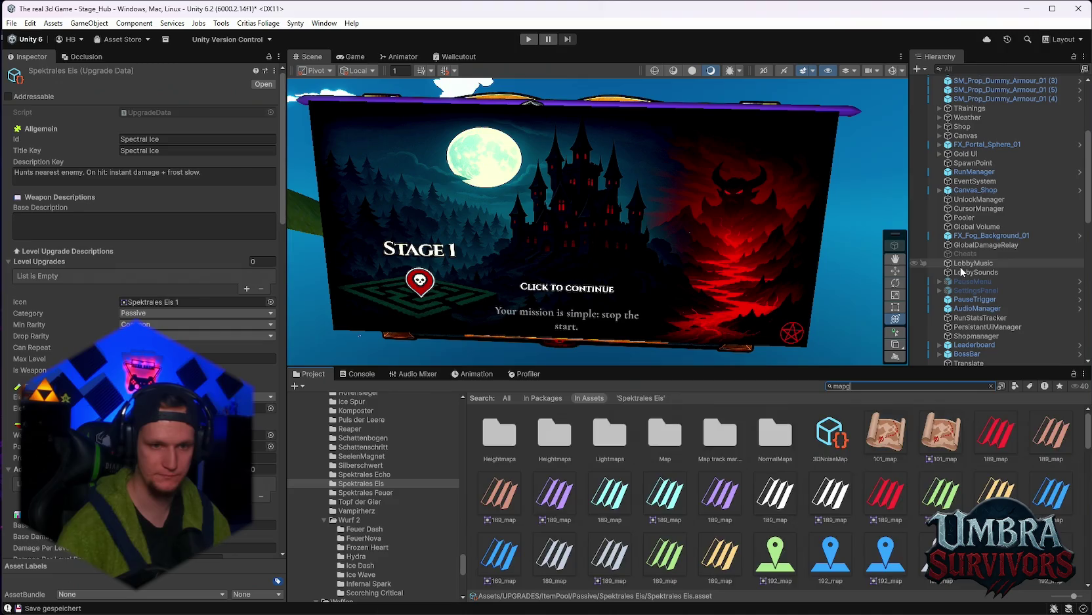
text(s)
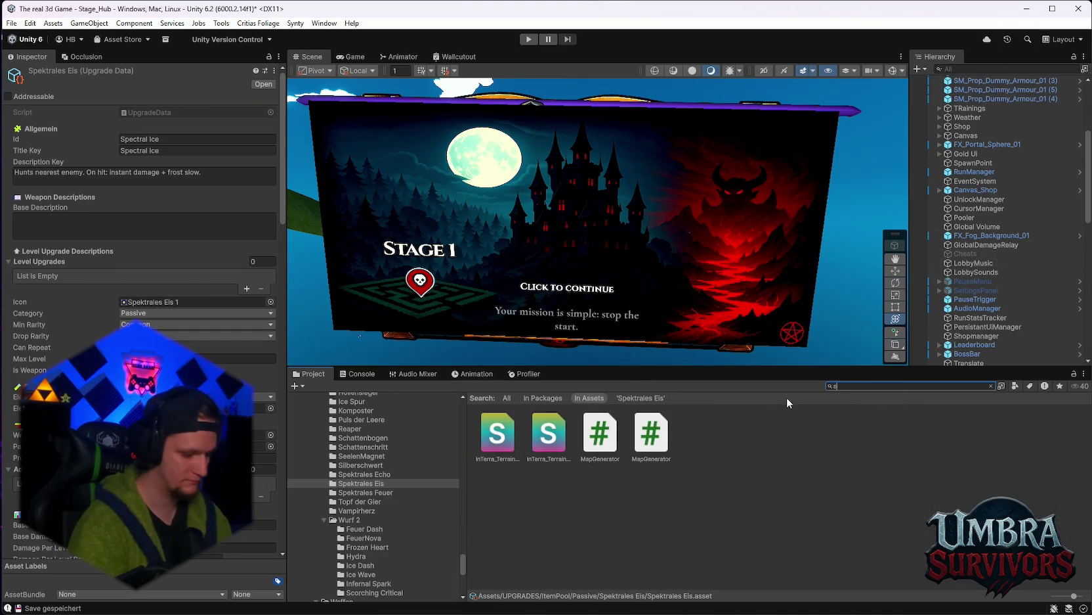
text(tage_forest)
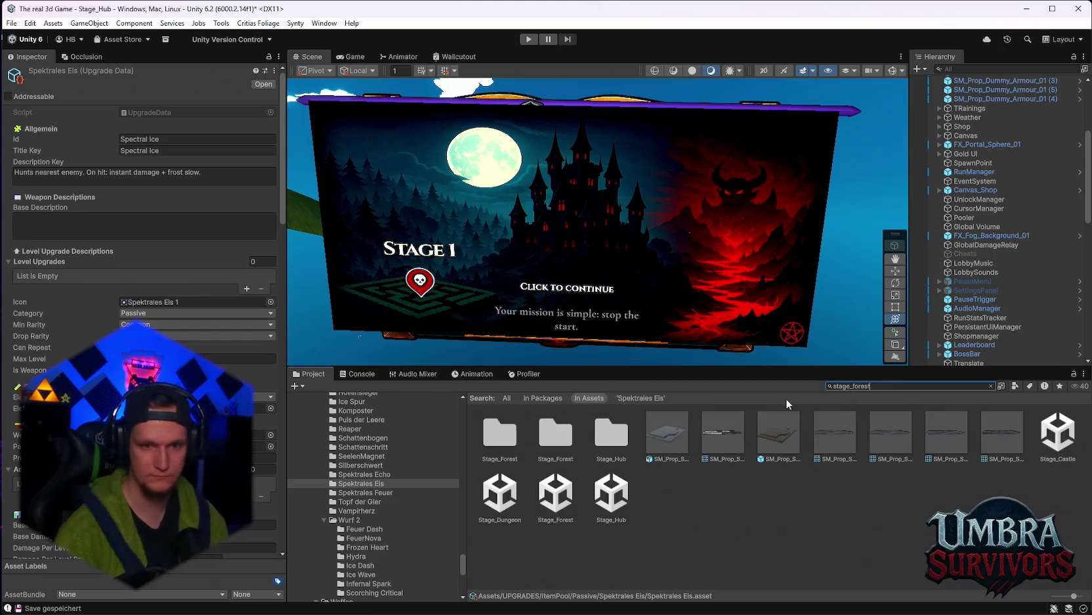
double_click(544, 448)
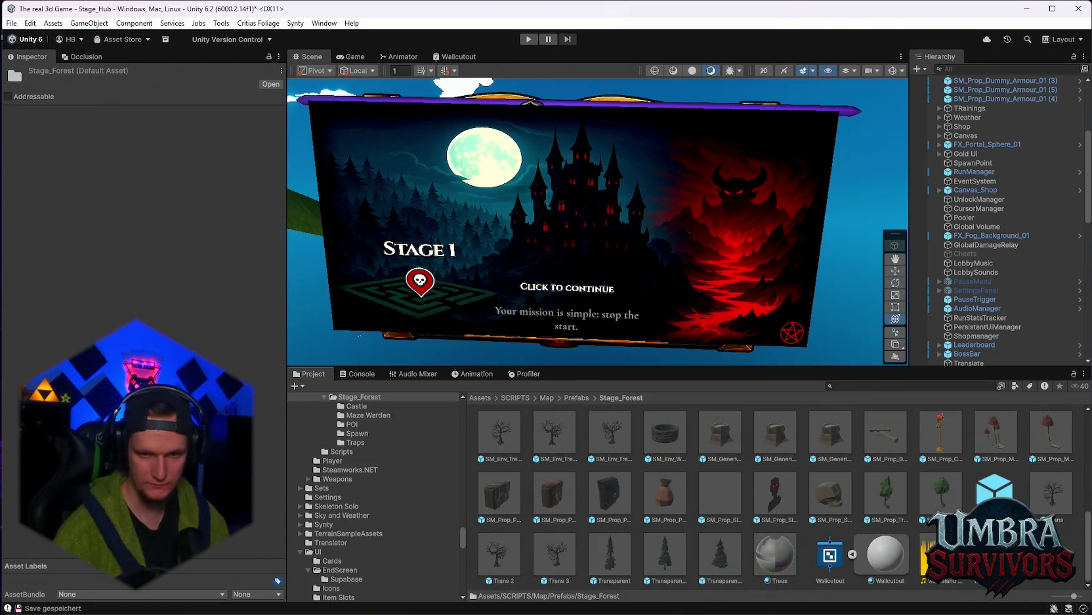
click(996, 555)
click(273, 70)
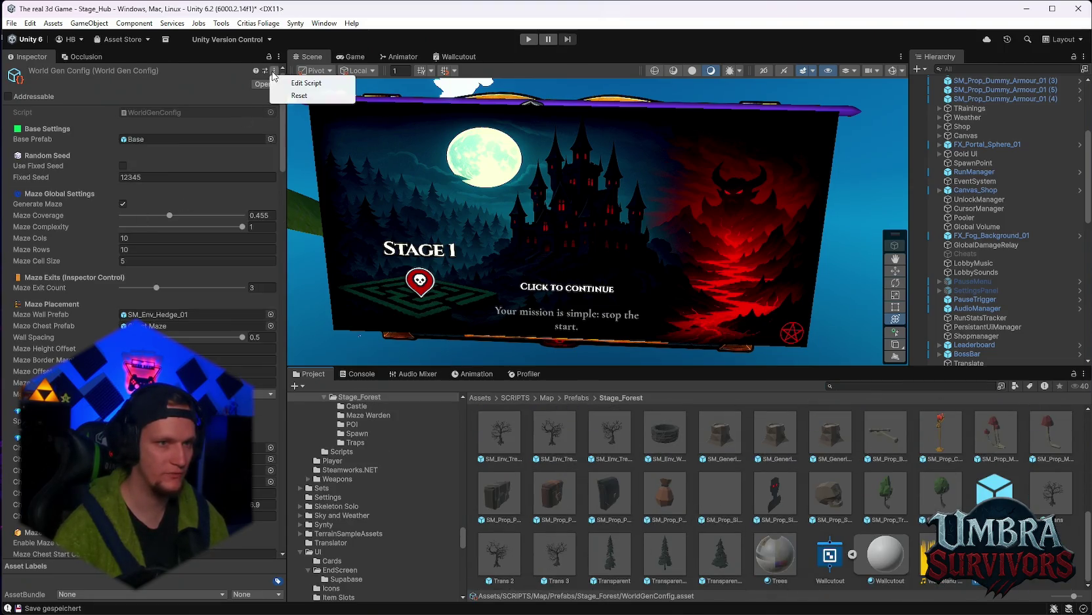
click(298, 86)
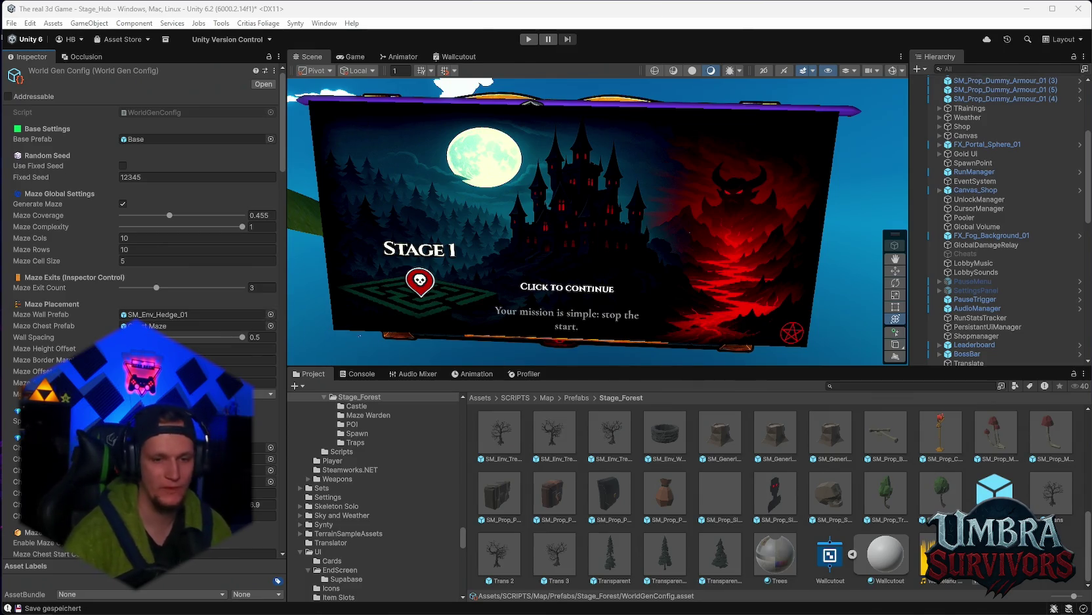
mouse_move(736, 611)
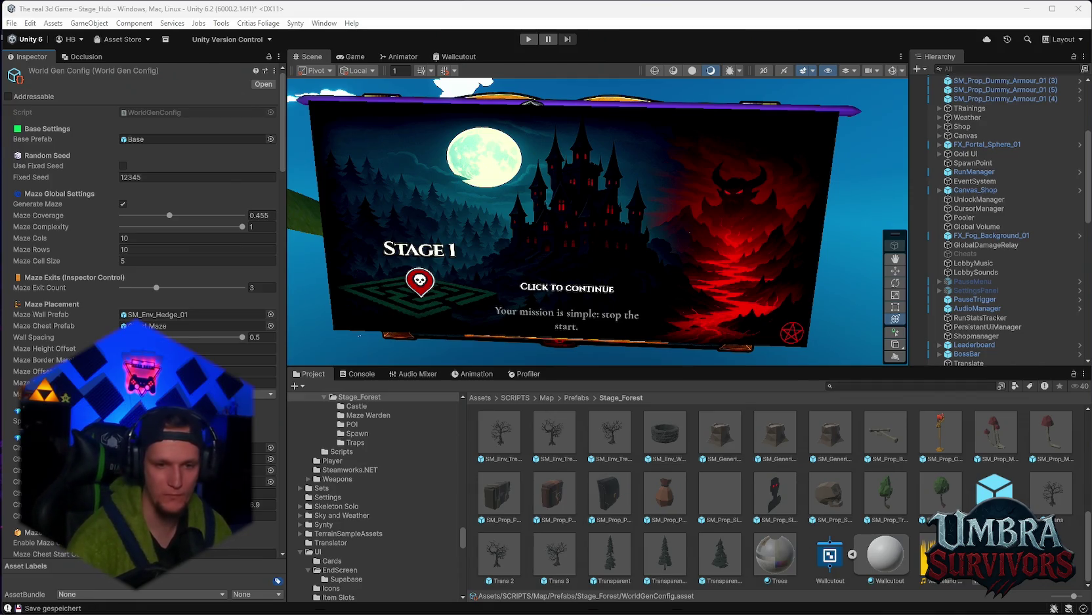
Apply all of XPBar's scene overrides to its prefab
scroll(957, 214, up, 1)
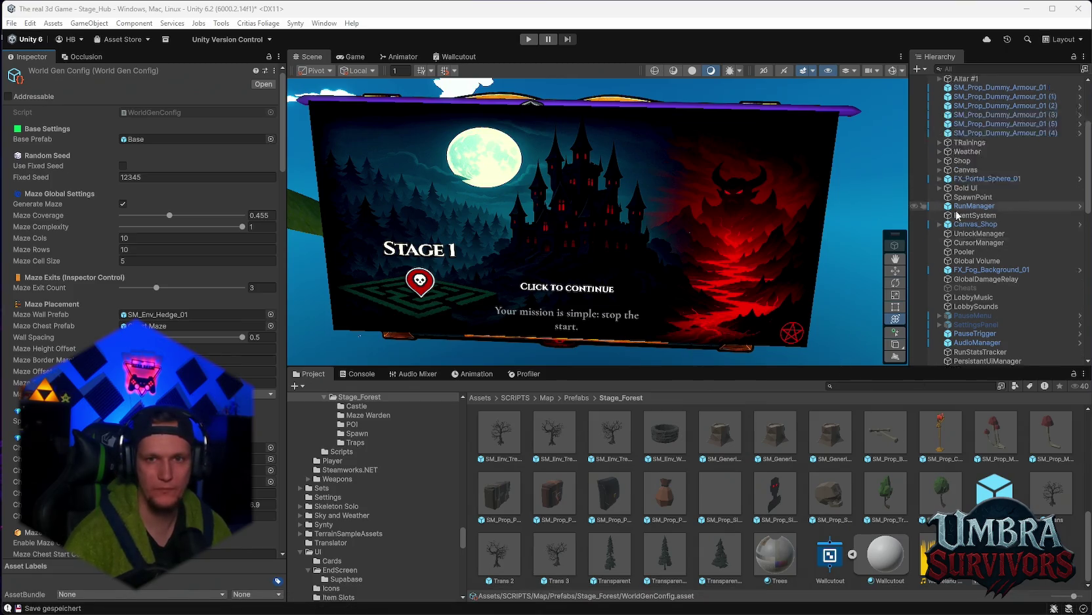
scroll(959, 217, up, 2)
scroll(997, 248, down, 3)
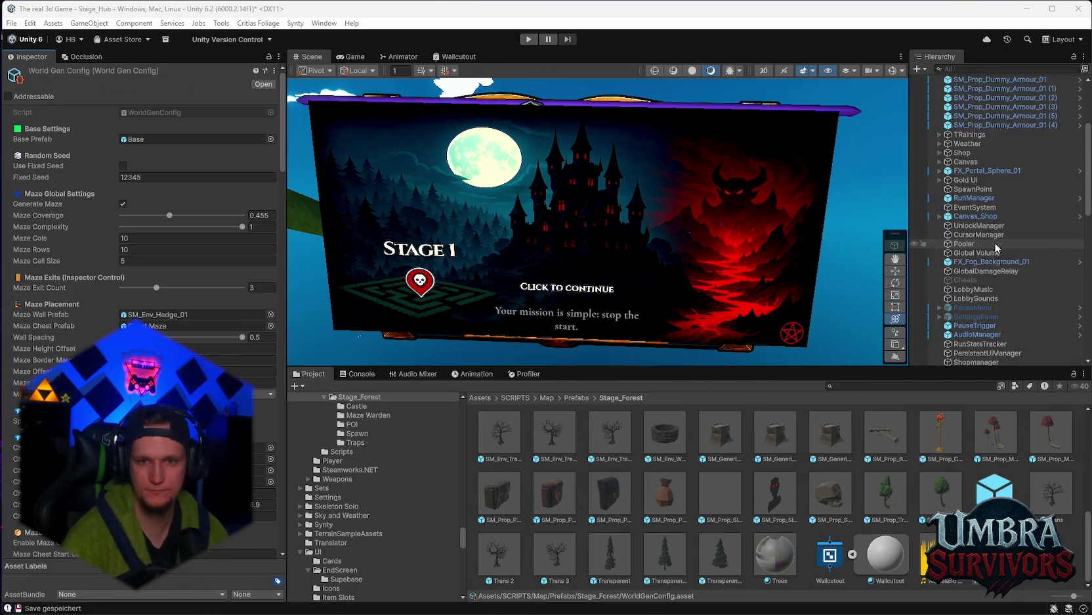
scroll(988, 263, down, 6)
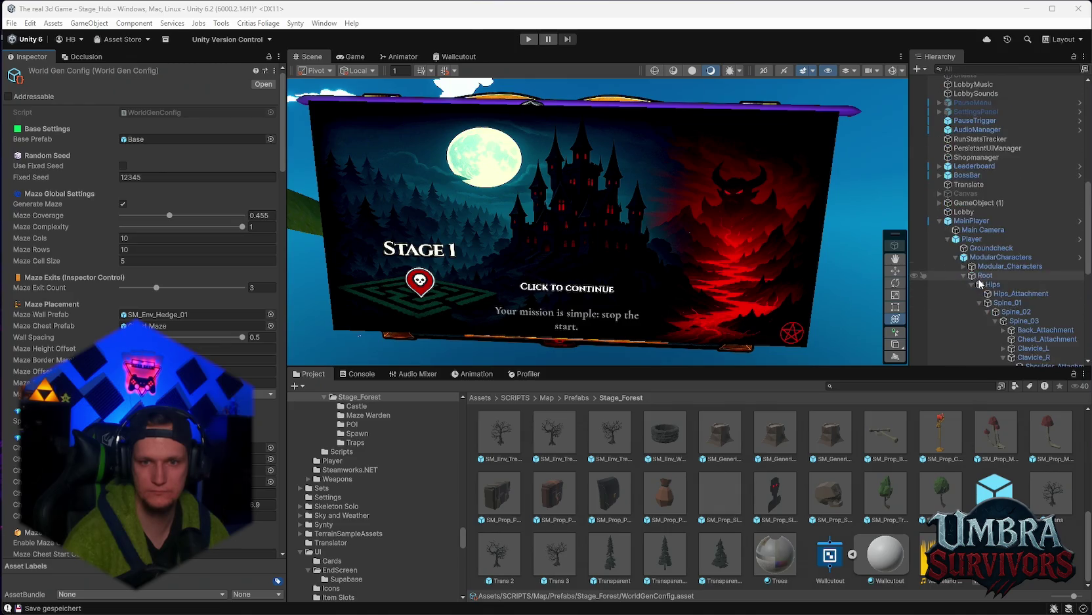
scroll(985, 276, down, 5)
right_click(965, 295)
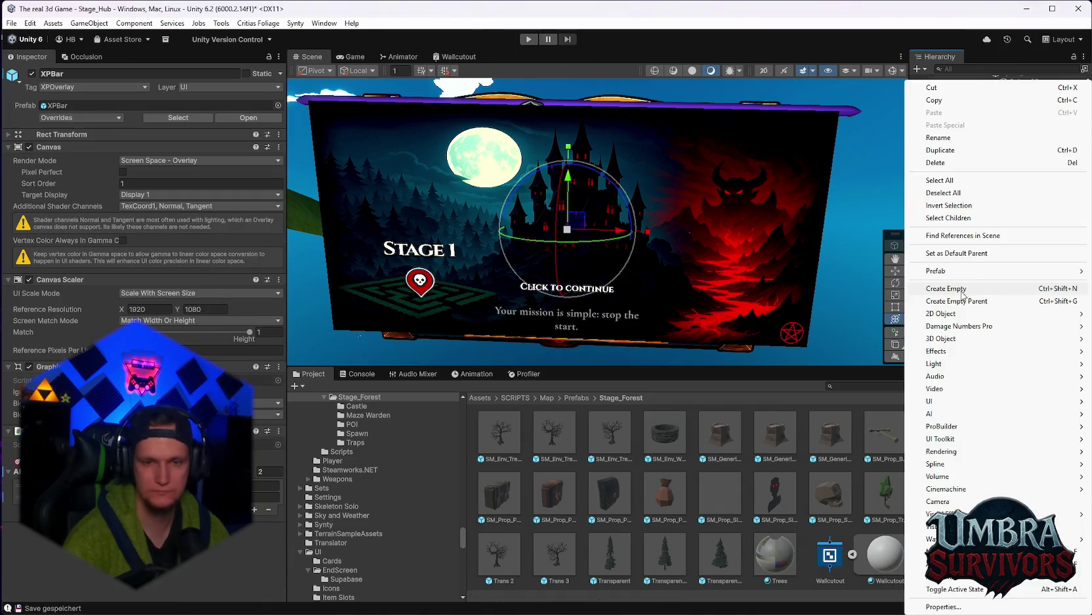
click(119, 118)
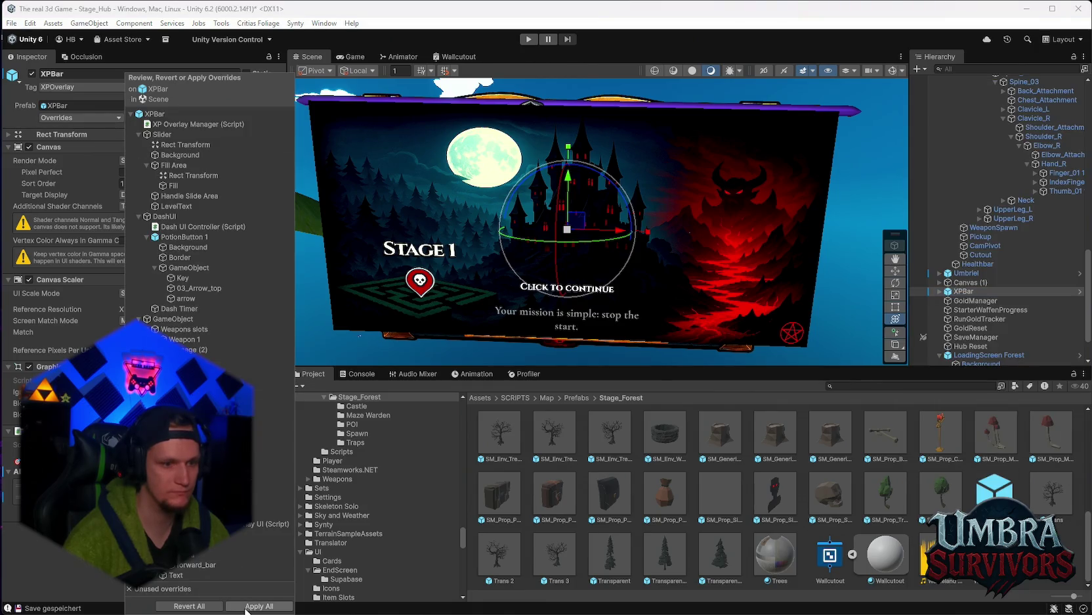
click(246, 605)
Open the XPBar prefab in isolation and enlarge the Scene view
right_click(960, 294)
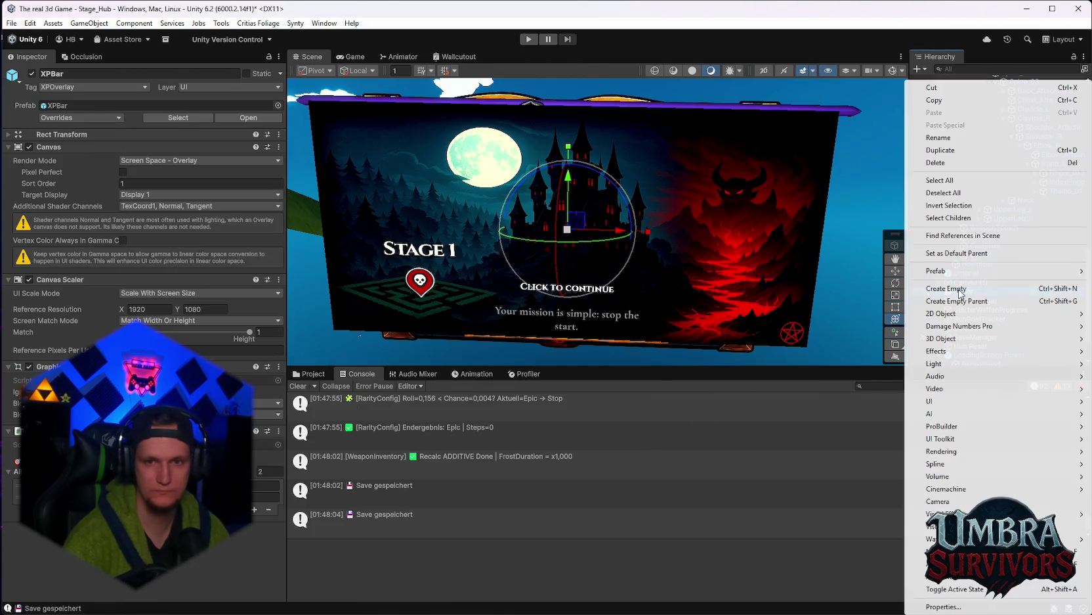
mouse_move(966, 275)
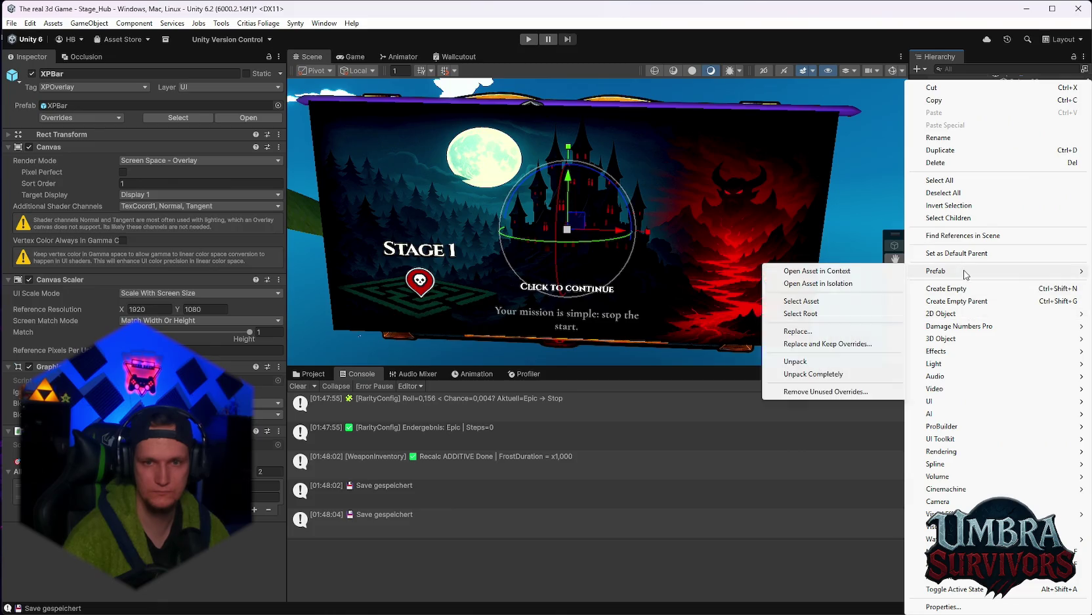
click(854, 284)
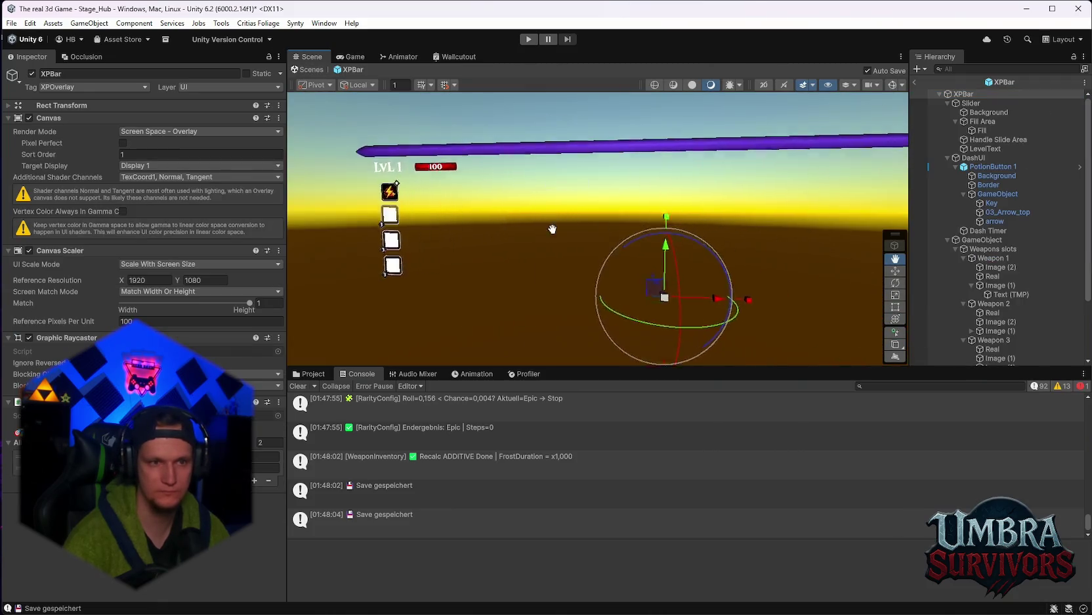
mouse_move(552, 228)
mouse_down()
mouse_move(575, 249)
mouse_move(551, 258)
mouse_move(686, 292)
mouse_move(600, 283)
mouse_move(557, 242)
mouse_move(616, 260)
mouse_move(551, 237)
mouse_move(624, 223)
mouse_move(681, 233)
mouse_move(624, 227)
mouse_up()
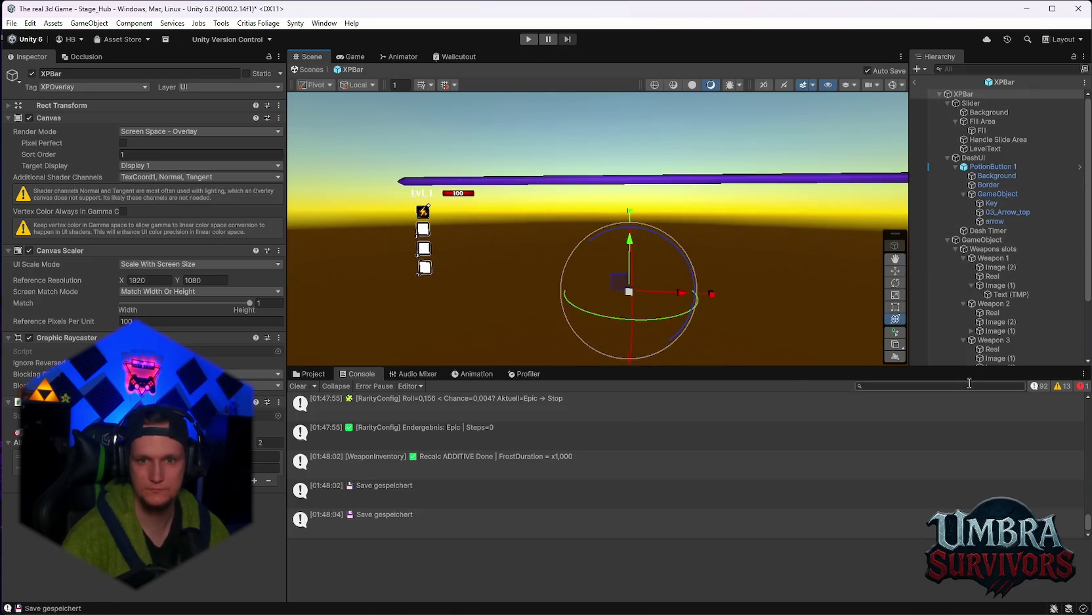
drag(969, 367, 959, 438)
Collapse the DashUI, Slider and GameObject branches and create an empty child under XPBar
click(947, 158)
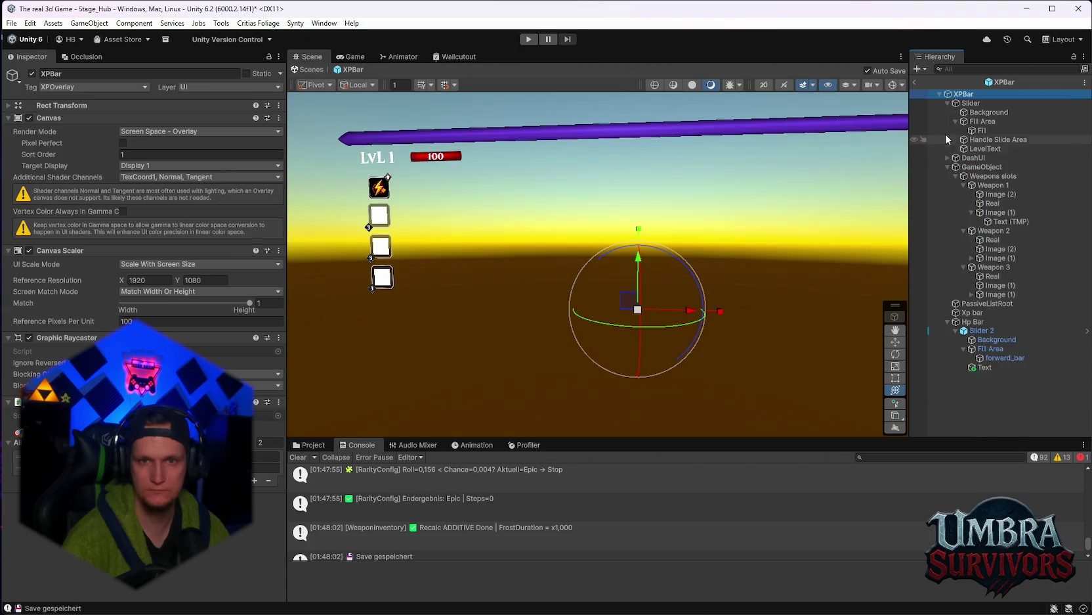
click(947, 103)
click(948, 122)
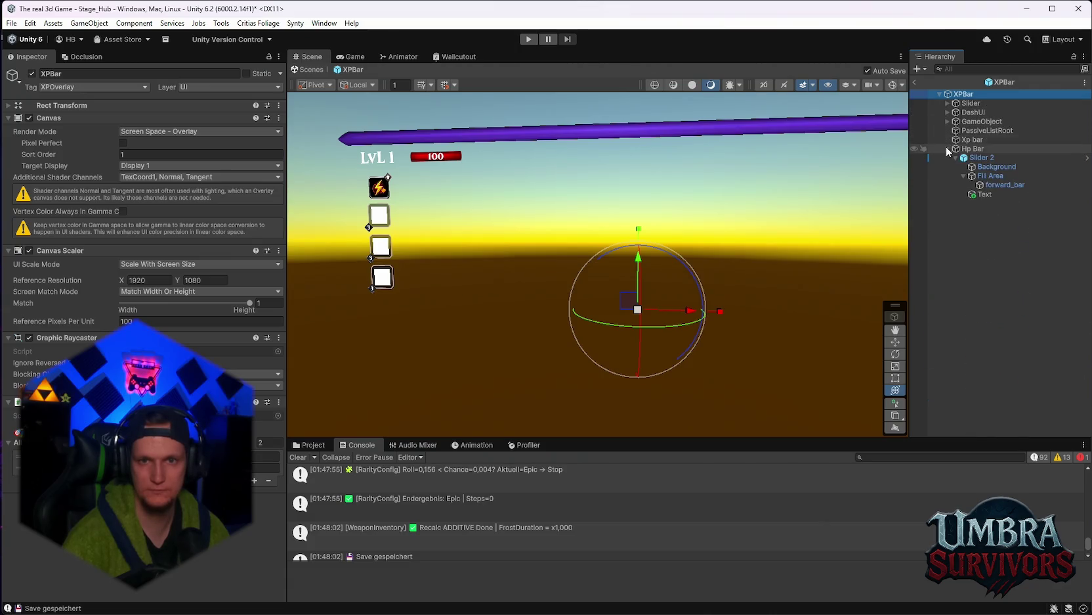
right_click(962, 95)
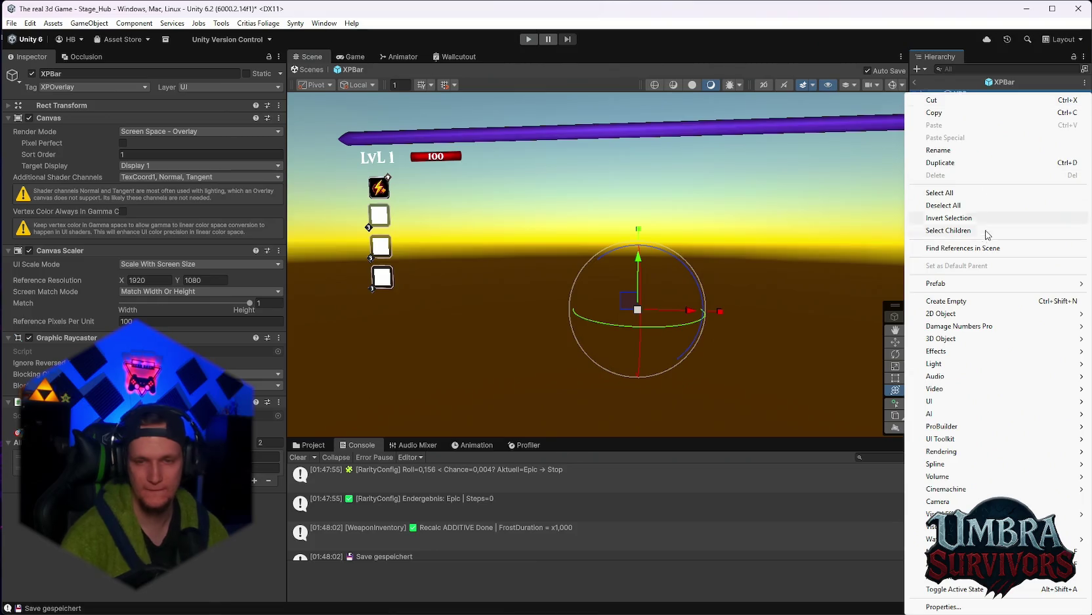
mouse_move(960, 398)
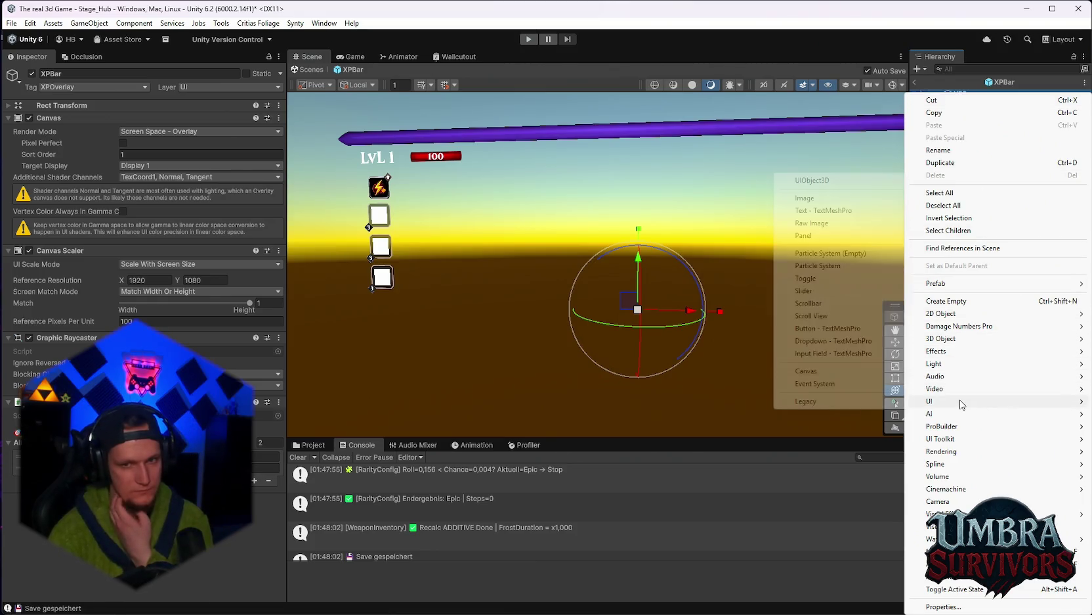
click(963, 302)
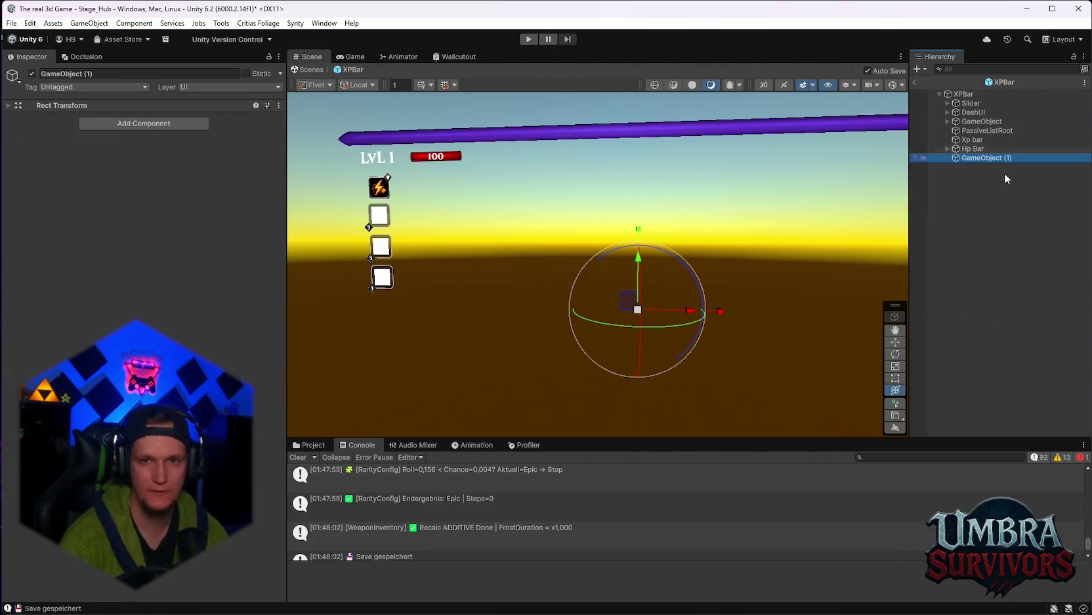
Rename the new empty object to Maze Boss Timer
right_click(964, 158)
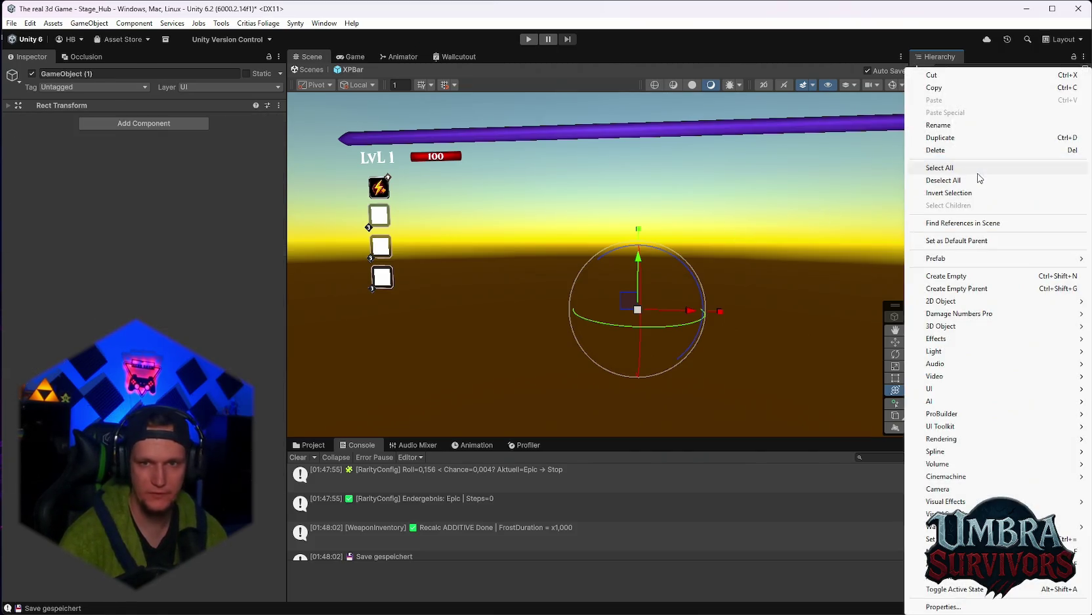
click(946, 130)
text(Maz)
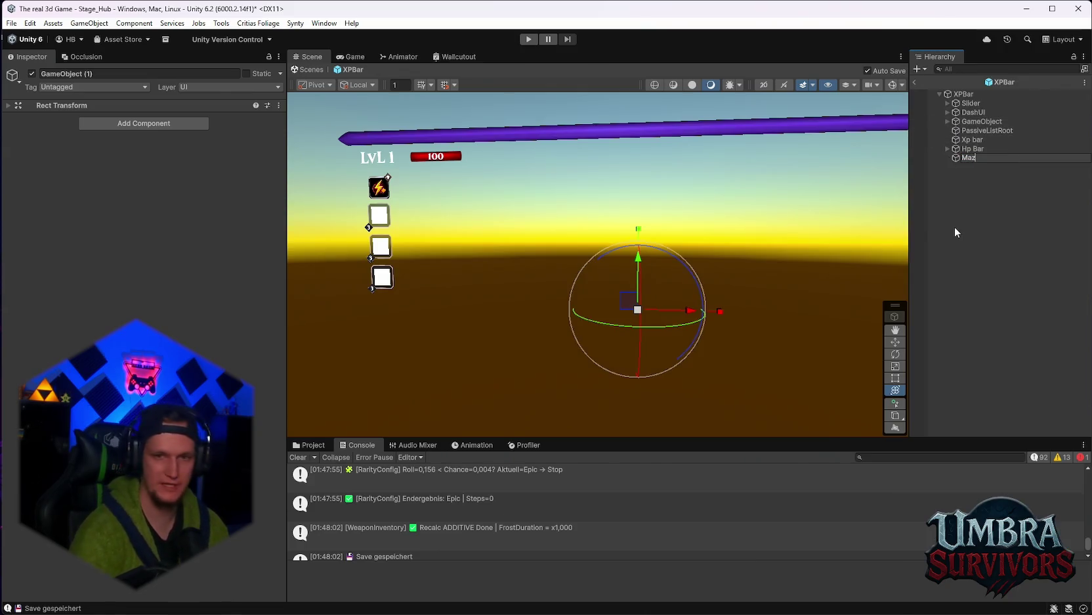
text(e Boss)
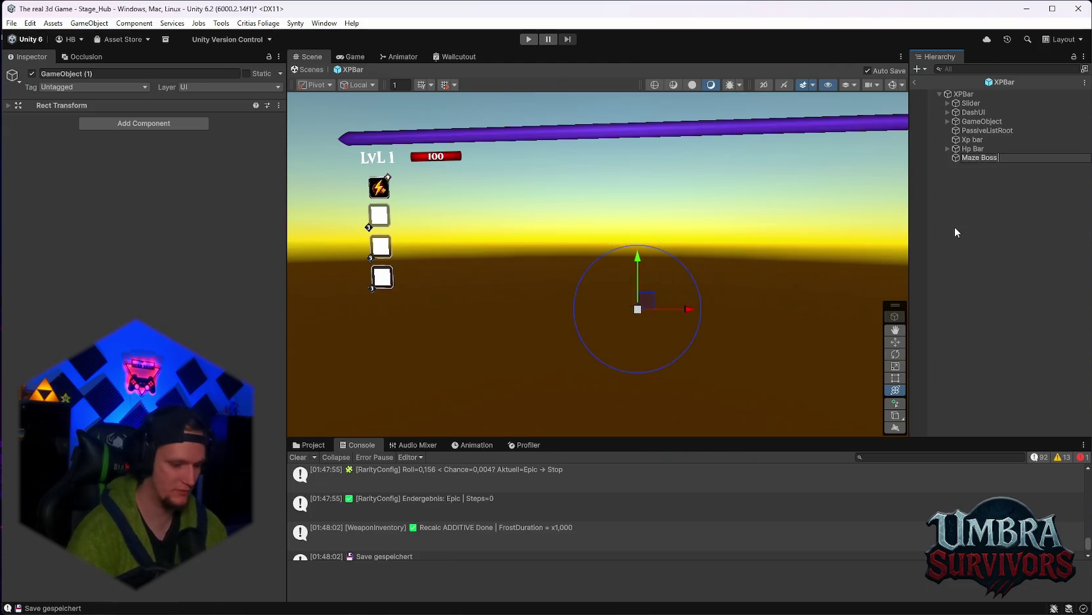
text( Timer)
key(Return)
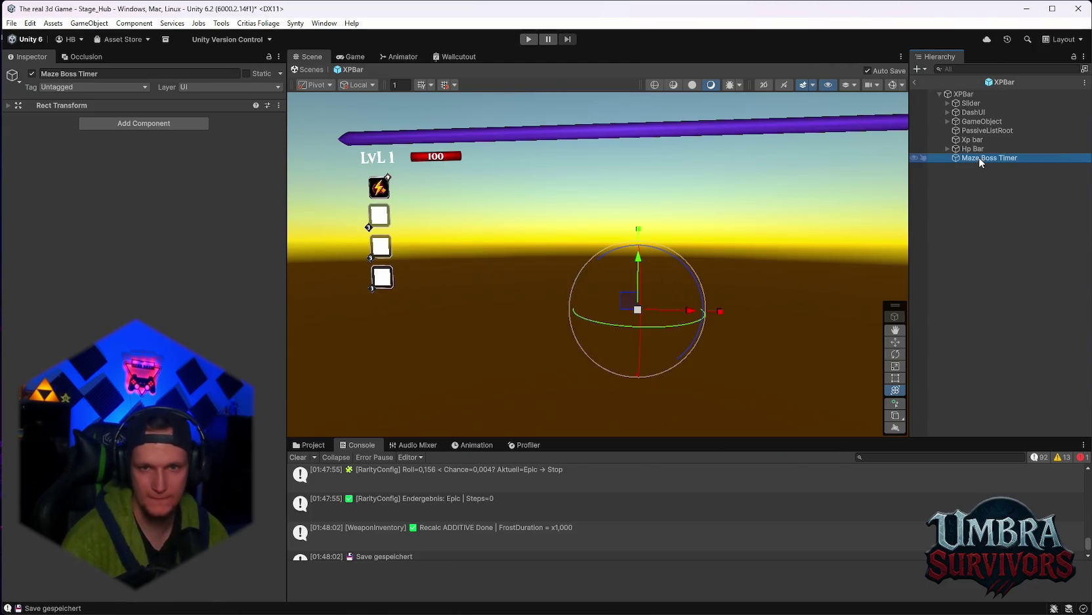
right_click(979, 157)
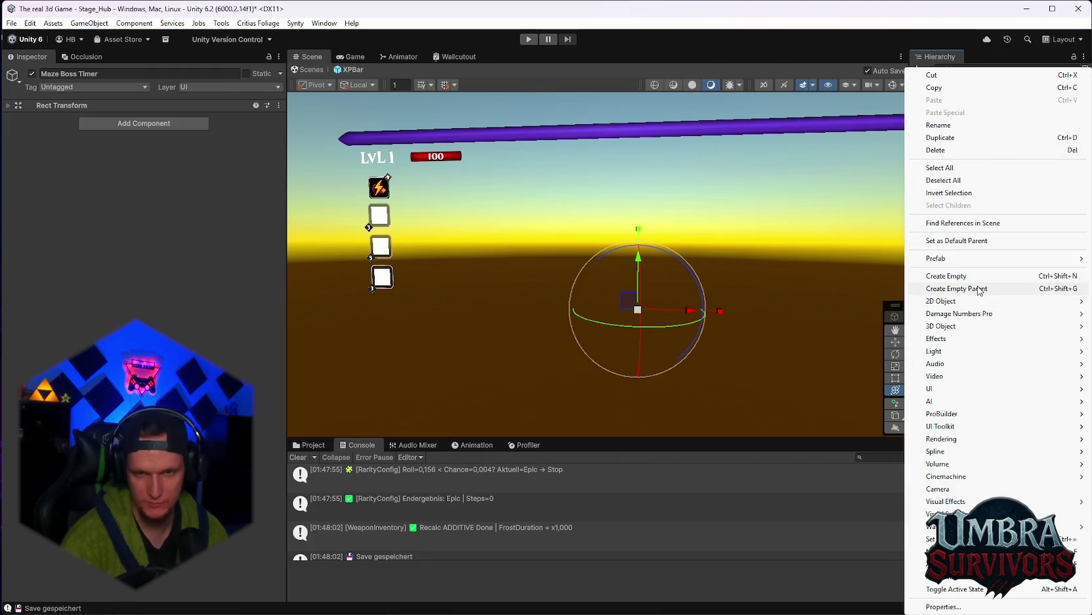
Add a Text - TextMeshPro child to Maze Boss Timer named Timer text
mouse_move(956, 392)
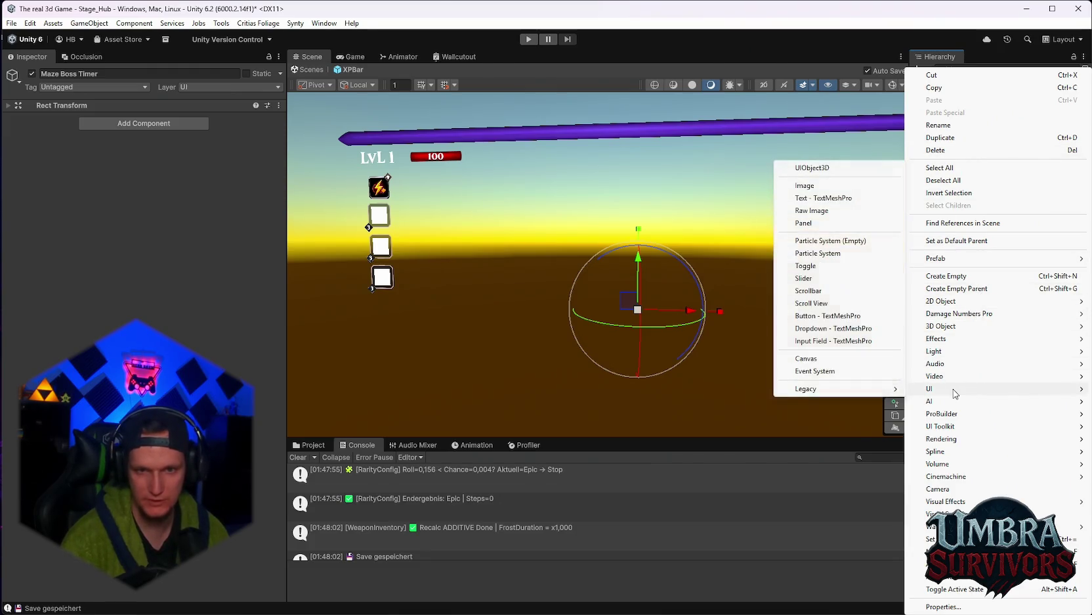
click(827, 198)
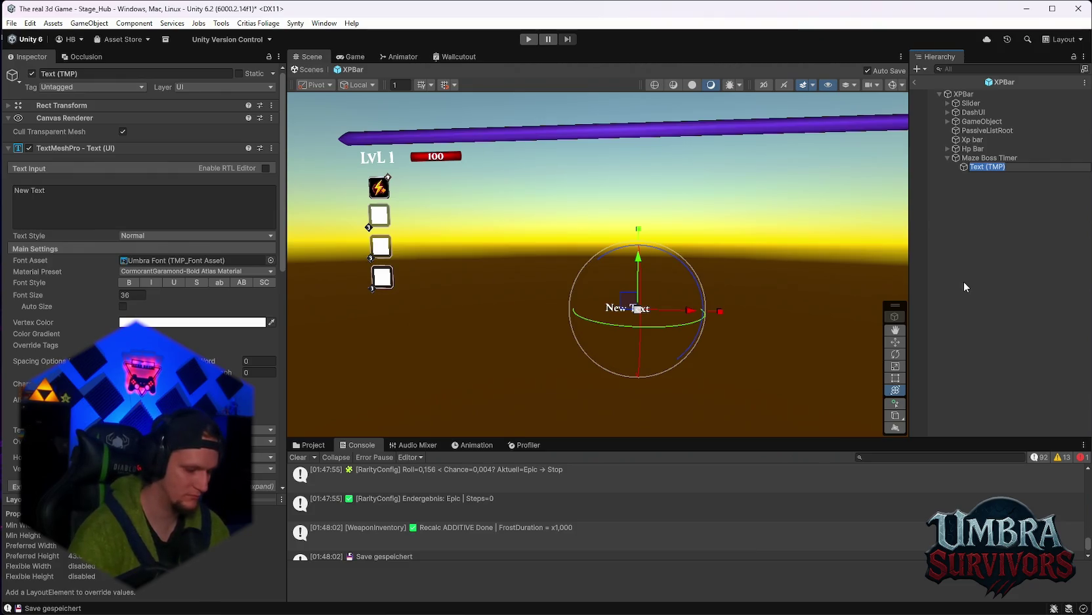
text(3:00)
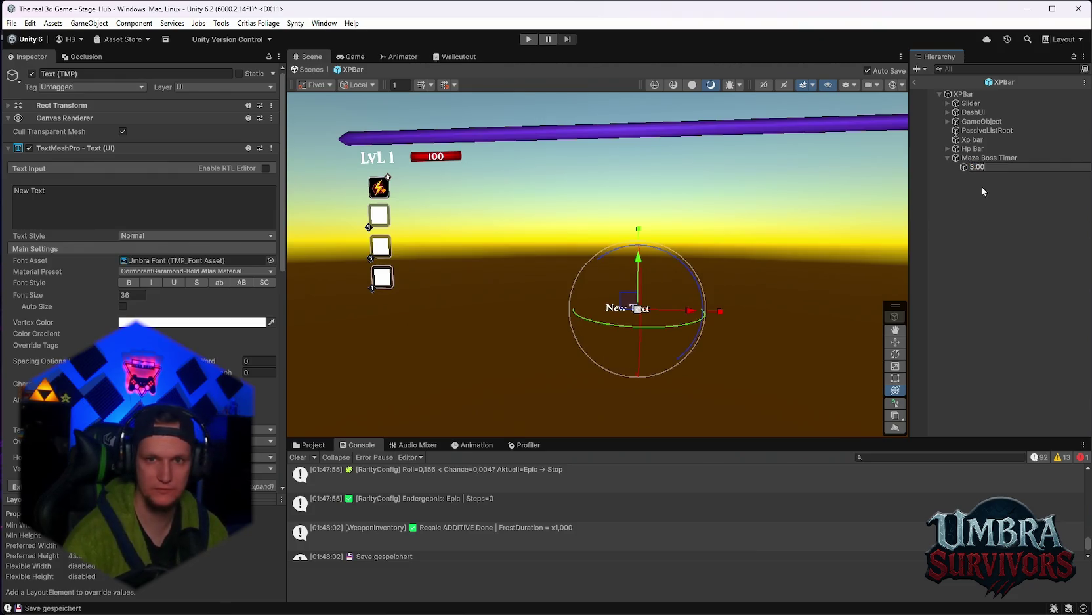
key(BackSpace)
key(BackSpace)
key(BackSpace)
text(T)
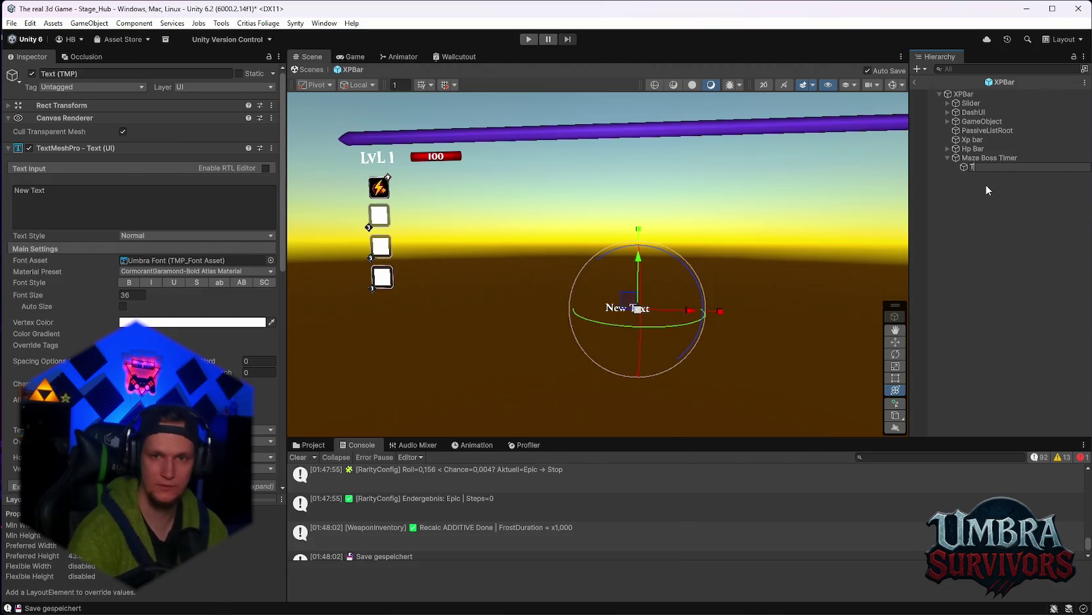
text(imer text)
key(Return)
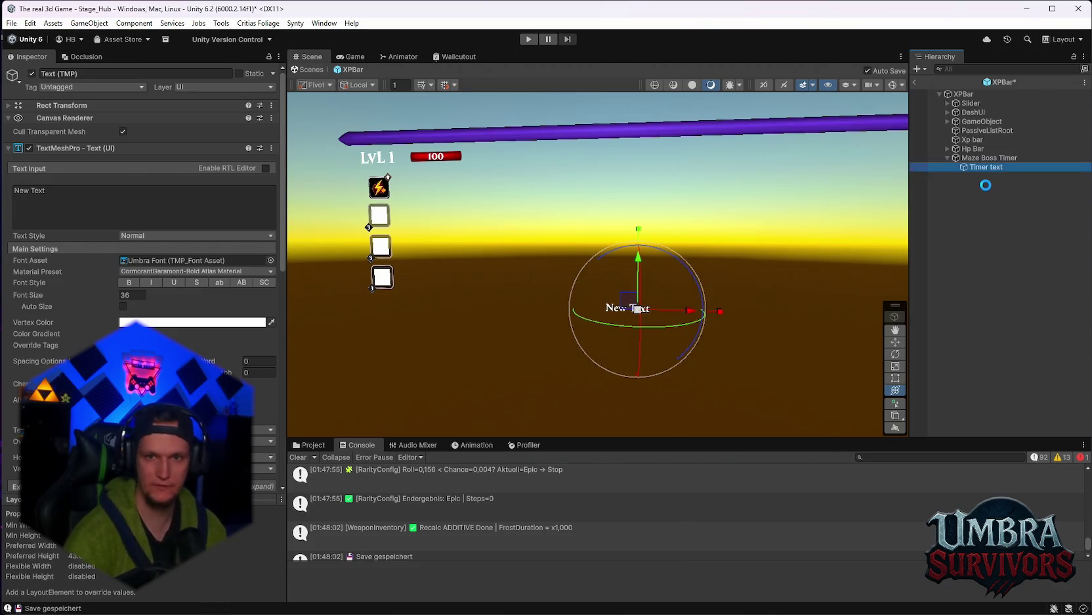
Add a UI Image child to Maze Boss Timer named Icon
right_click(976, 158)
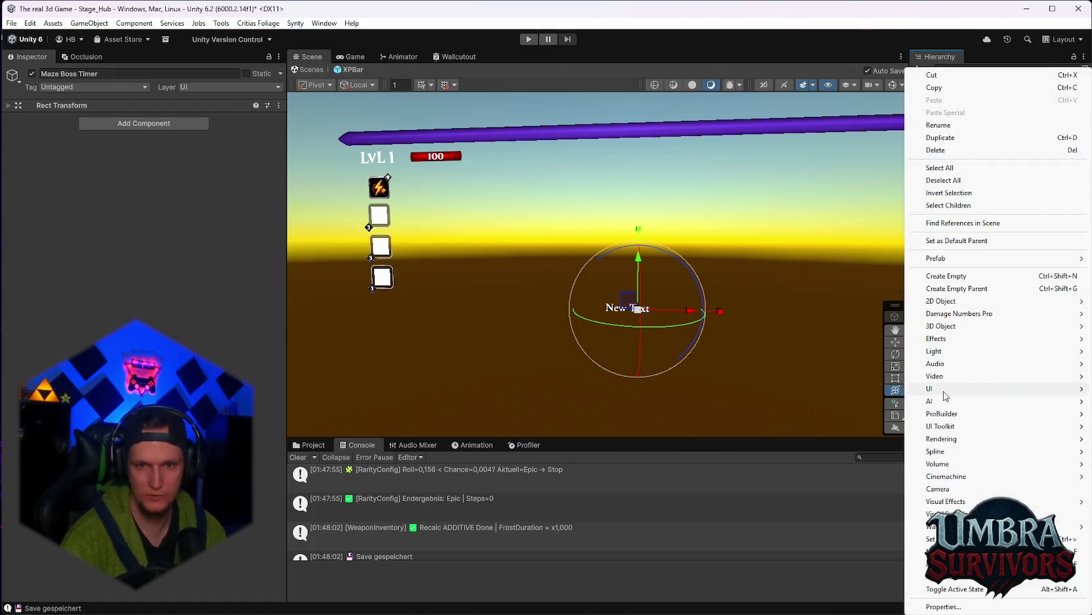
mouse_move(946, 391)
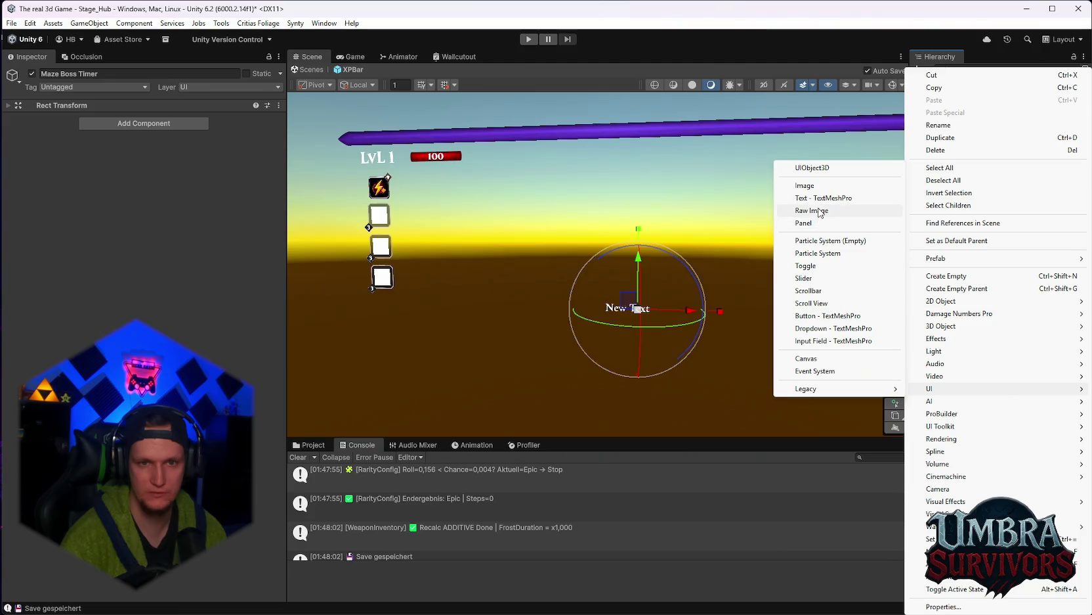
click(816, 187)
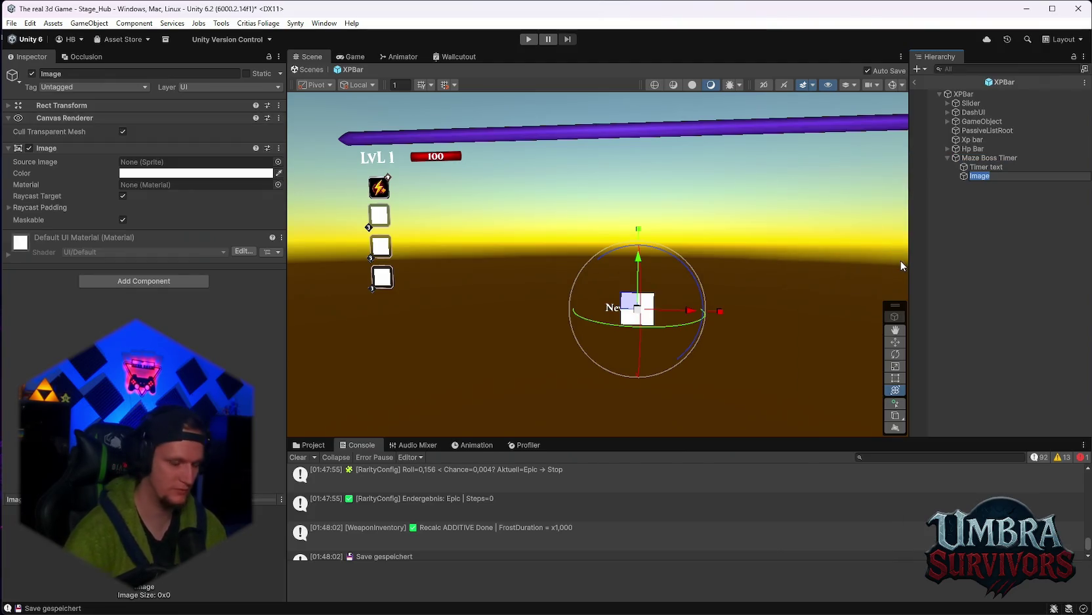
text(Icon)
key(Return)
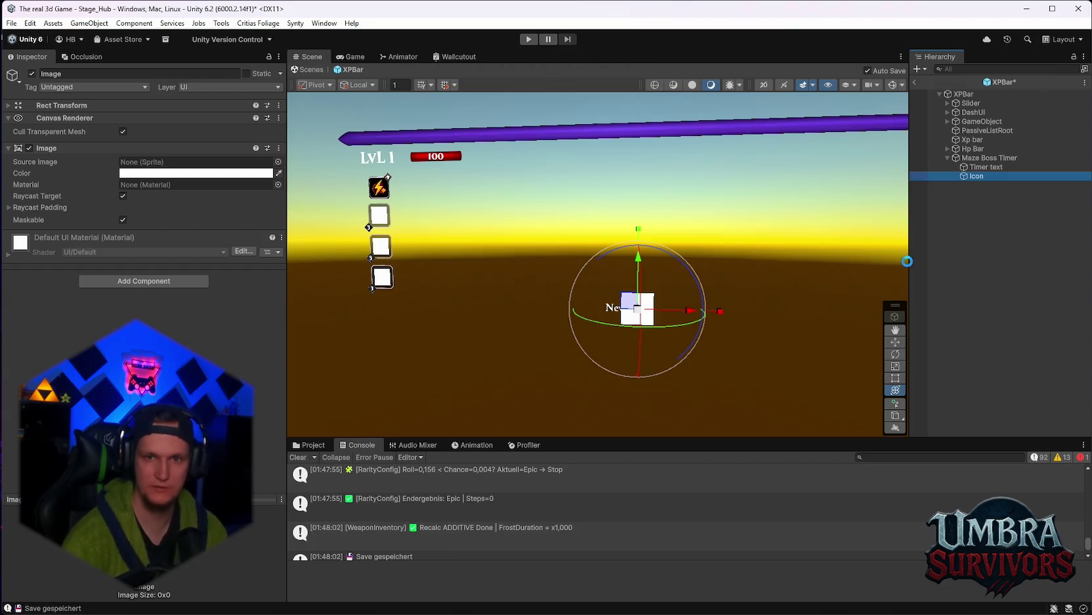
Change Timer text's content to 3:00 and center-align it
click(988, 166)
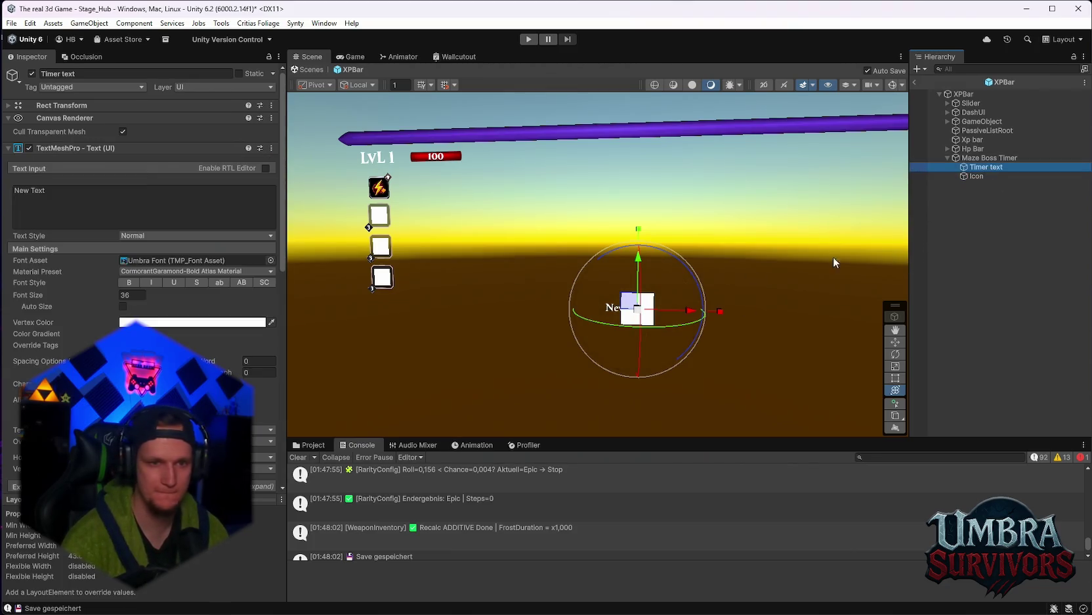
click(74, 193)
text(3:)
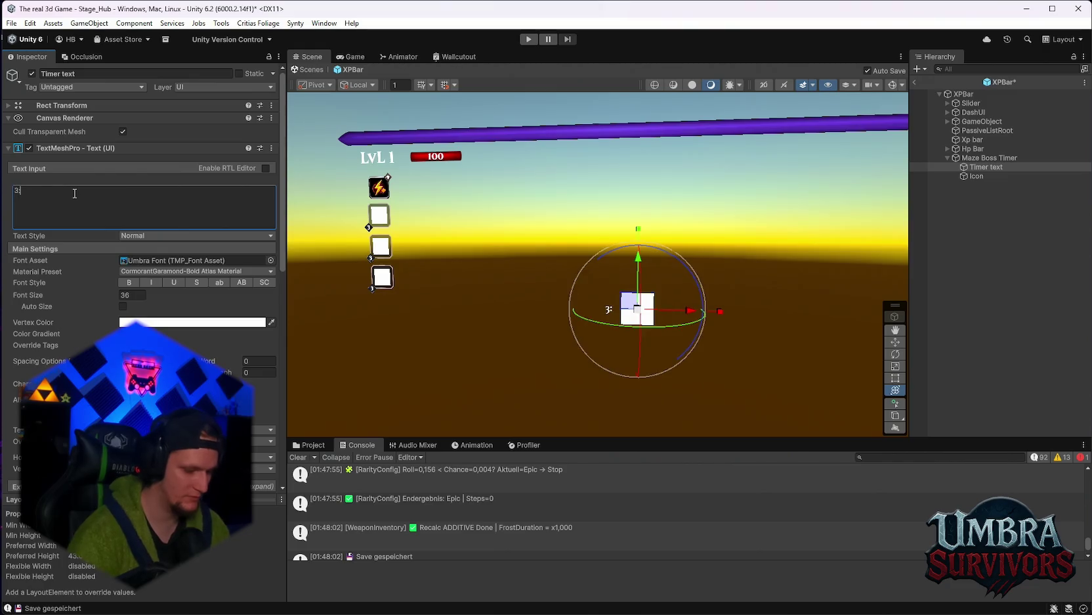
text(00)
key(Return)
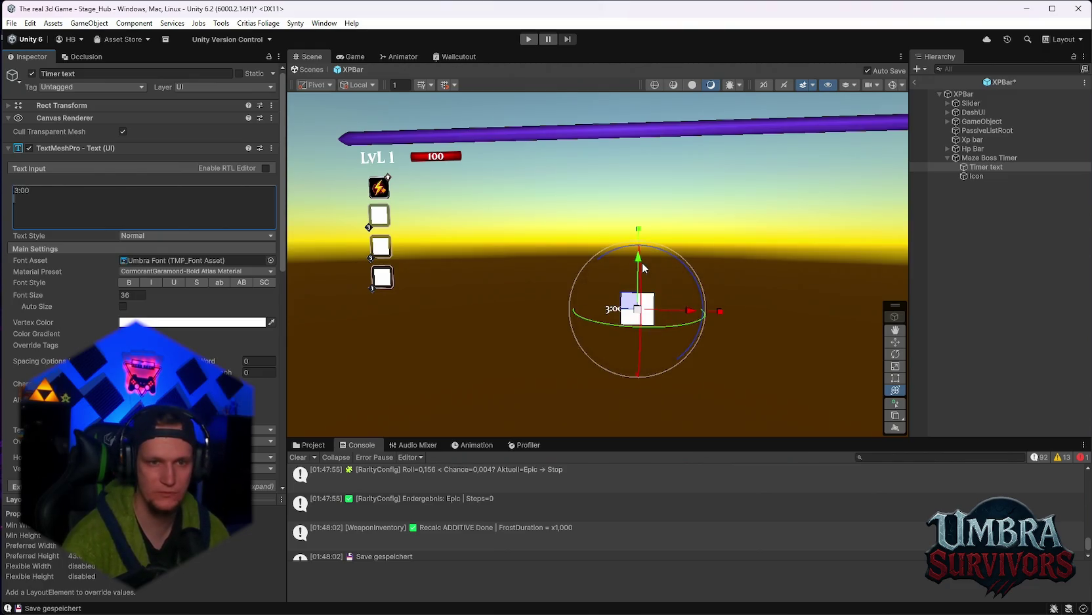
drag(640, 262, 640, 97)
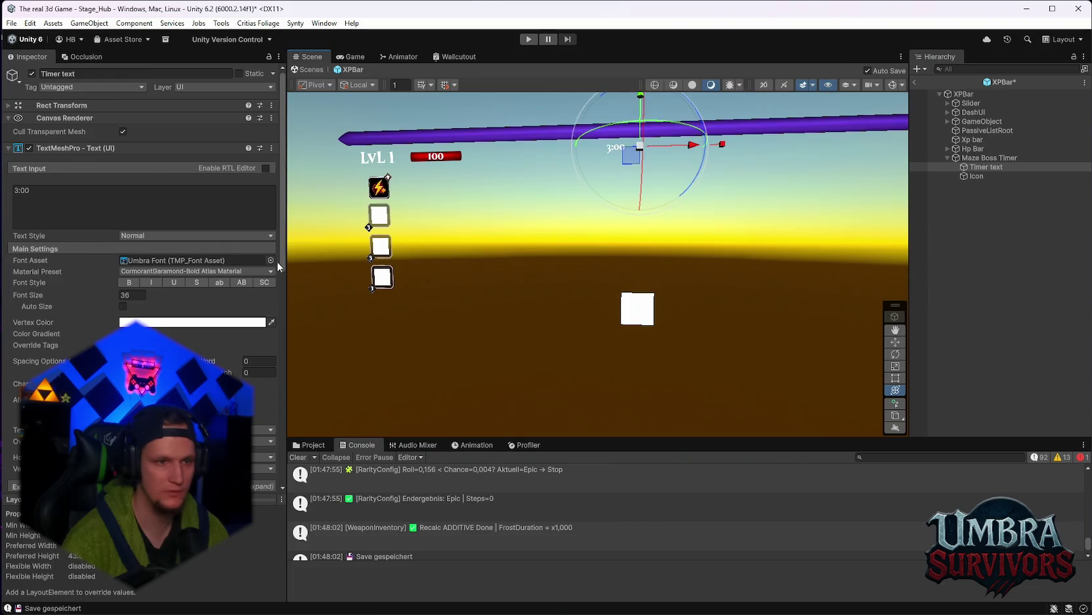
scroll(20, 363, down, 5)
scroll(98, 295, up, 2)
click(137, 278)
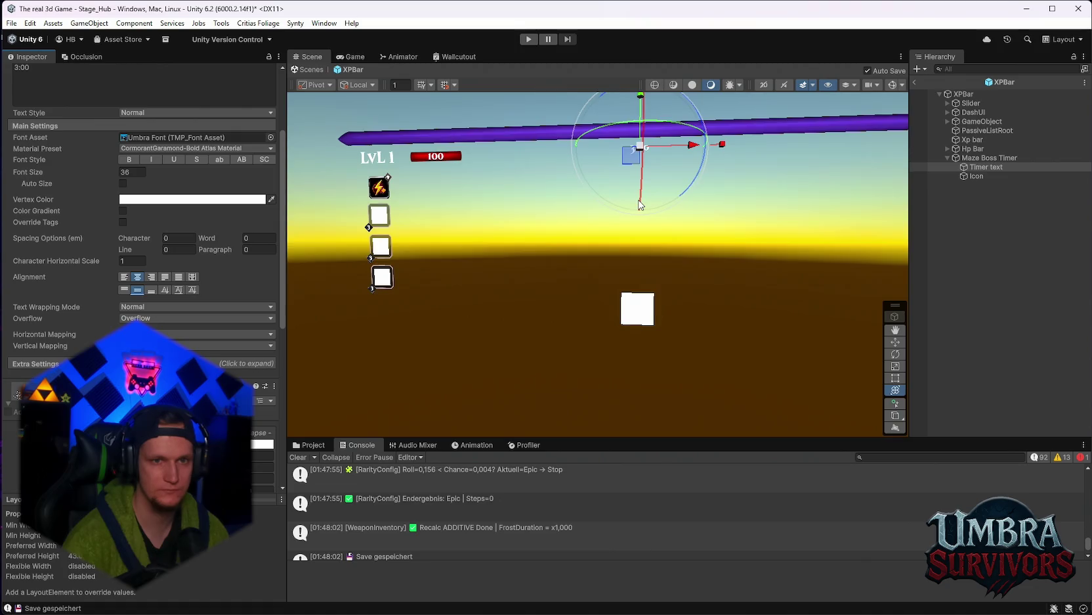
mouse_move(642, 184)
mouse_down()
mouse_move(630, 254)
mouse_move(617, 260)
mouse_up()
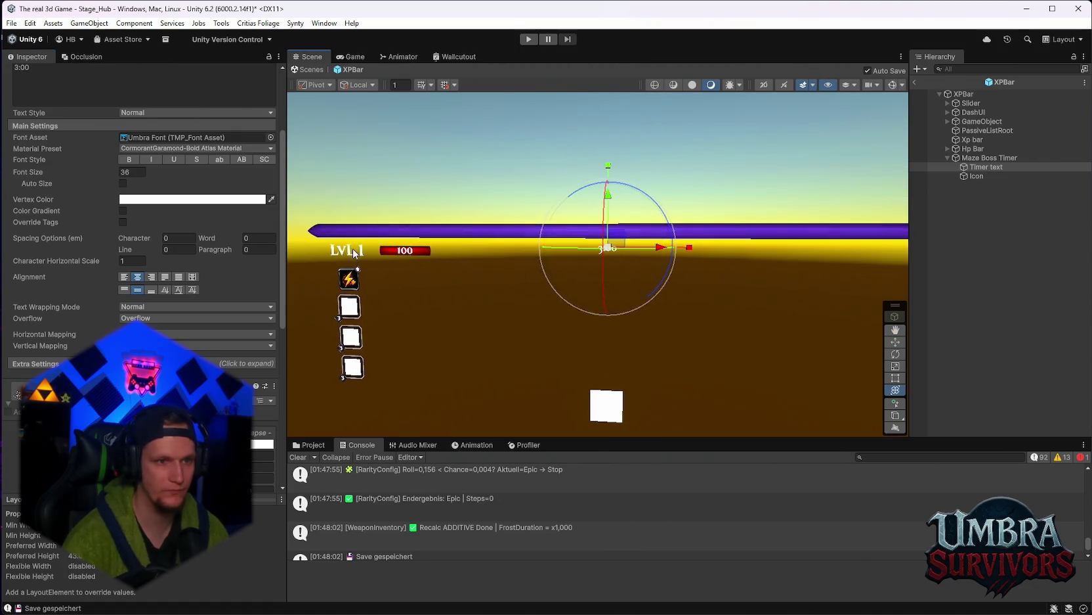
mouse_move(486, 295)
mouse_down()
mouse_move(510, 278)
mouse_move(483, 271)
mouse_up()
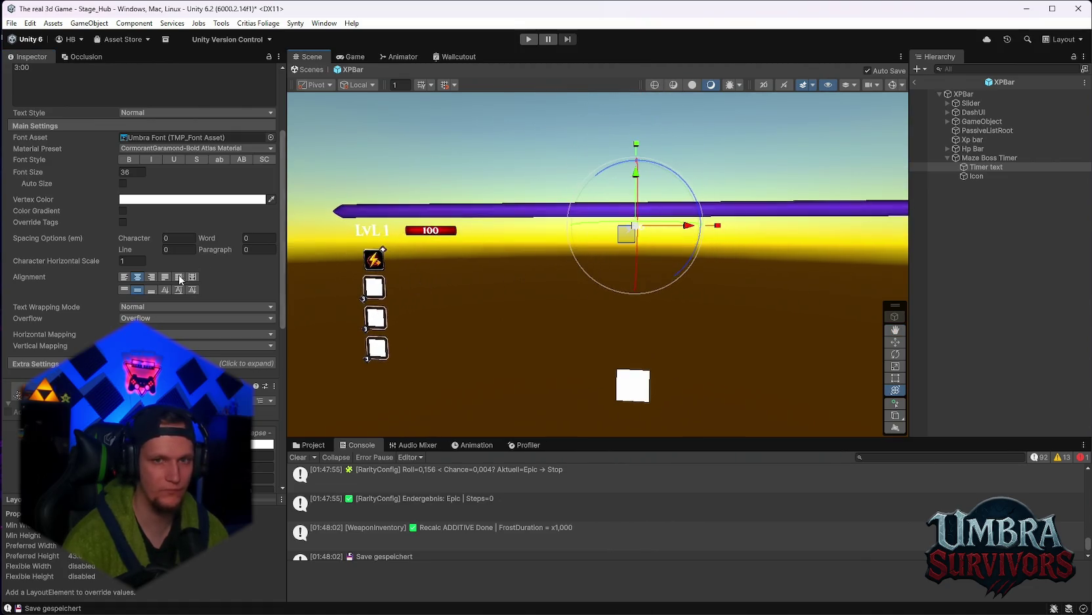
Select the Icon under Maze Boss Timer and move it up beside the timer text
click(973, 112)
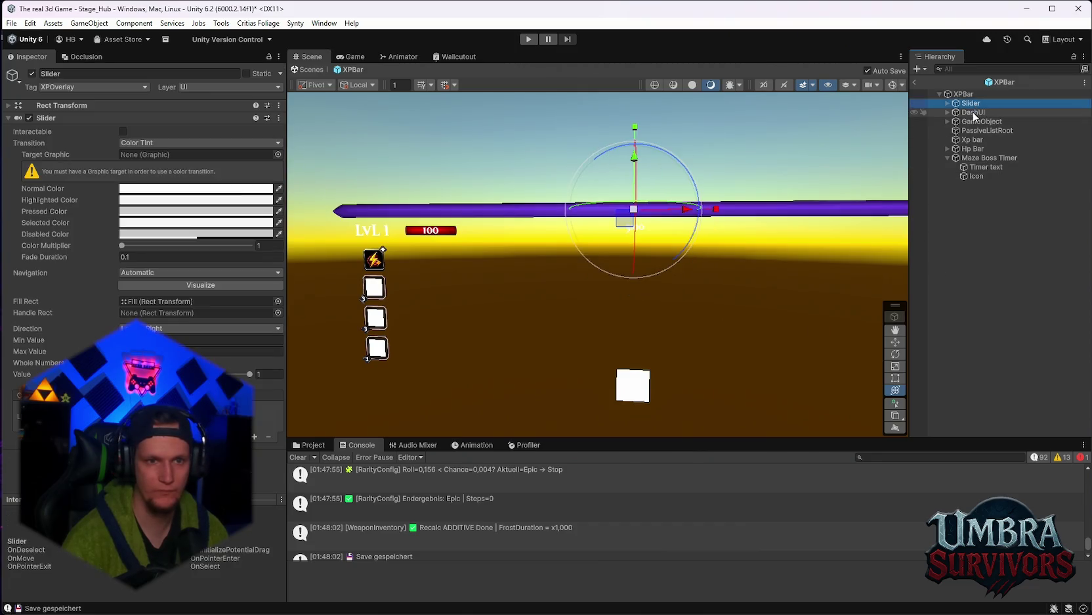
click(976, 122)
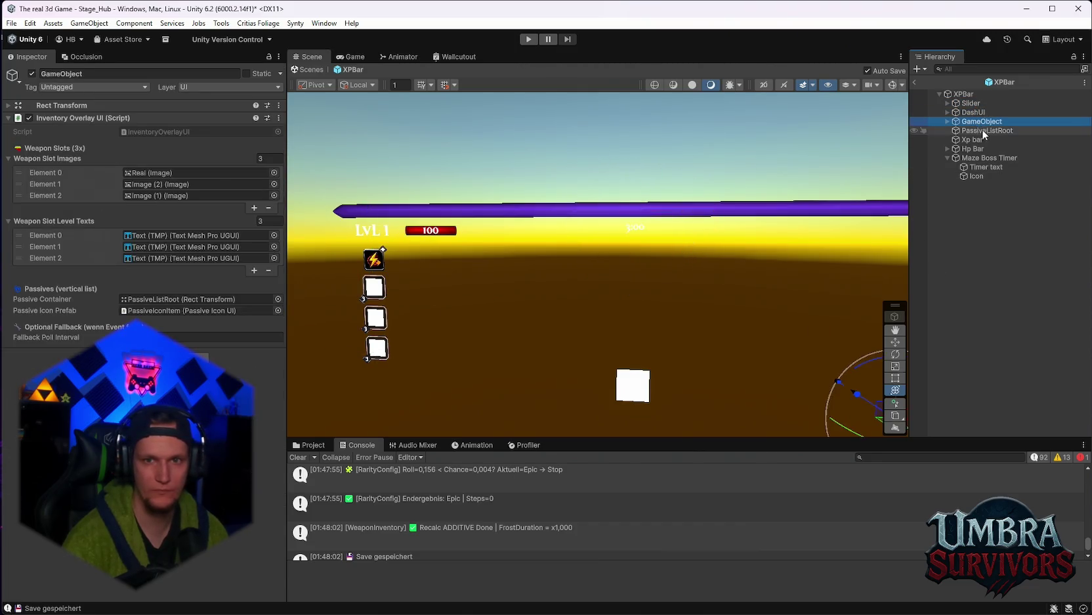
click(984, 139)
click(979, 149)
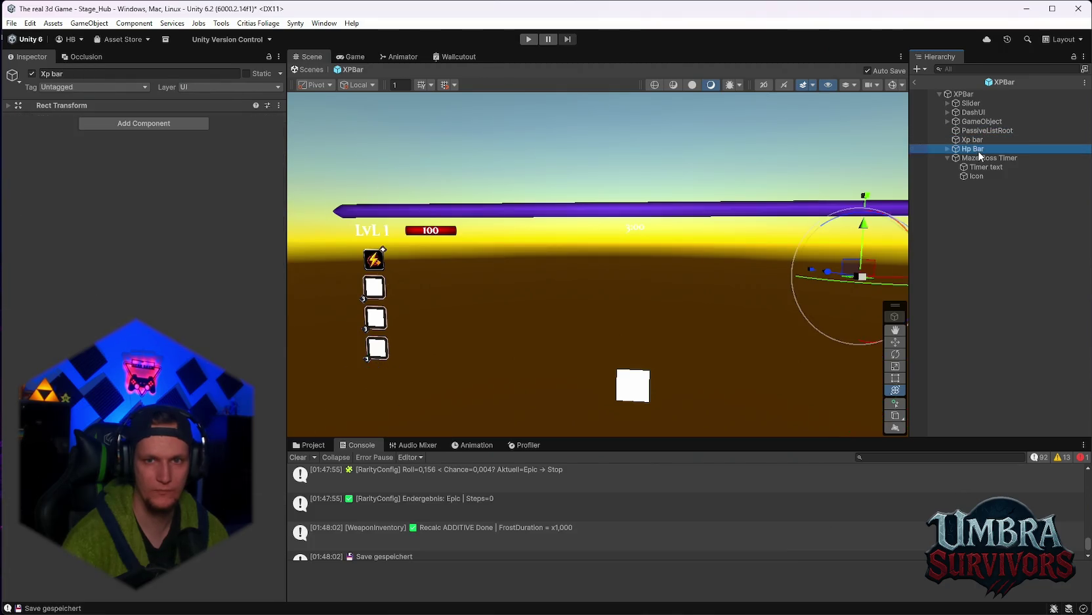
click(979, 159)
mouse_move(714, 212)
mouse_down()
mouse_move(693, 164)
mouse_move(676, 161)
mouse_move(712, 188)
mouse_move(697, 217)
mouse_move(707, 185)
mouse_move(696, 211)
mouse_move(668, 192)
mouse_up()
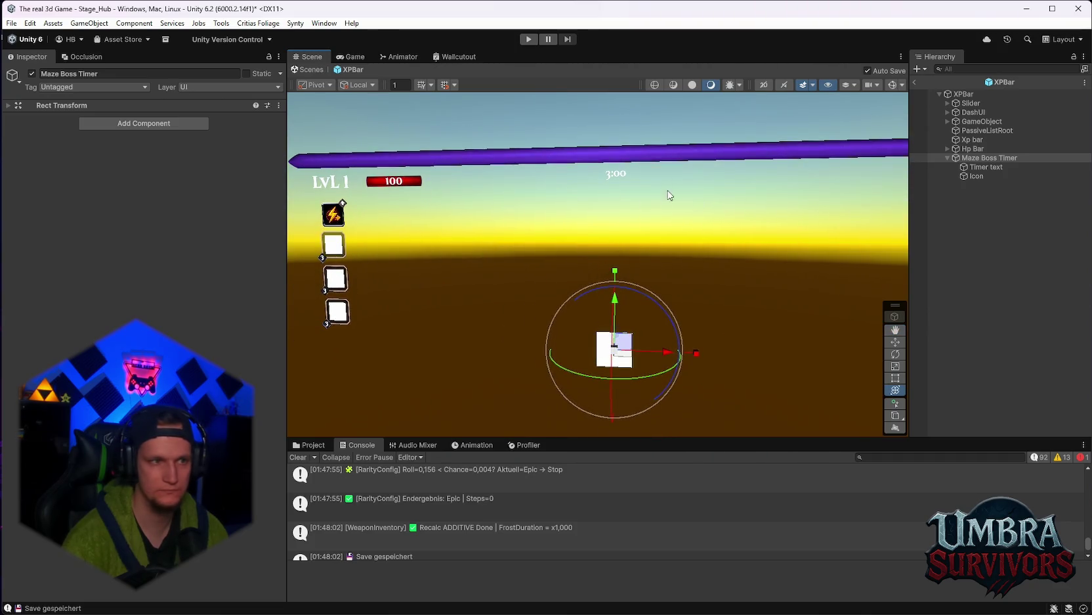
click(977, 176)
drag(616, 299, 623, 125)
drag(617, 174, 574, 177)
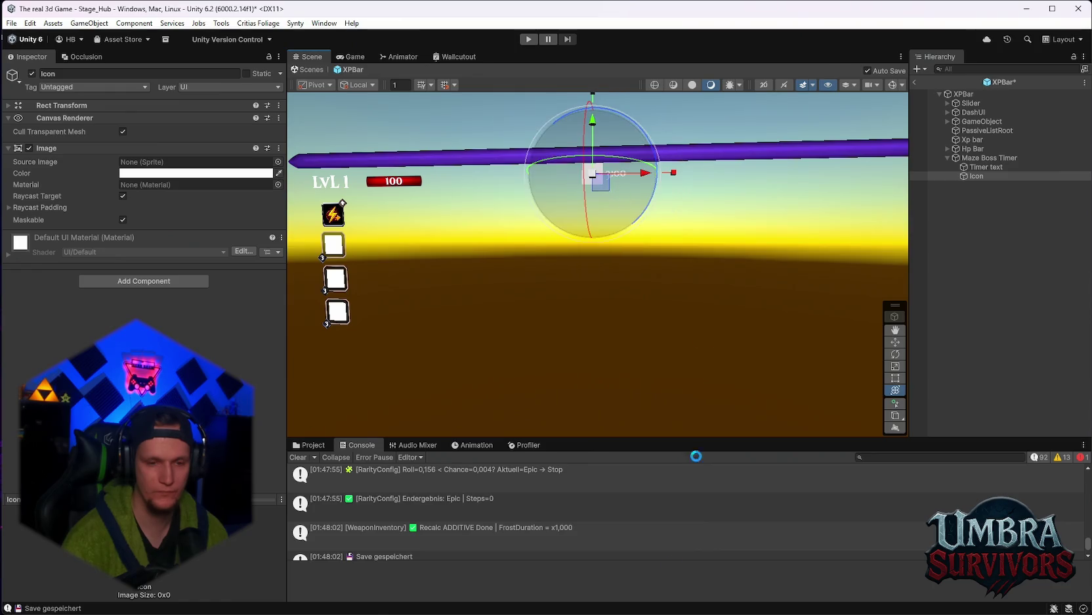
Search the project for 'maze' and open the Maze Warden prefab
click(308, 445)
click(855, 458)
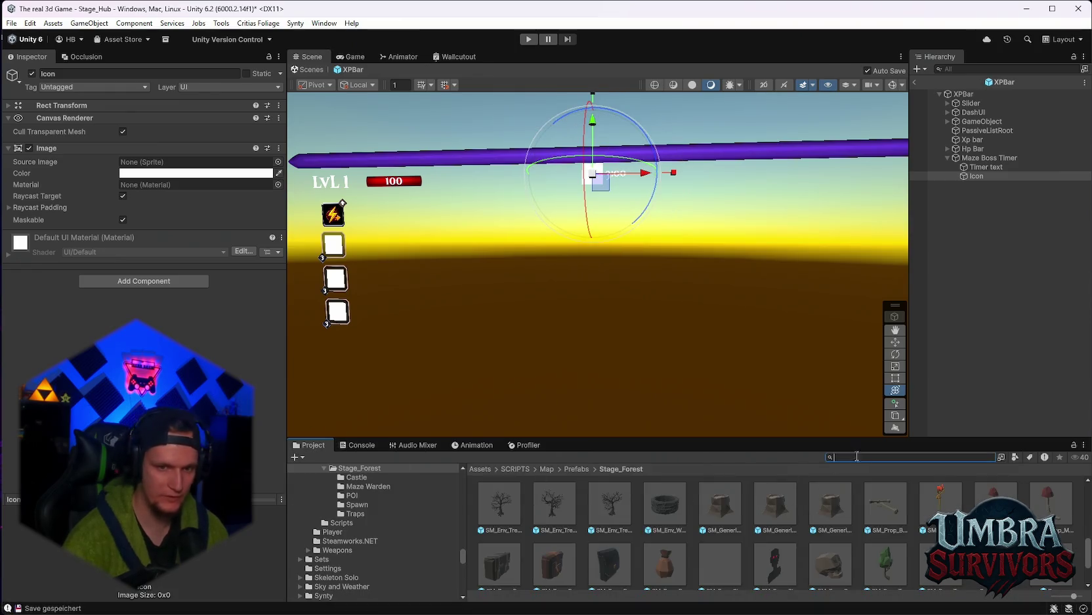
text(maze)
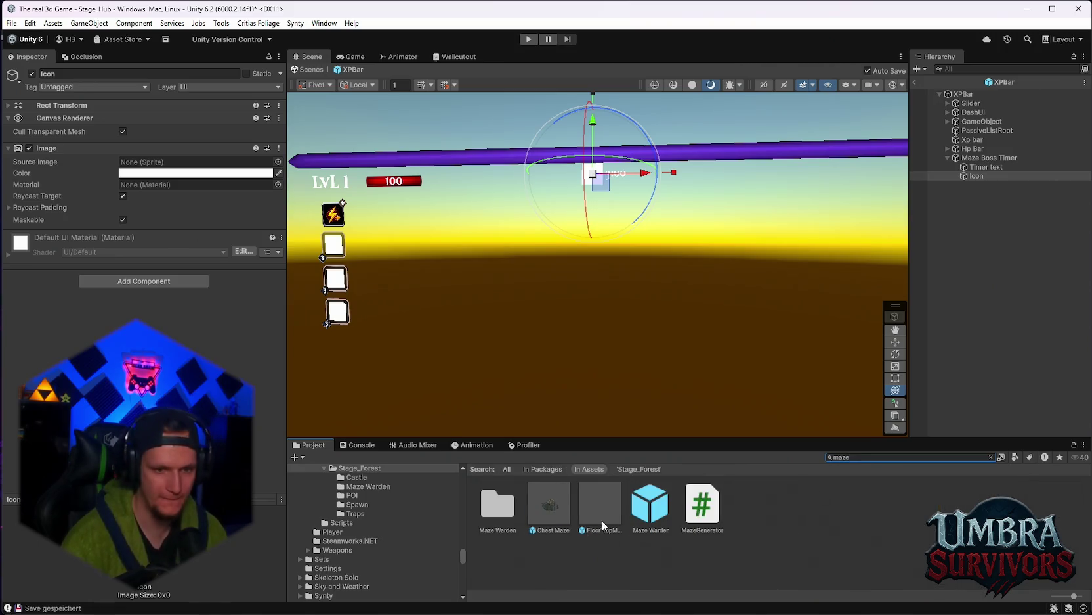
double_click(650, 503)
Orbit and zoom around the Maze Warden model and capture a screenshot of it
mouse_move(618, 287)
mouse_down()
mouse_move(601, 265)
mouse_move(571, 261)
mouse_up()
scroll(558, 260, up, 3)
scroll(539, 256, down, 5)
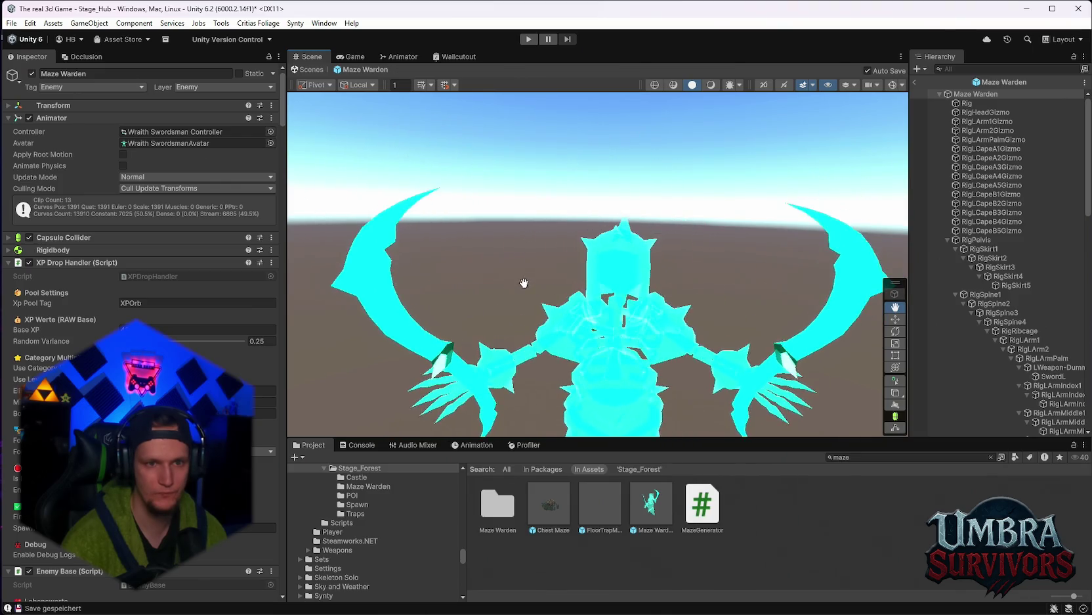
scroll(608, 255, down, 2)
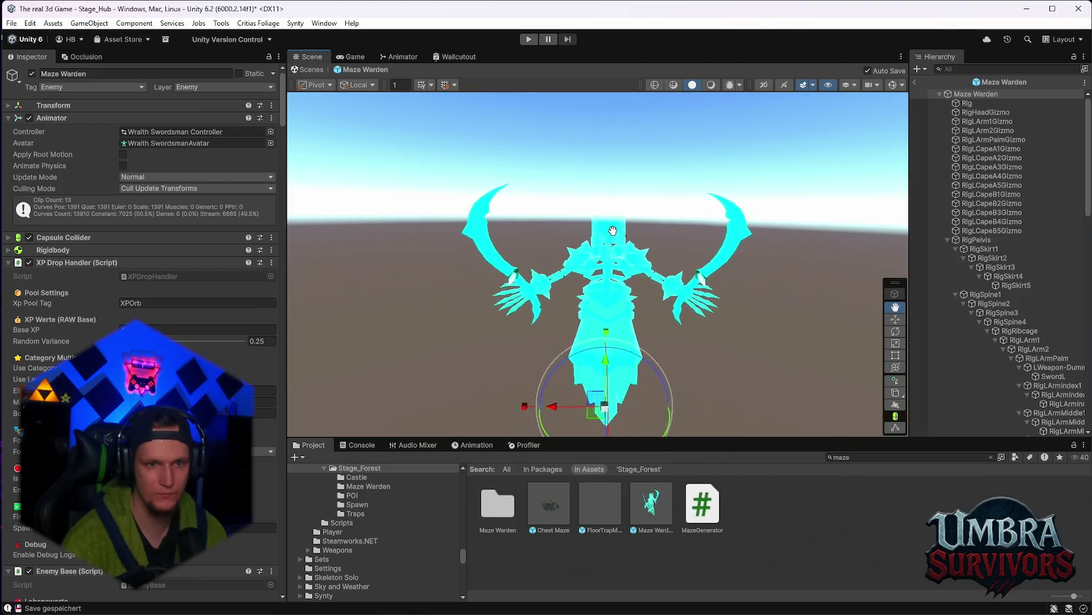
scroll(611, 257, up, 4)
mouse_move(630, 260)
mouse_down()
mouse_move(661, 262)
mouse_move(650, 176)
mouse_move(653, 246)
mouse_move(632, 283)
mouse_move(597, 202)
mouse_up()
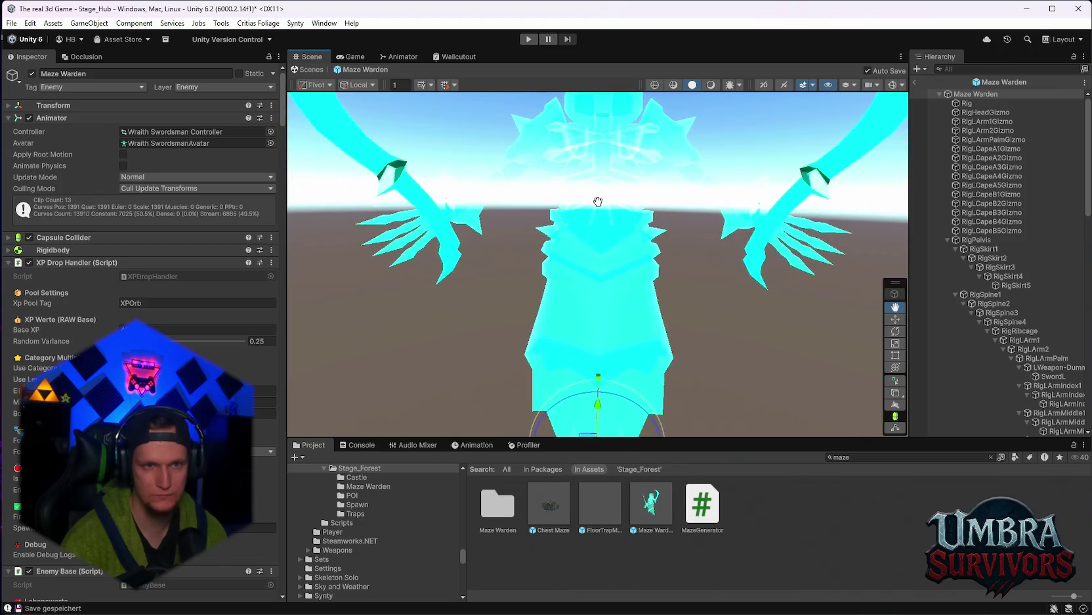
scroll(618, 173, down, 5)
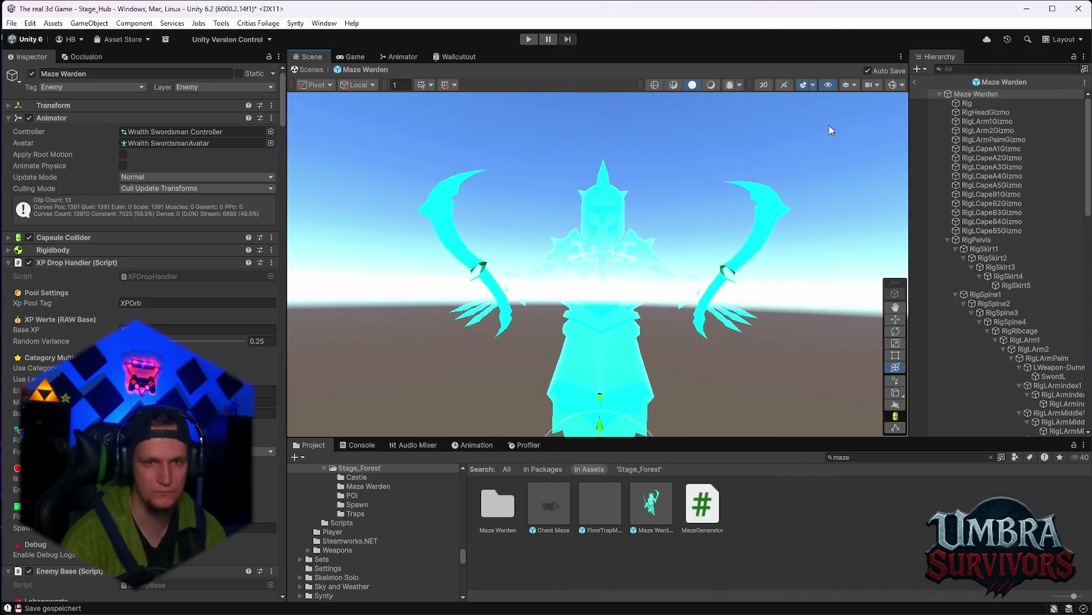
key(super+shift+s)
mouse_move(834, 112)
mouse_down()
mouse_move(446, 353)
mouse_move(421, 383)
mouse_up()
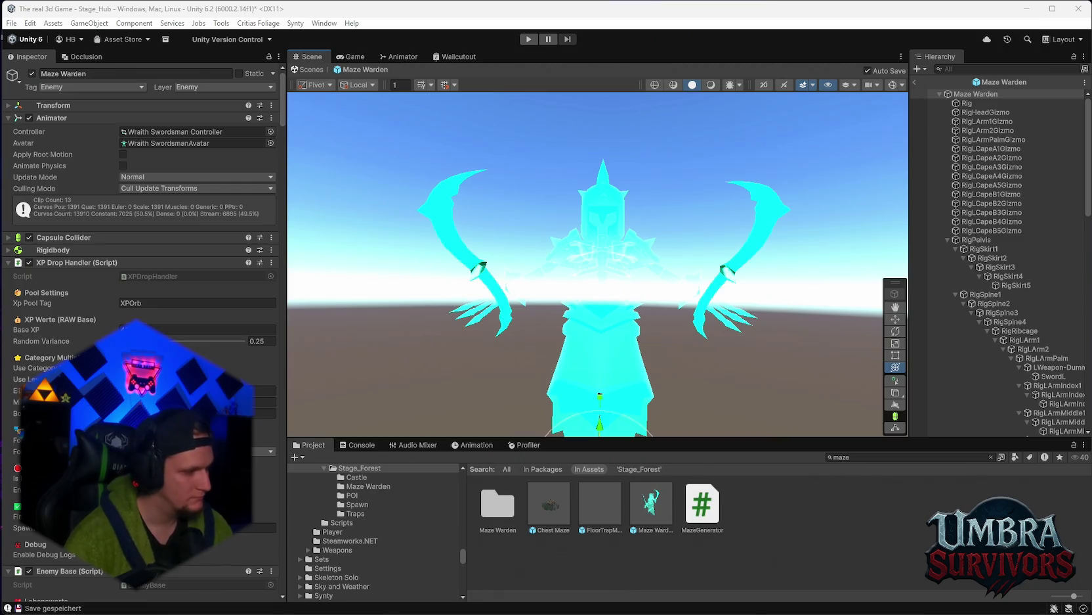
Exit the Maze Warden prefab and frame the Scene view on SpawnPoint 2
click(915, 83)
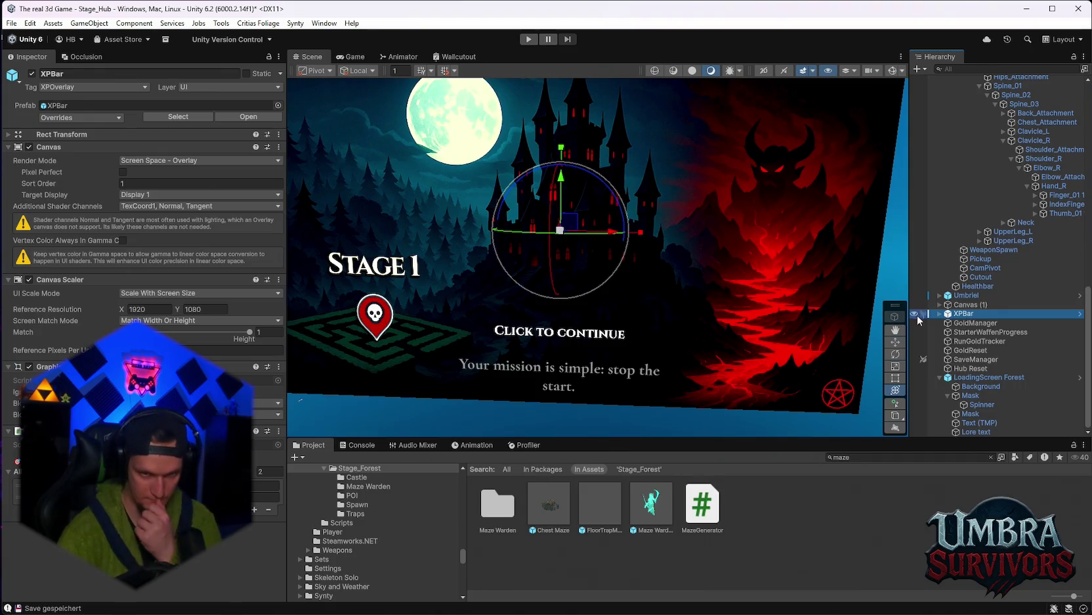
scroll(954, 307, down, 5)
scroll(954, 308, up, 10)
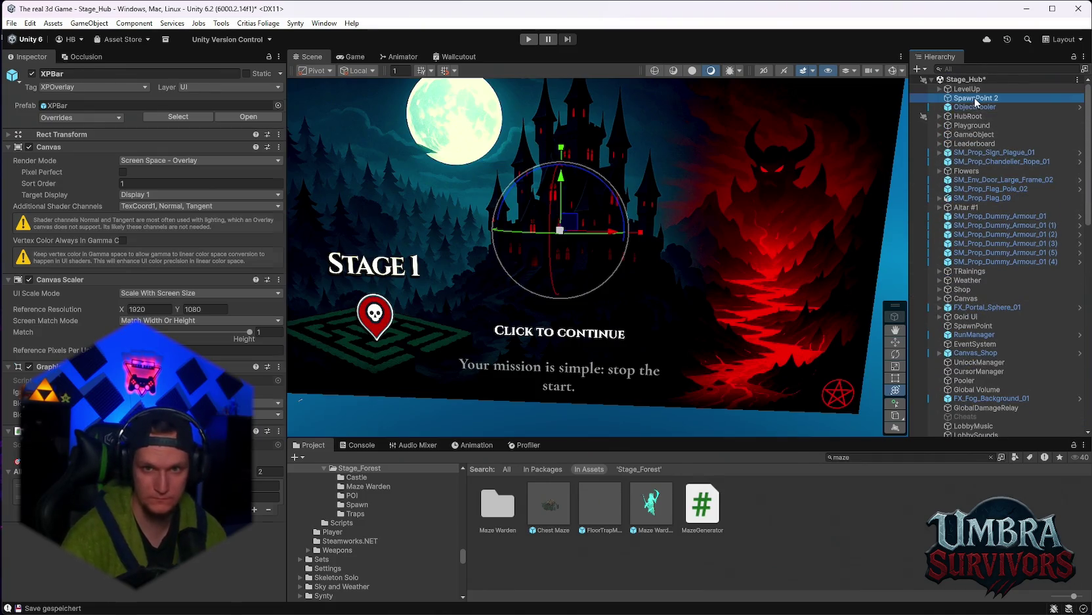
double_click(976, 98)
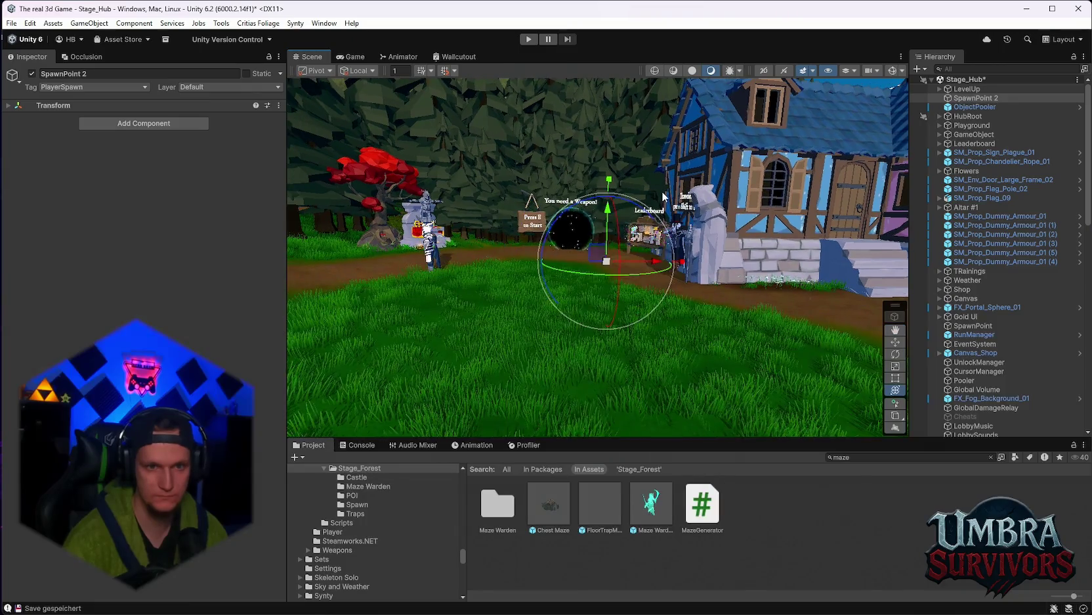
Fly the Scene camera through the hub toward the blue house and portal
key(Up)
key(Up)
key(Up)
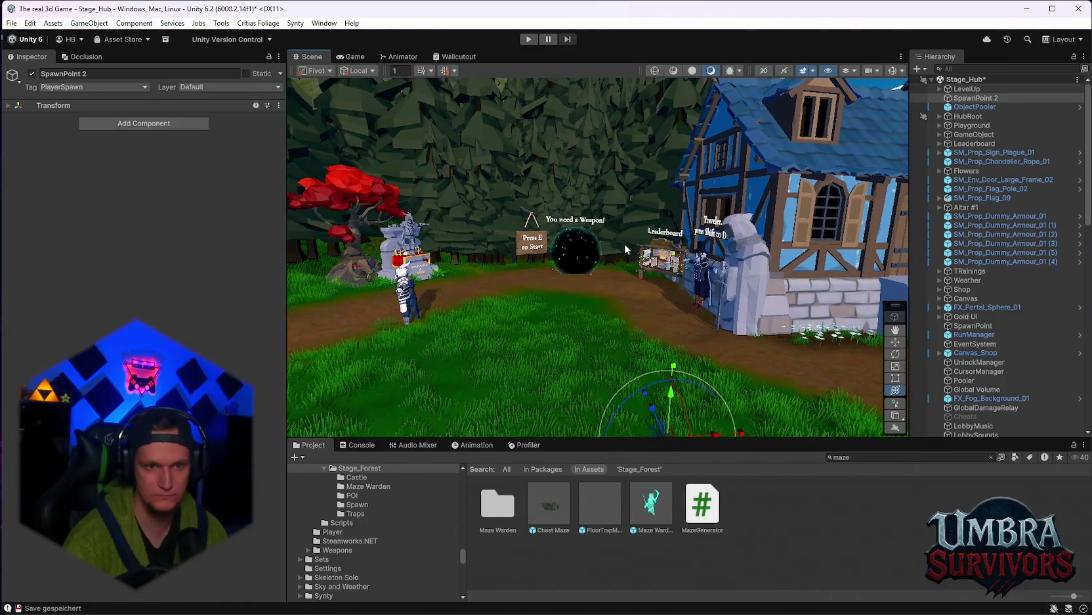
key(Up)
key(Up)
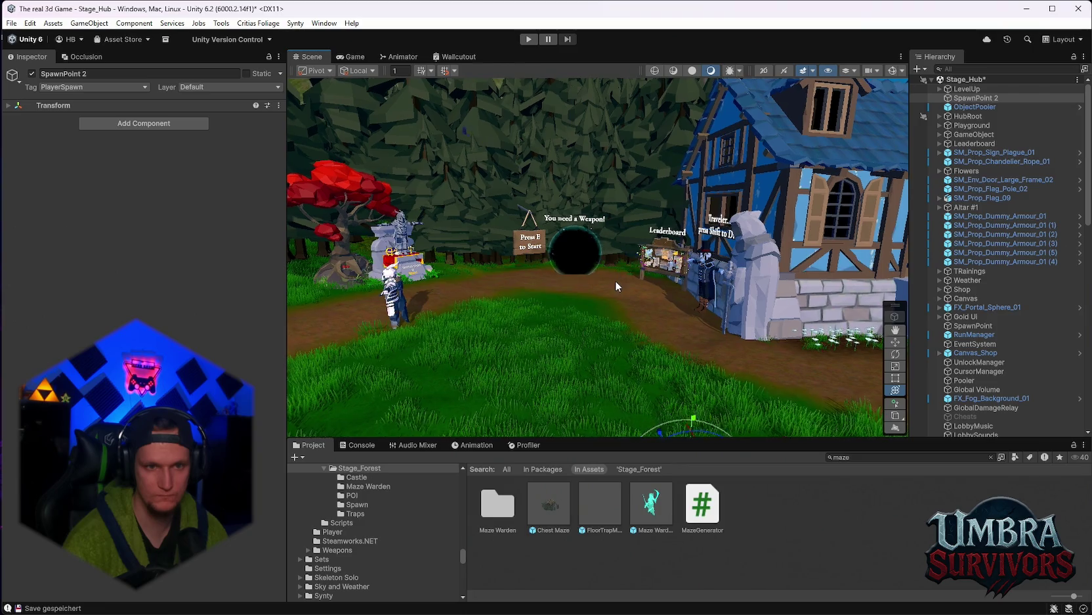
key(Right)
key(Right)
key(Right)
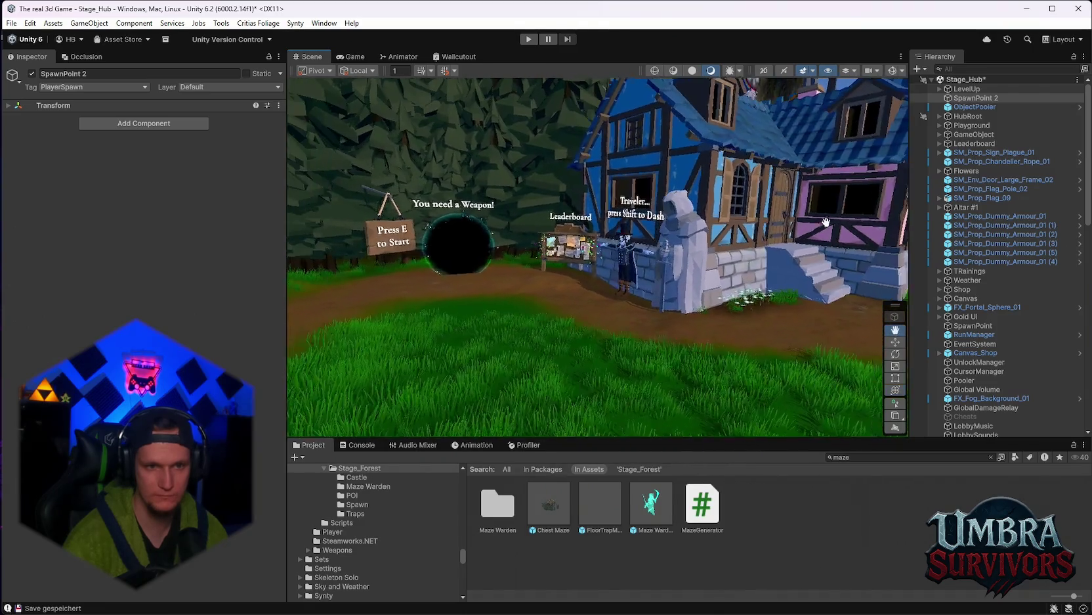
drag(572, 235, 644, 258)
scroll(644, 258, down, 5)
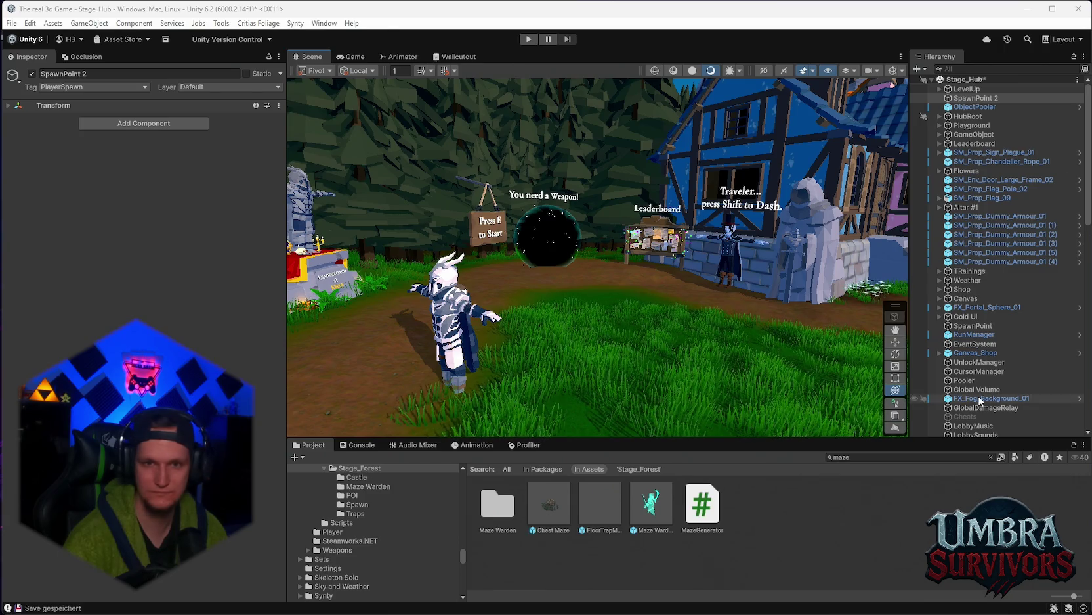
scroll(981, 344, down, 4)
scroll(981, 345, down, 10)
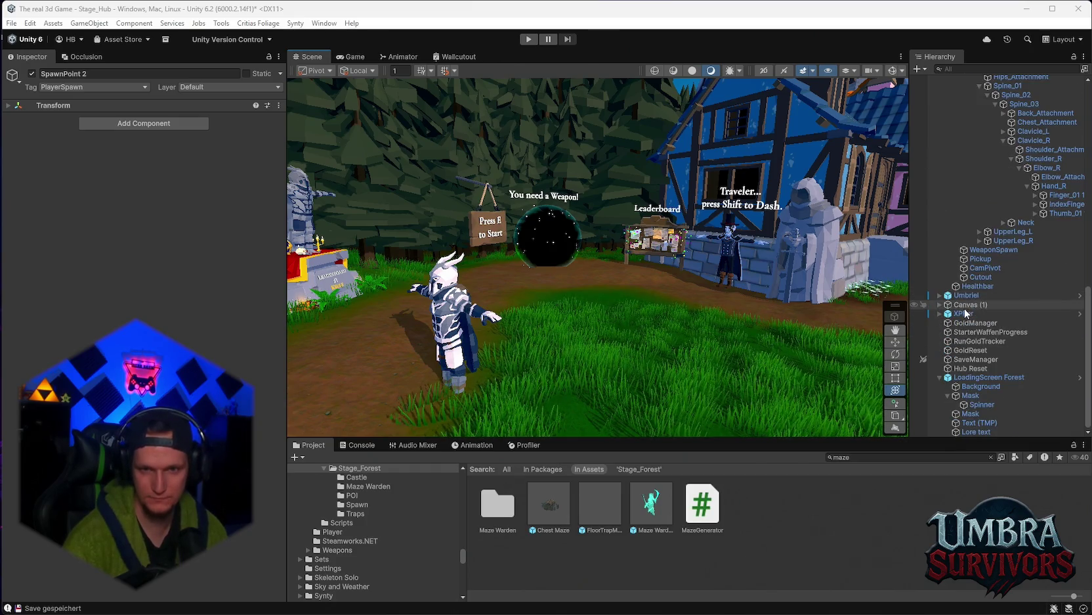
Reopen XPBar in isolation and add a Canvas Group component to Maze Boss Timer
right_click(965, 314)
mouse_move(985, 278)
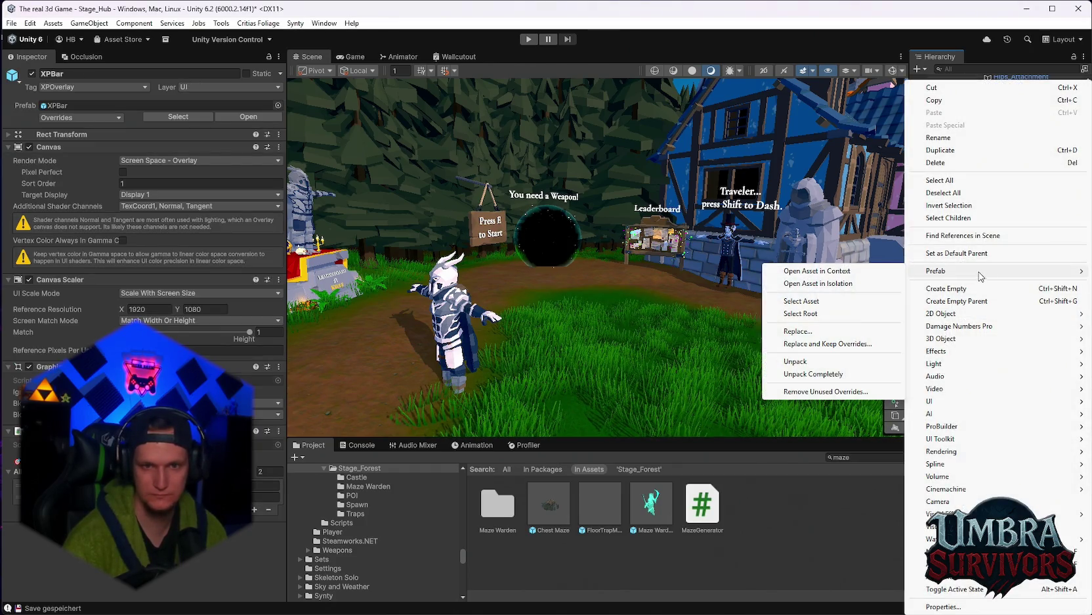
click(781, 281)
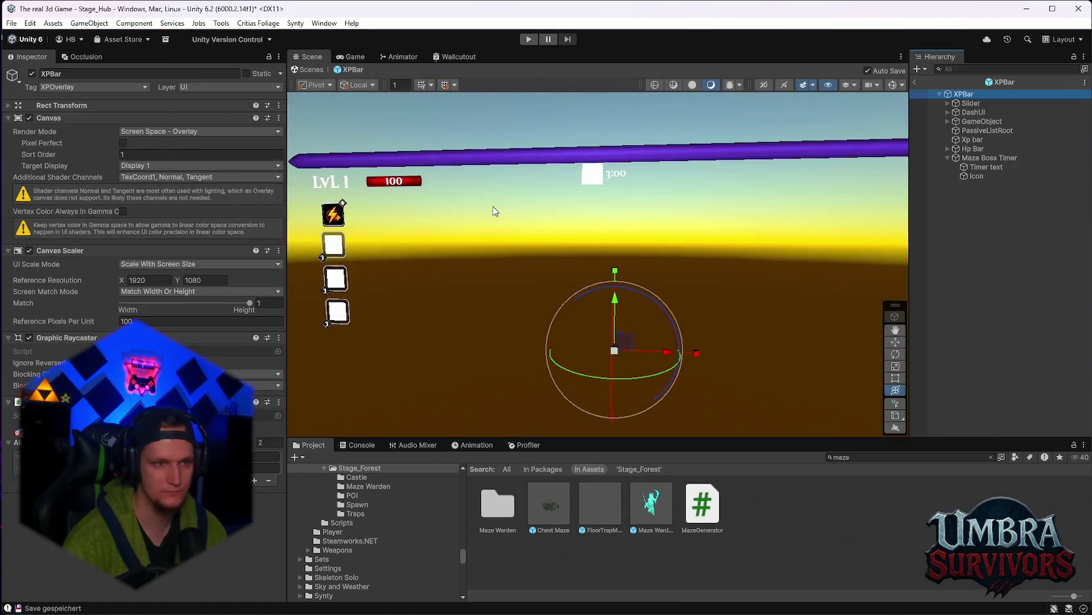
click(986, 157)
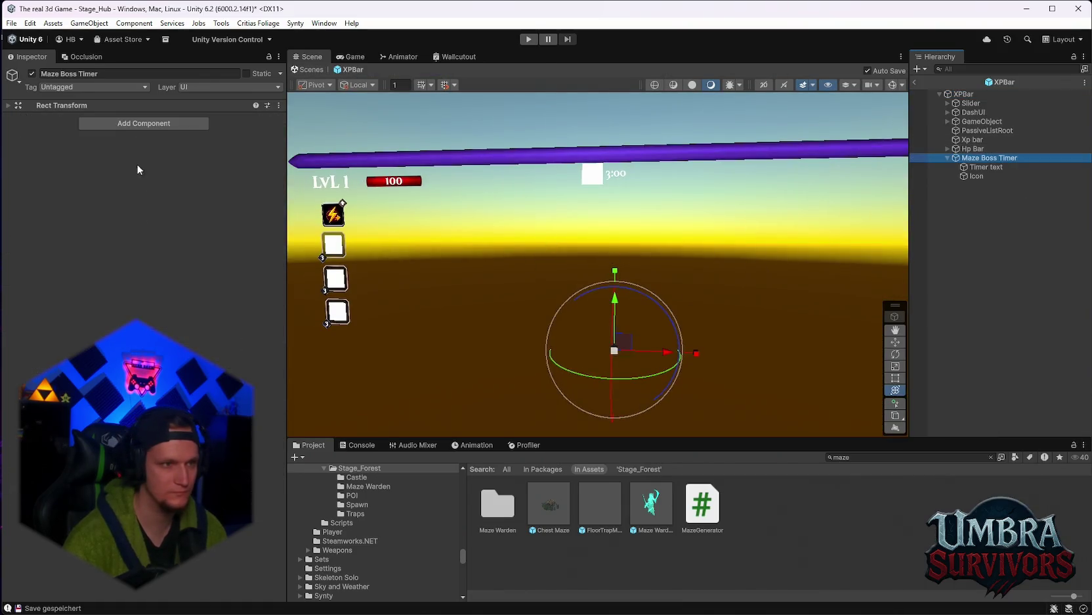
click(101, 125)
text(canv)
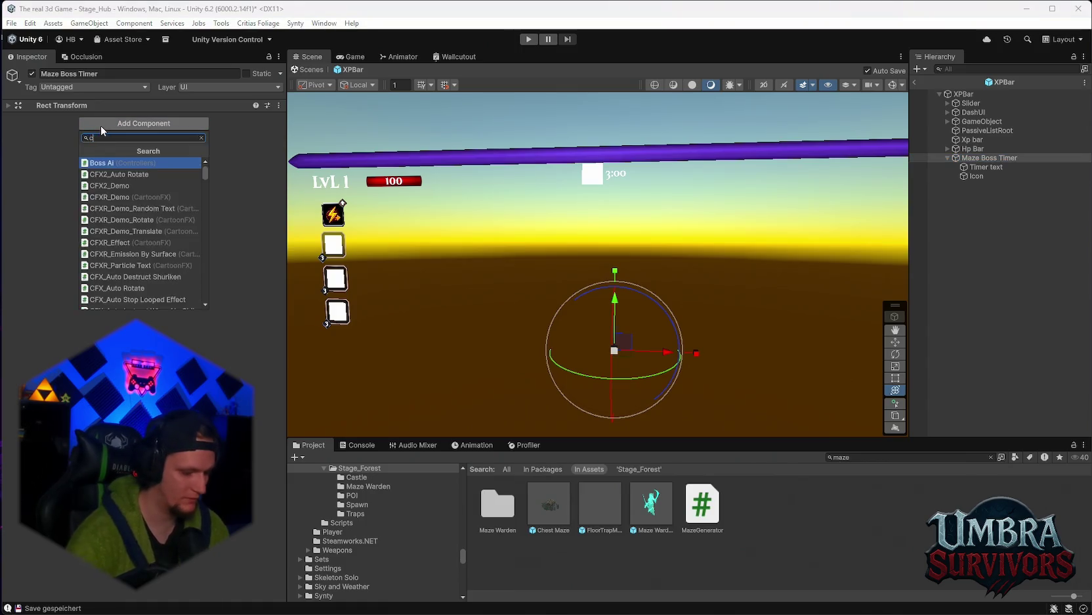
click(122, 174)
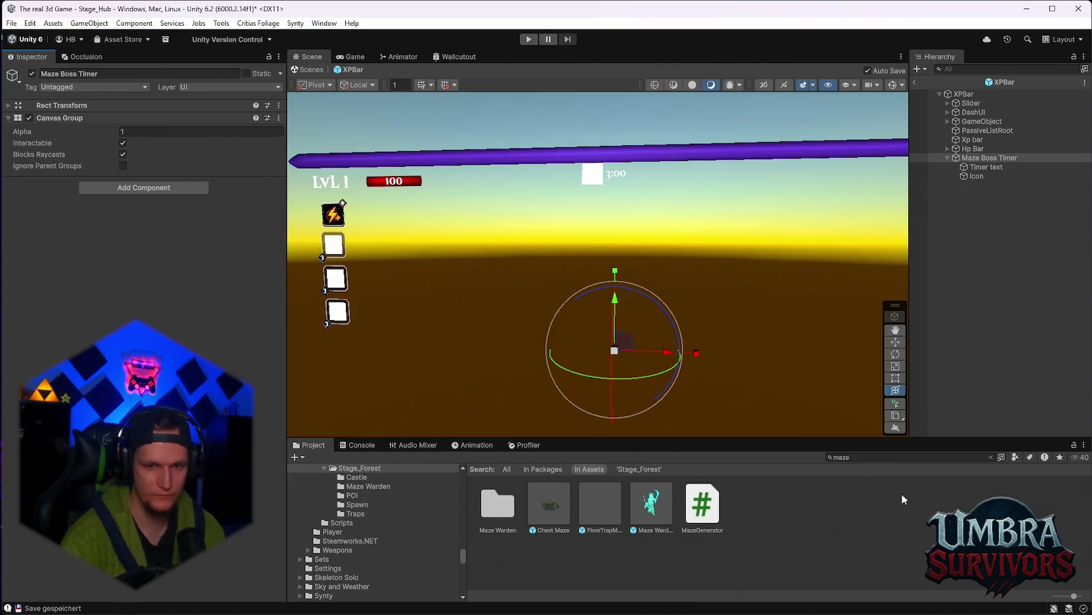
Search for Stage_forest and open the Stage_Forest, then Maze Warden, folders
click(882, 458)
text(stage)
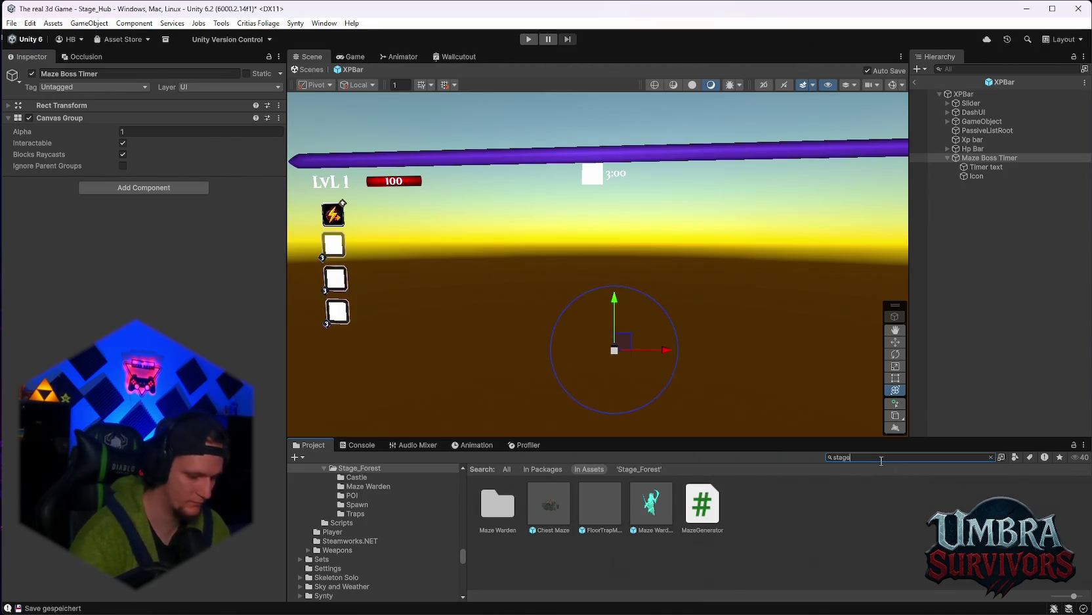
text(:forest)
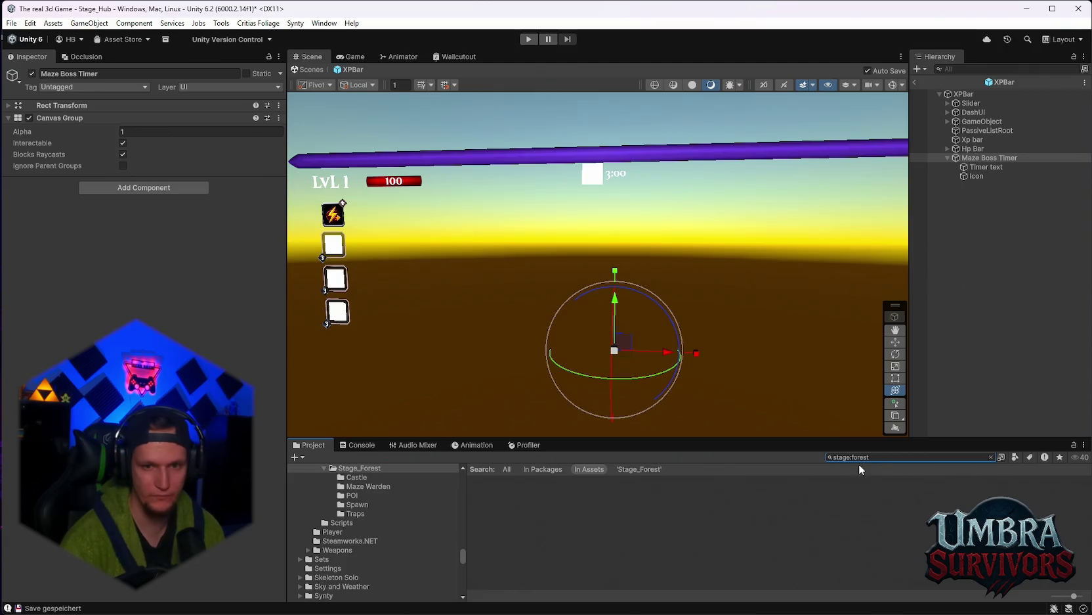
text(Stage)
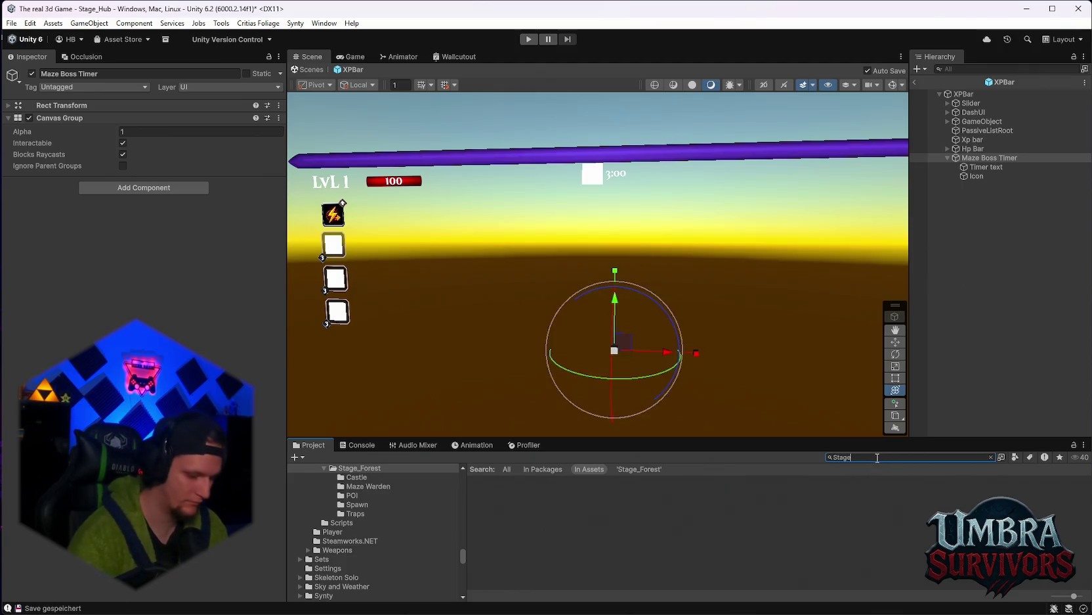
text(_forest)
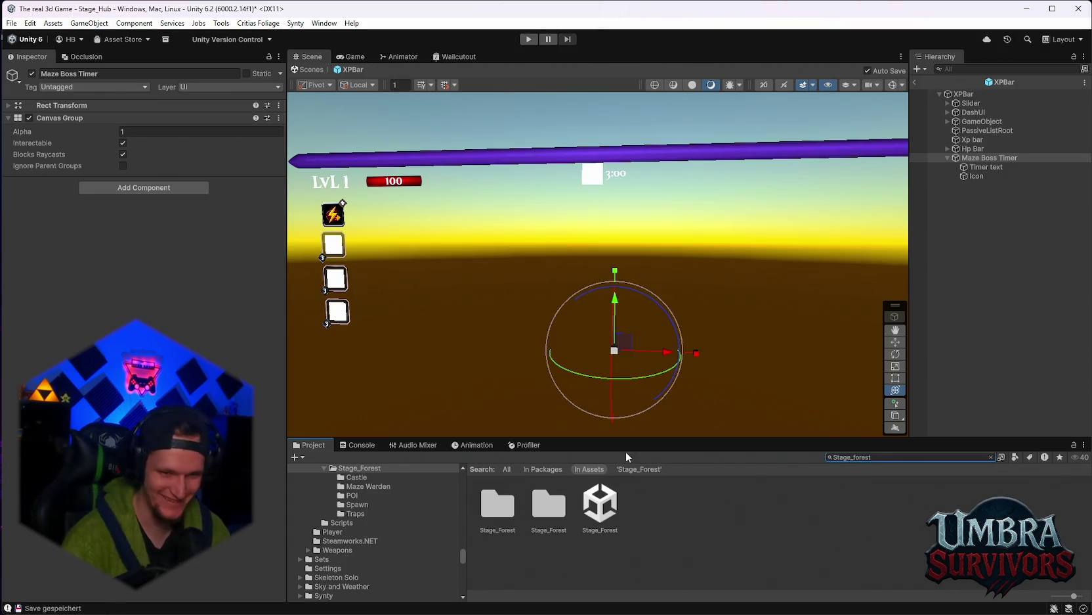
double_click(557, 516)
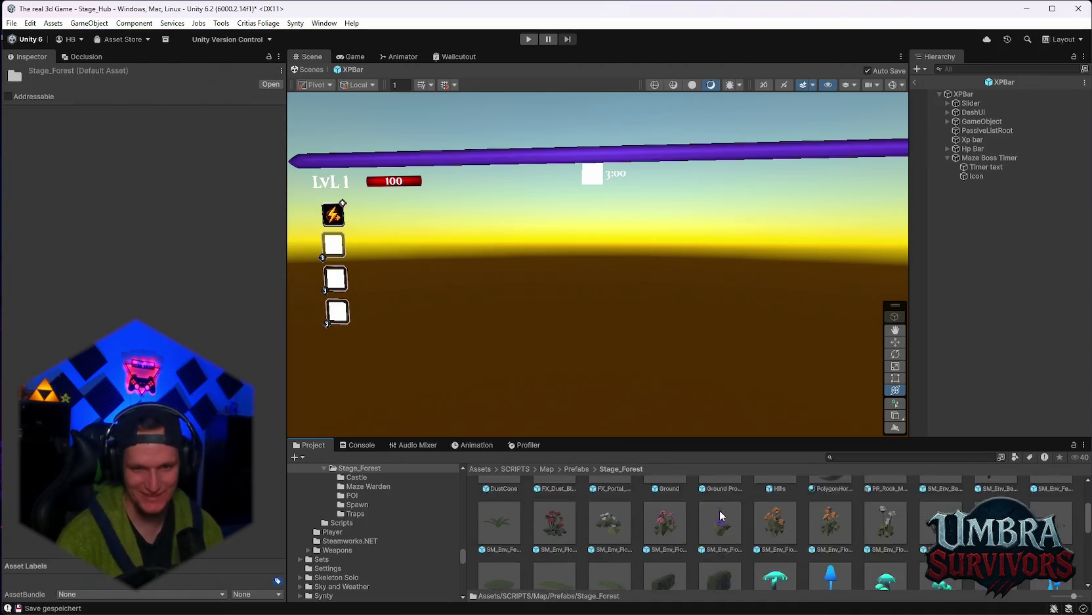
double_click(557, 511)
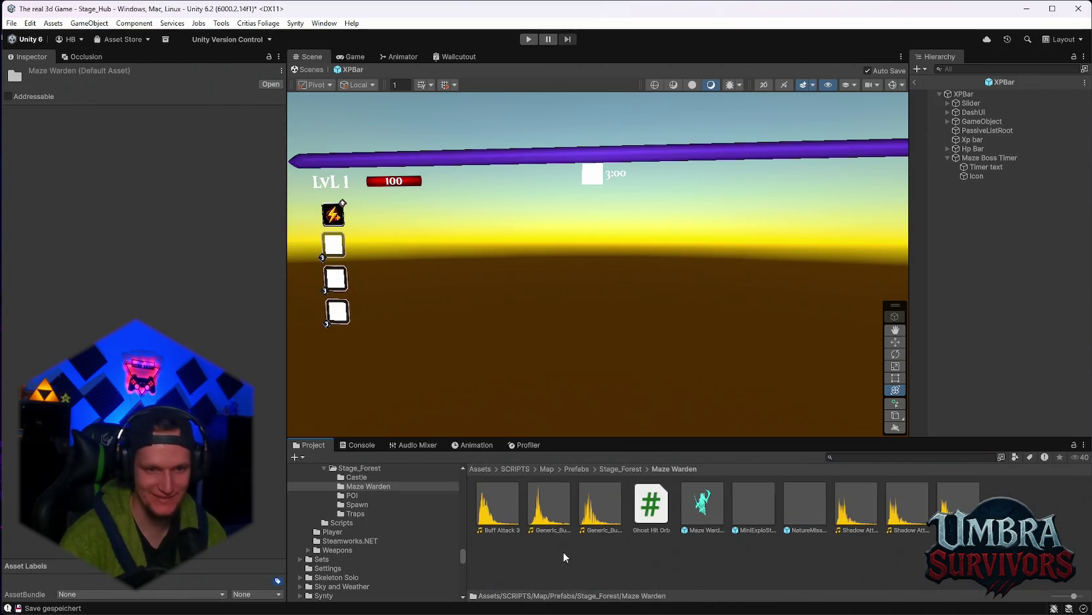
Create an empty C# script named Cooldownsservice in the Maze Warden folder
right_click(563, 552)
mouse_move(608, 209)
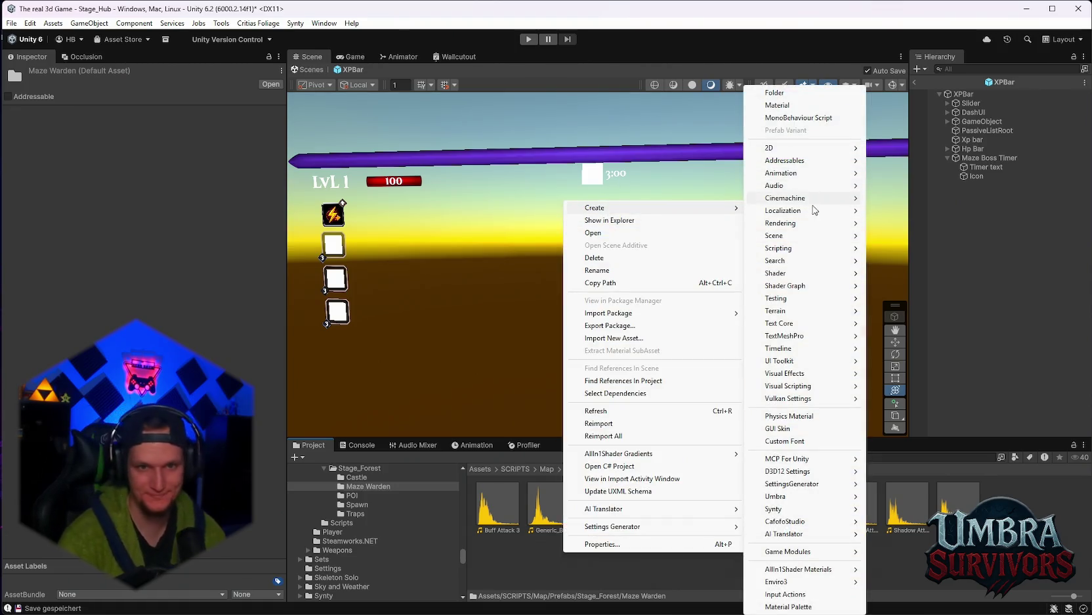
mouse_move(807, 249)
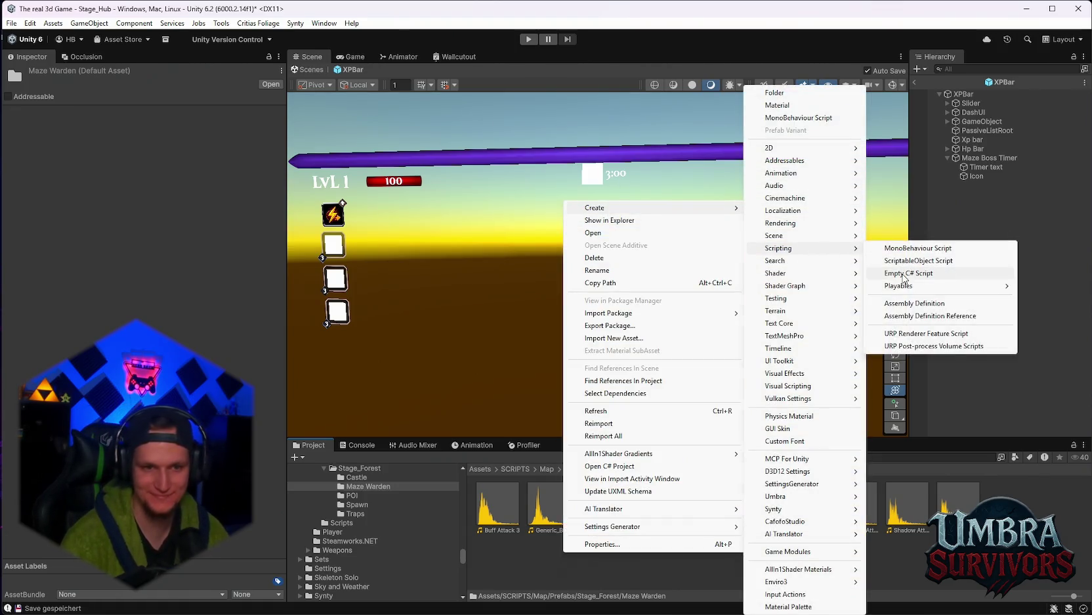
click(909, 273)
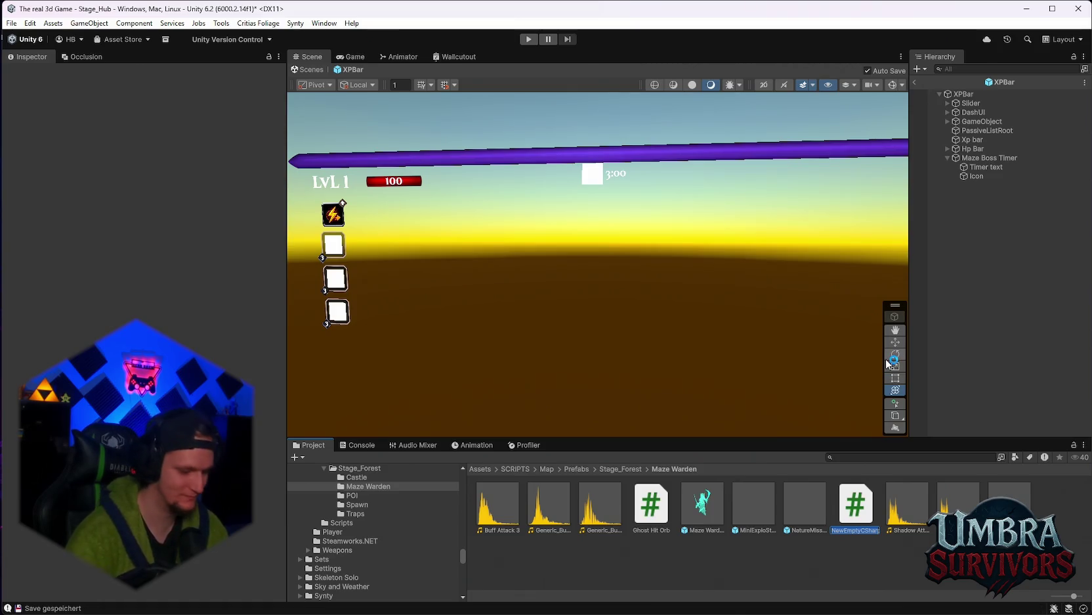
text(Cooldownsservice)
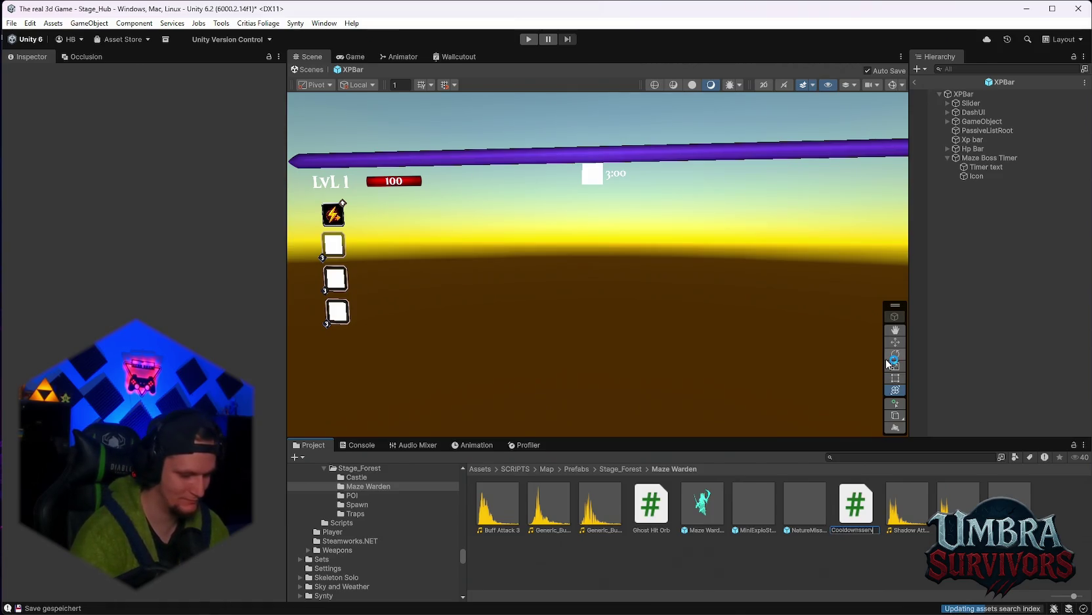
key(Return)
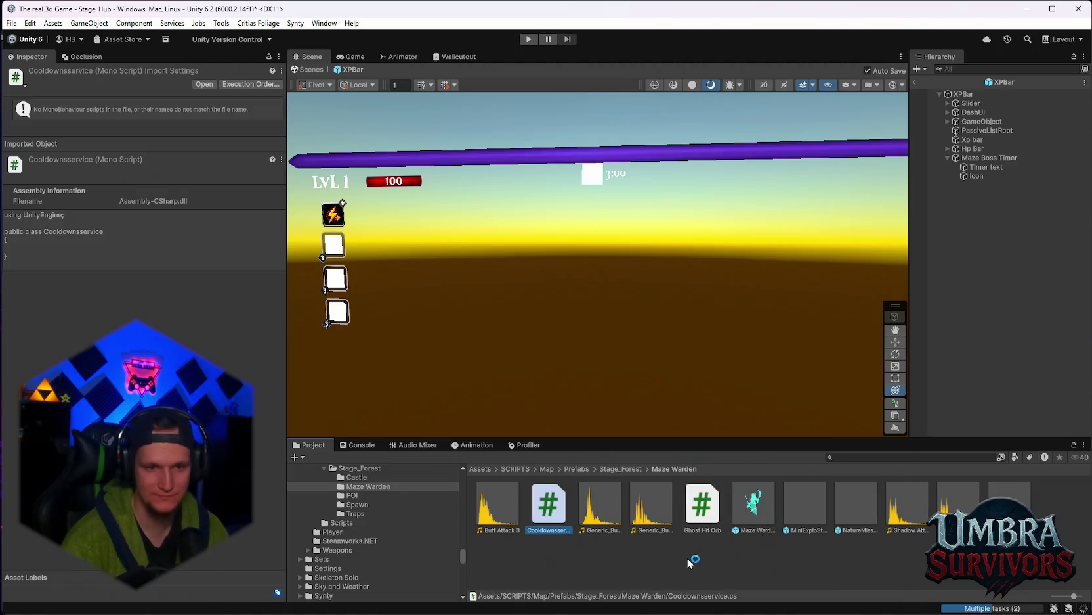
Create a second empty C# script named cooldown ui
right_click(686, 557)
click(734, 214)
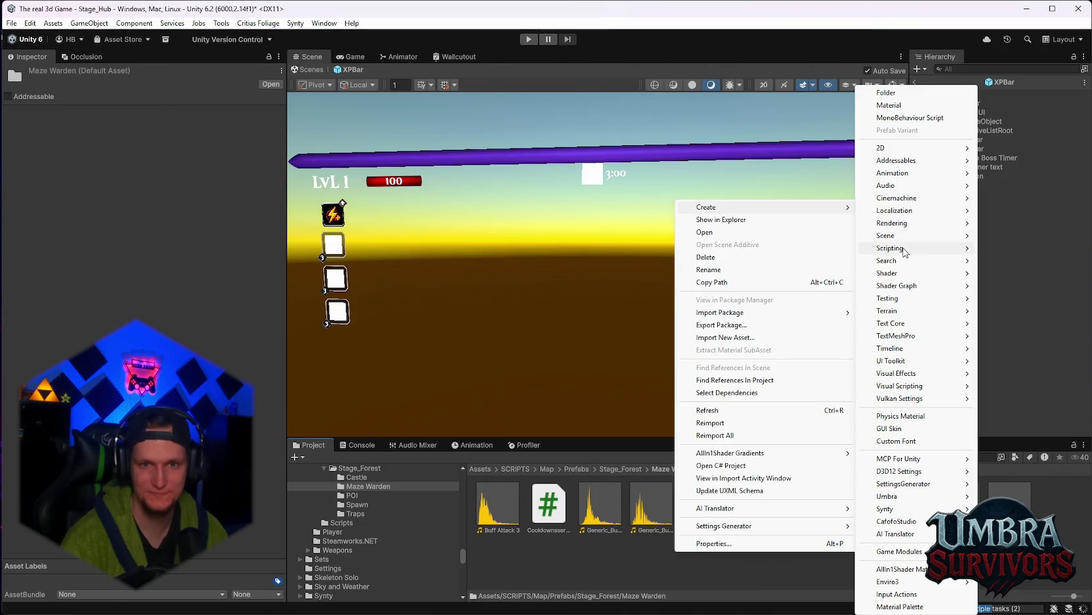
mouse_move(901, 248)
drag(758, 278, 760, 282)
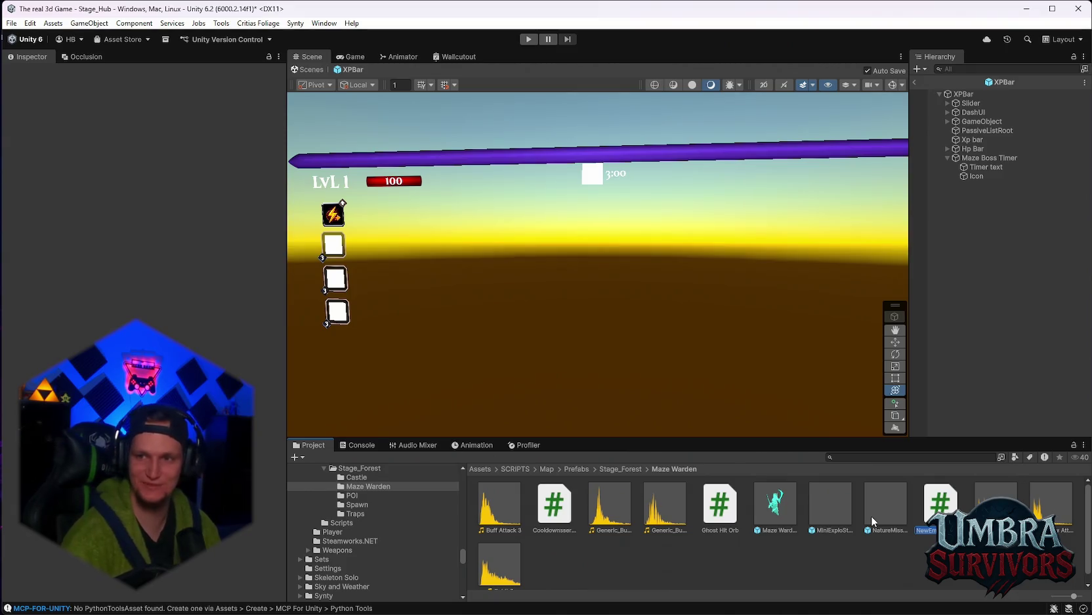
text(coo)
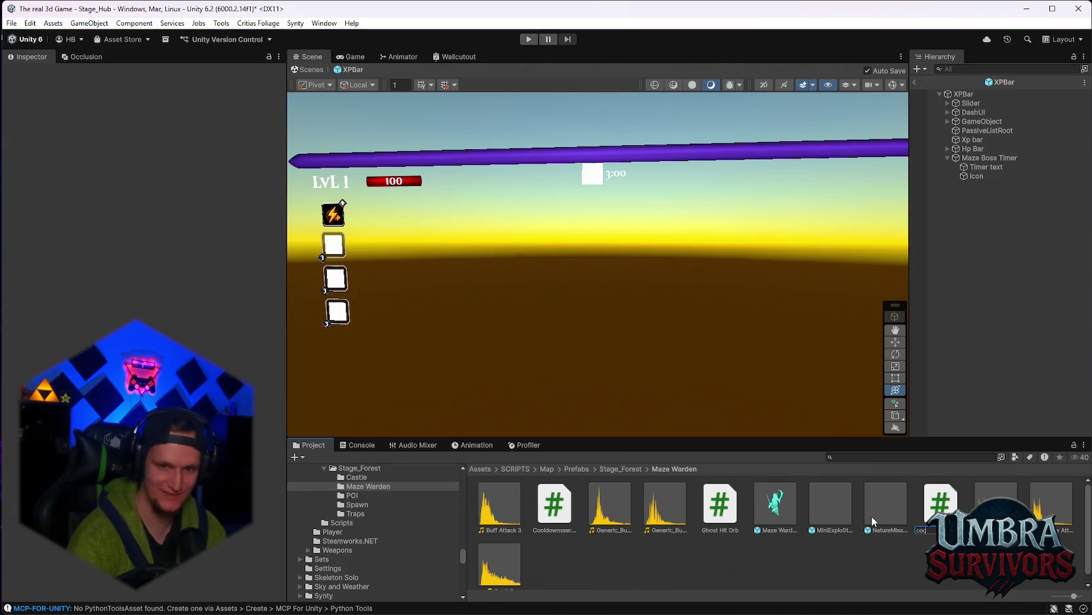
text(ldow)
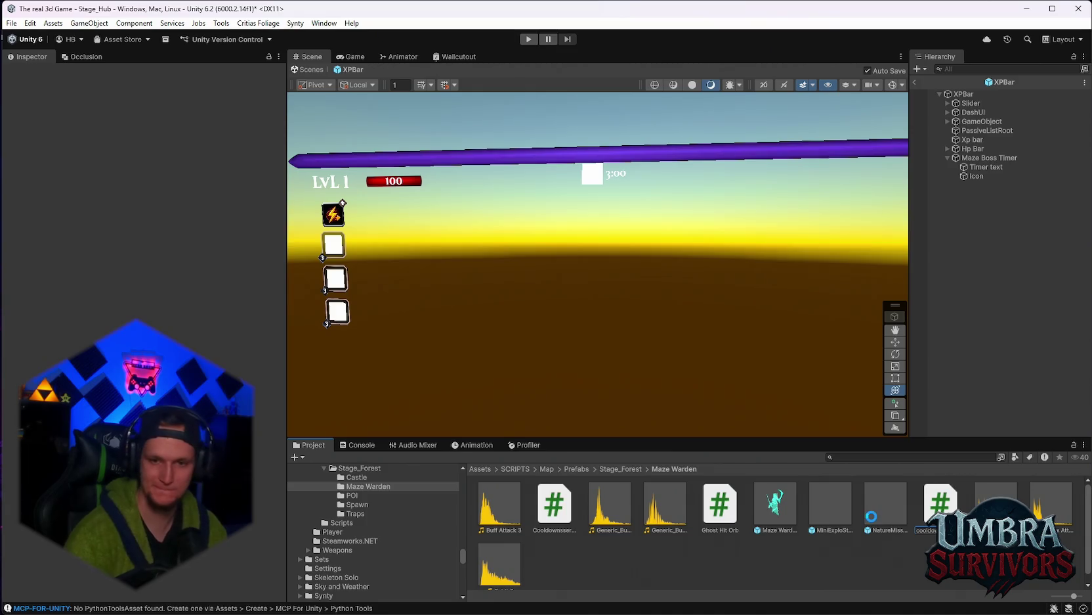
key(Return)
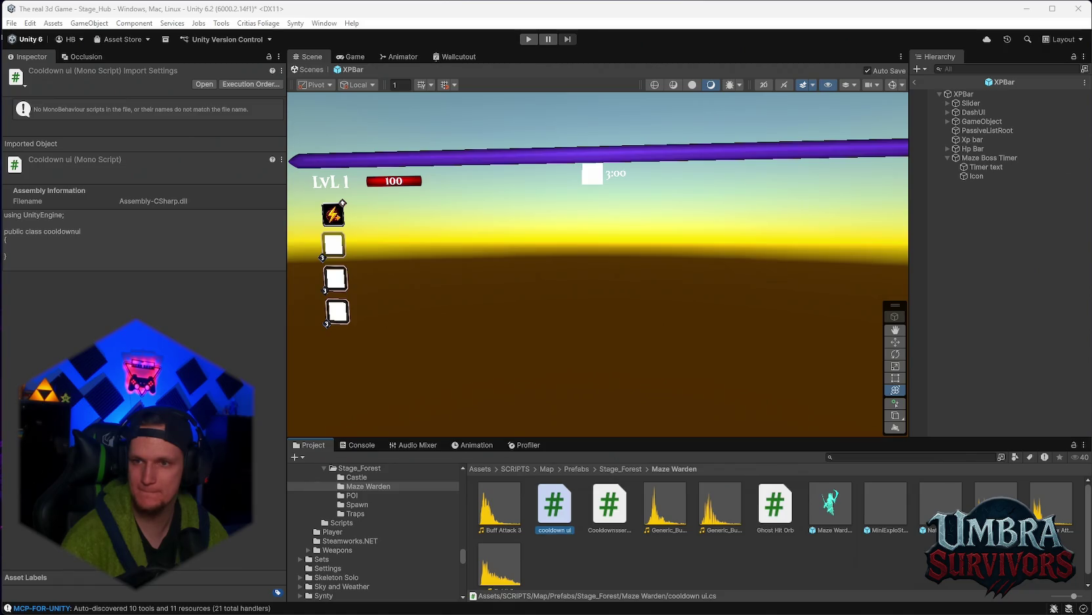
Create a third cooldown C# script in Maze Warden, then view the Cooldownsservice script's source
right_click(591, 551)
mouse_move(755, 234)
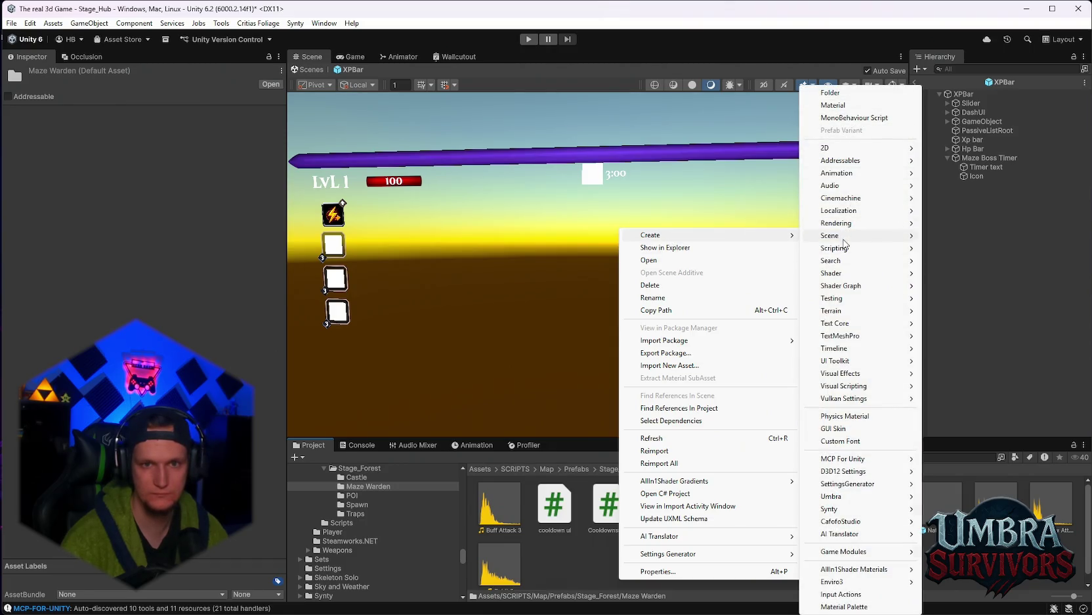
mouse_move(859, 249)
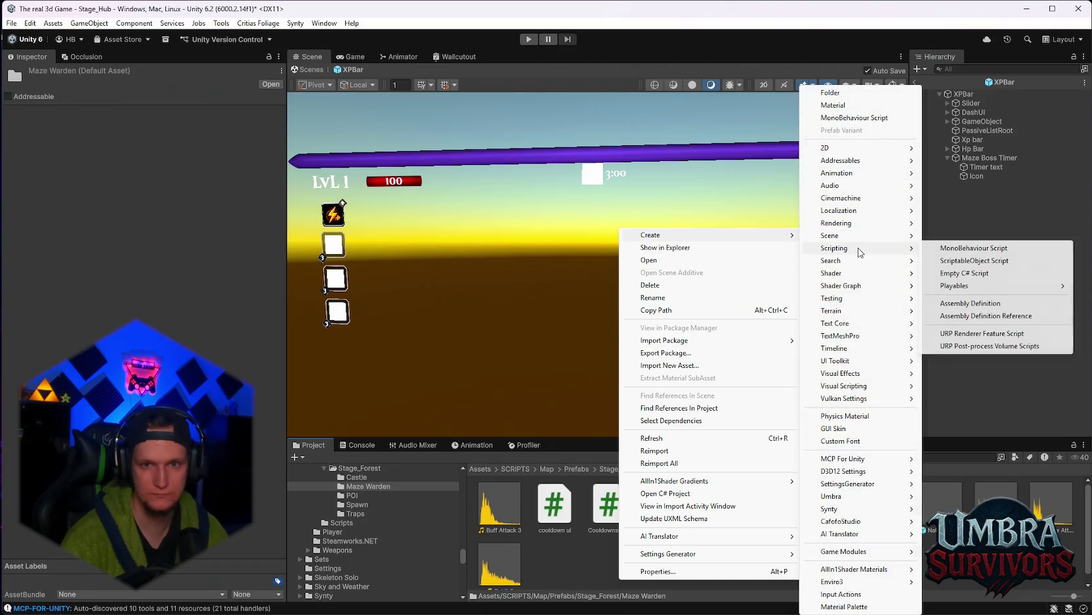
click(955, 261)
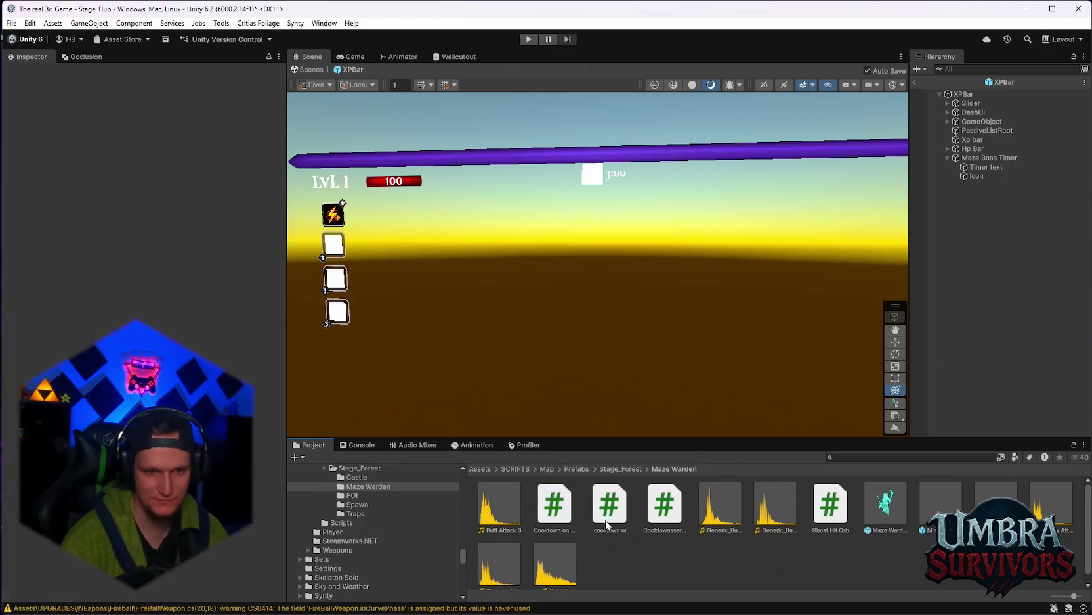
click(660, 510)
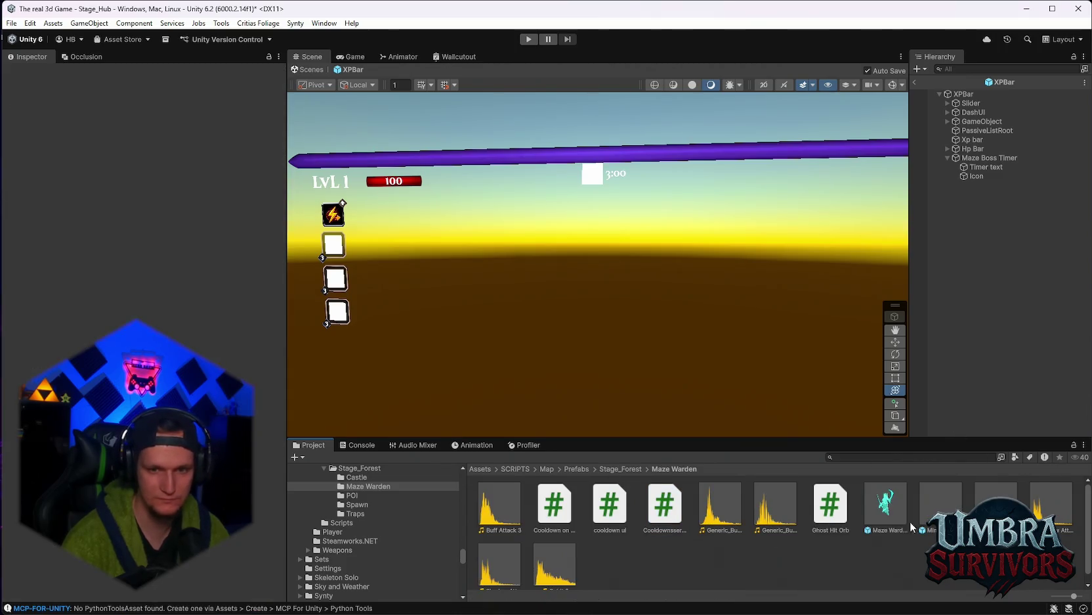
Attach the new cooldown script to the Maze Warden prefab and scroll through its components
click(886, 507)
scroll(142, 262, down, 15)
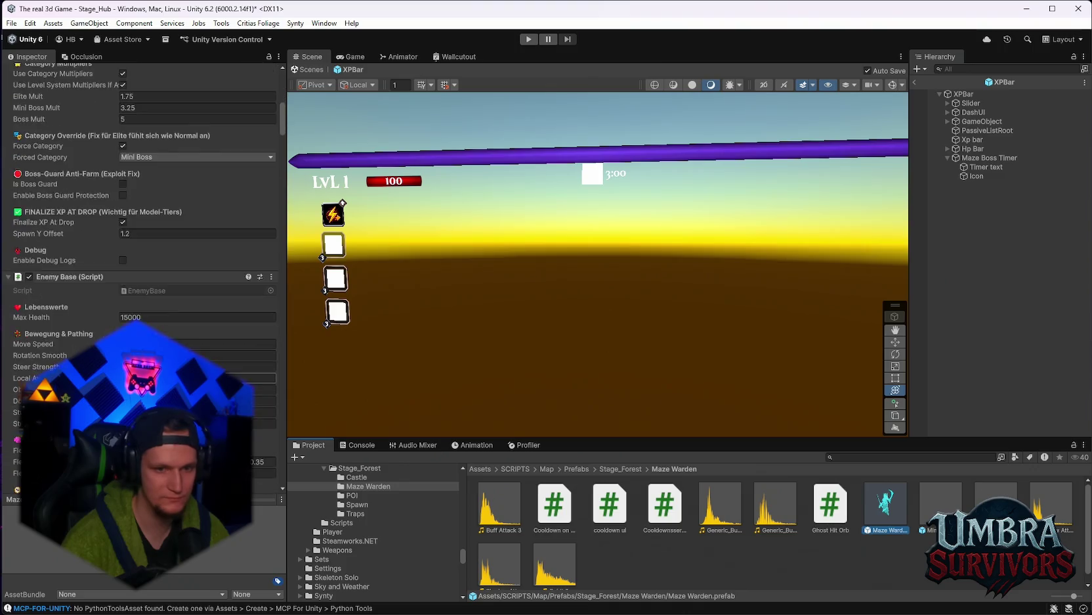
scroll(141, 276, down, 10)
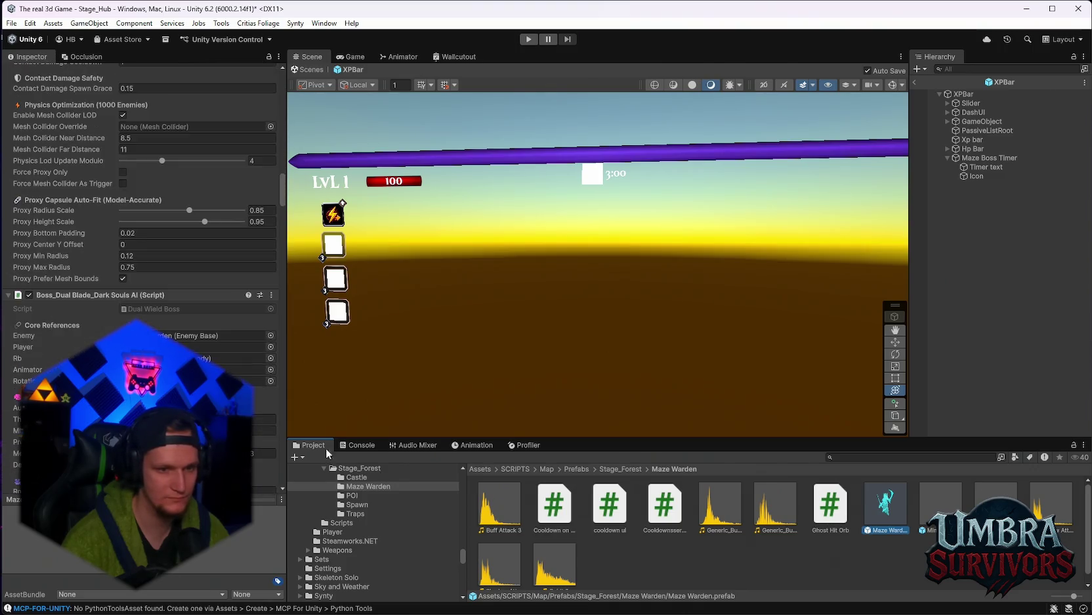
drag(555, 509, 98, 304)
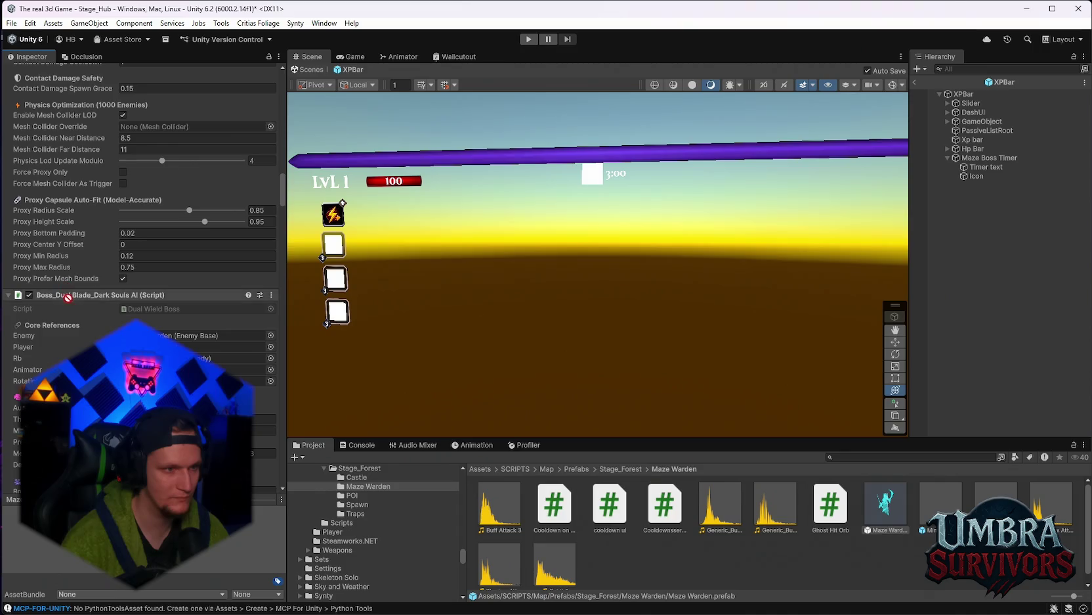
scroll(69, 292, down, 5)
scroll(59, 346, down, 15)
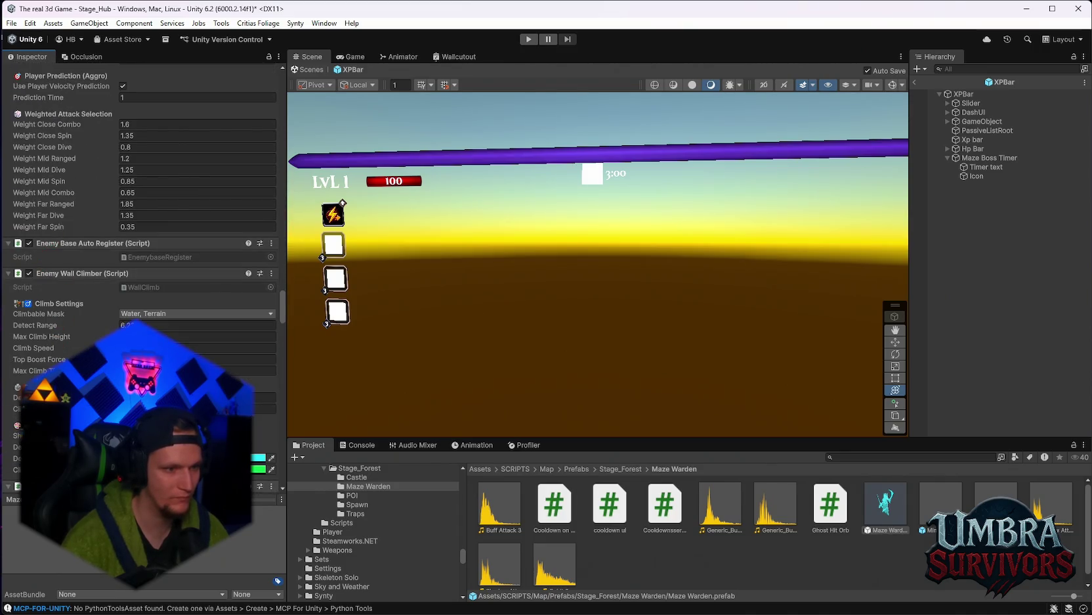
scroll(44, 322, down, 15)
scroll(59, 322, down, 14)
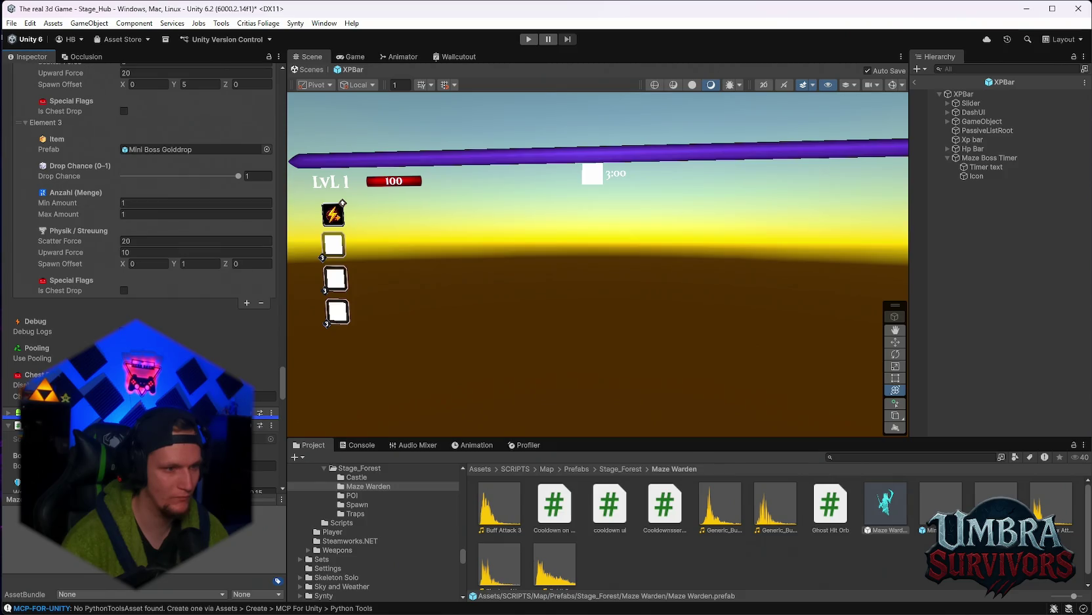
scroll(131, 262, down, 3)
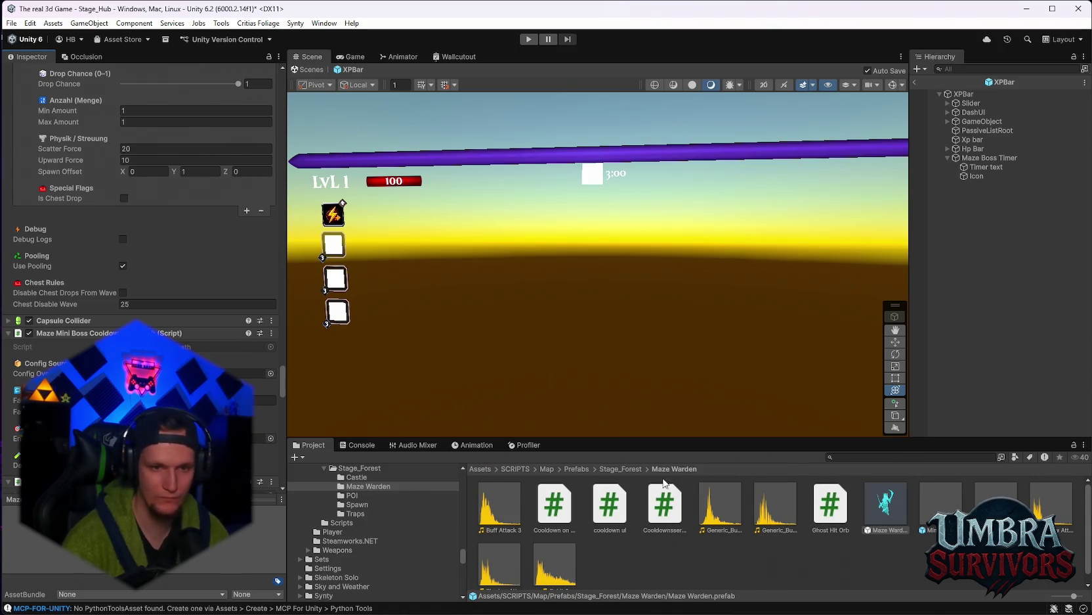
Go up to Stage_Forest, return to the Maze Warden folder, and review the prefab's components
click(630, 473)
scroll(666, 489, down, 5)
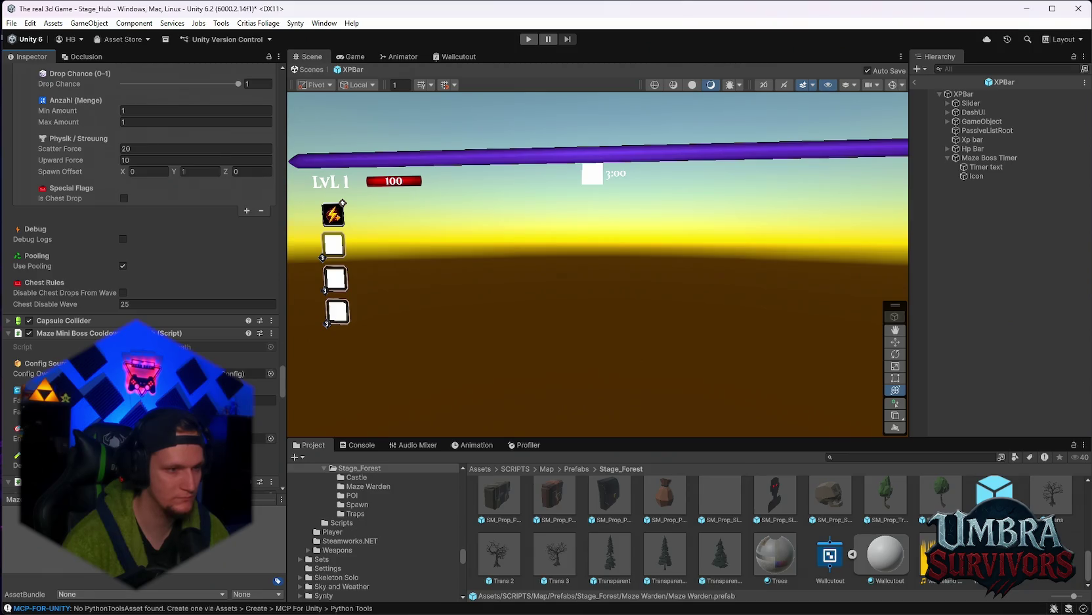
scroll(145, 276, down, 3)
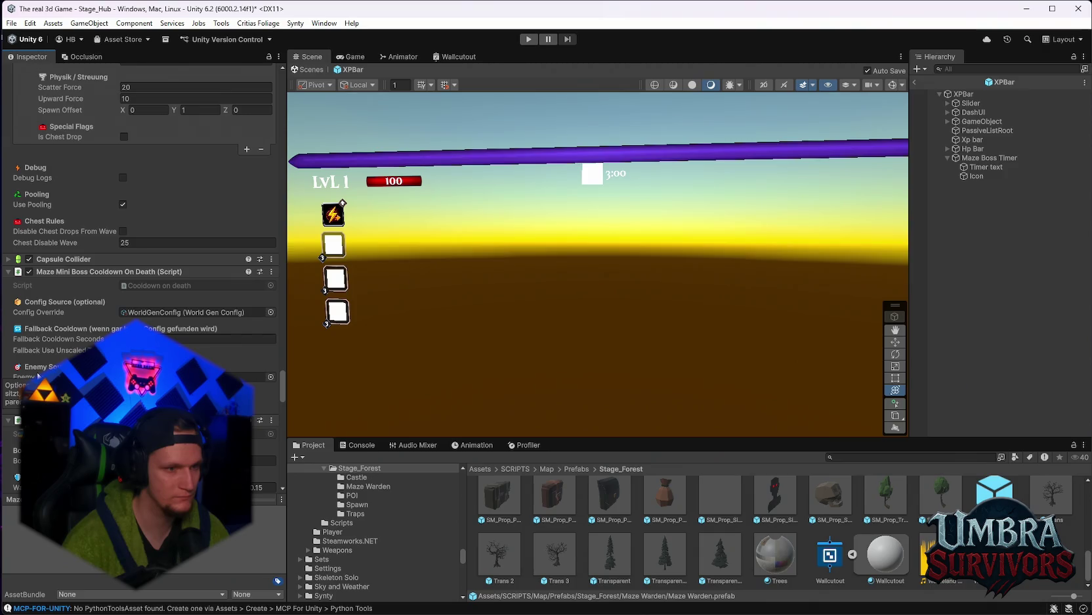
scroll(66, 328, up, 3)
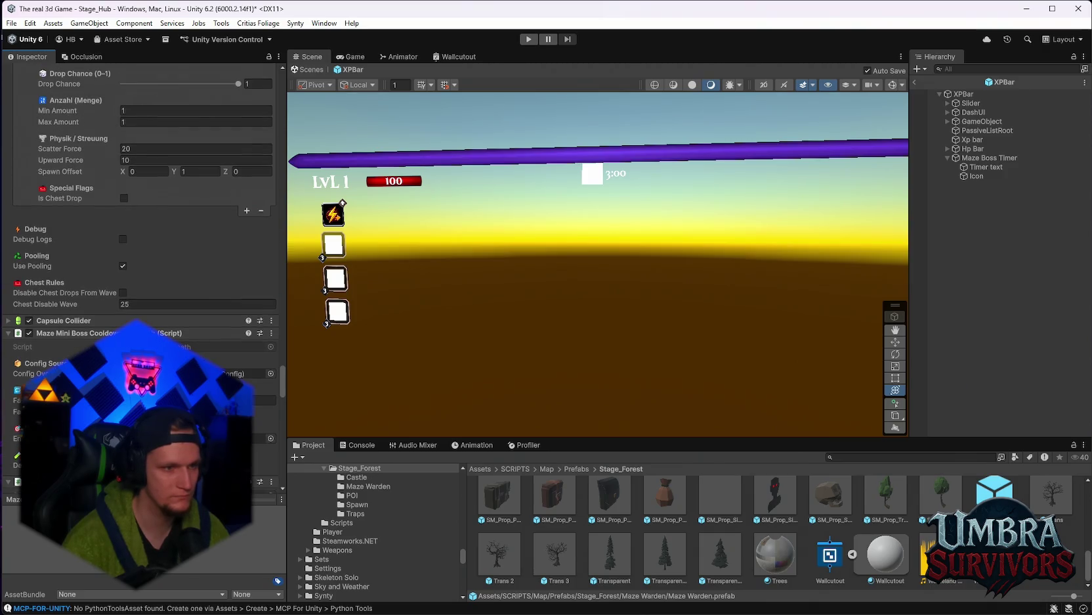
scroll(823, 531, up, 5)
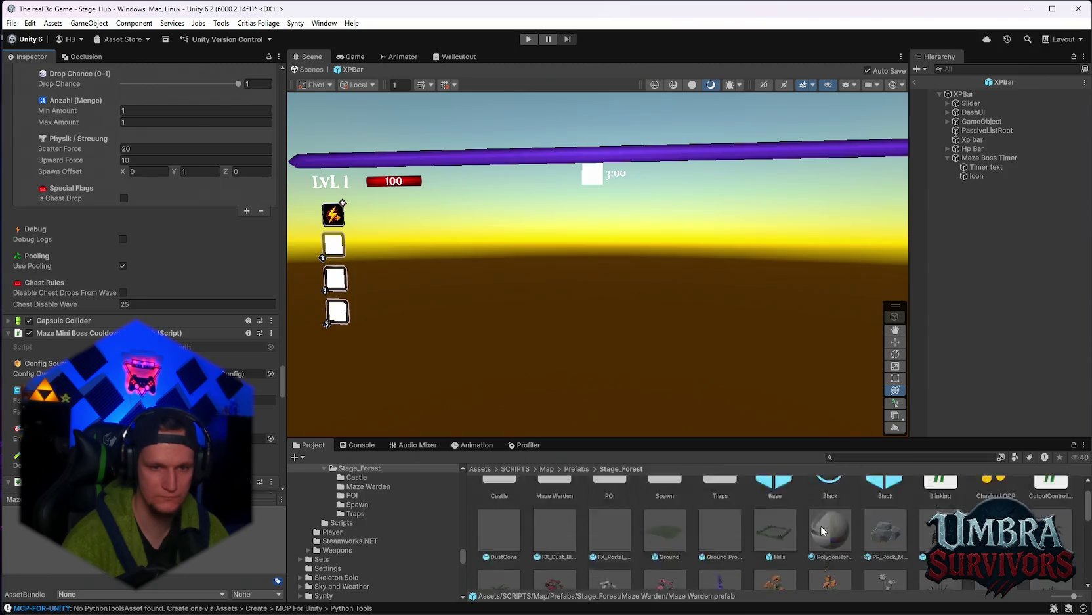
scroll(822, 530, up, 2)
double_click(547, 517)
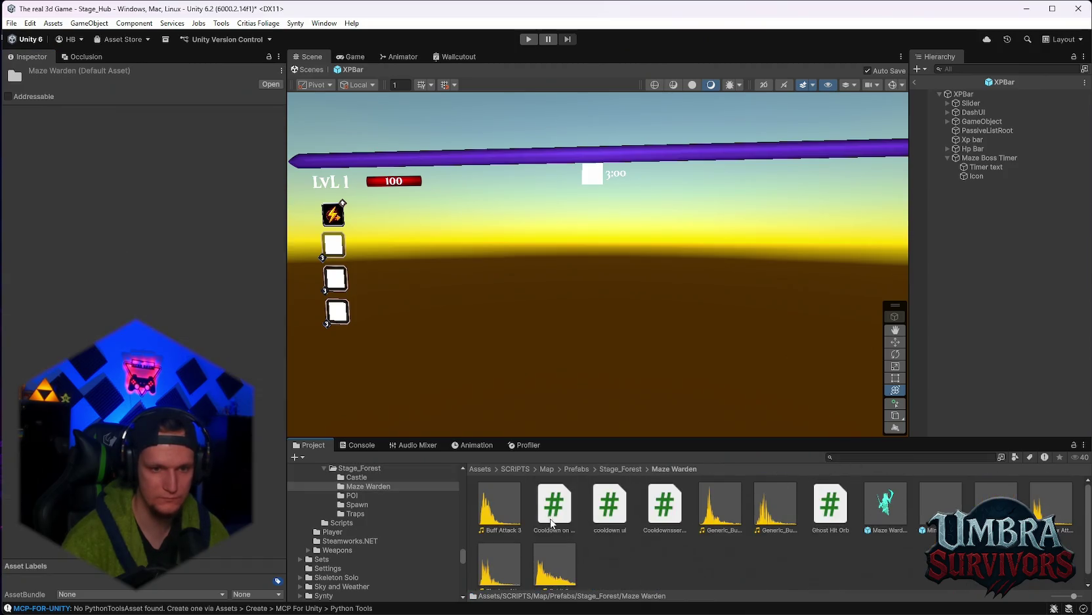
click(880, 516)
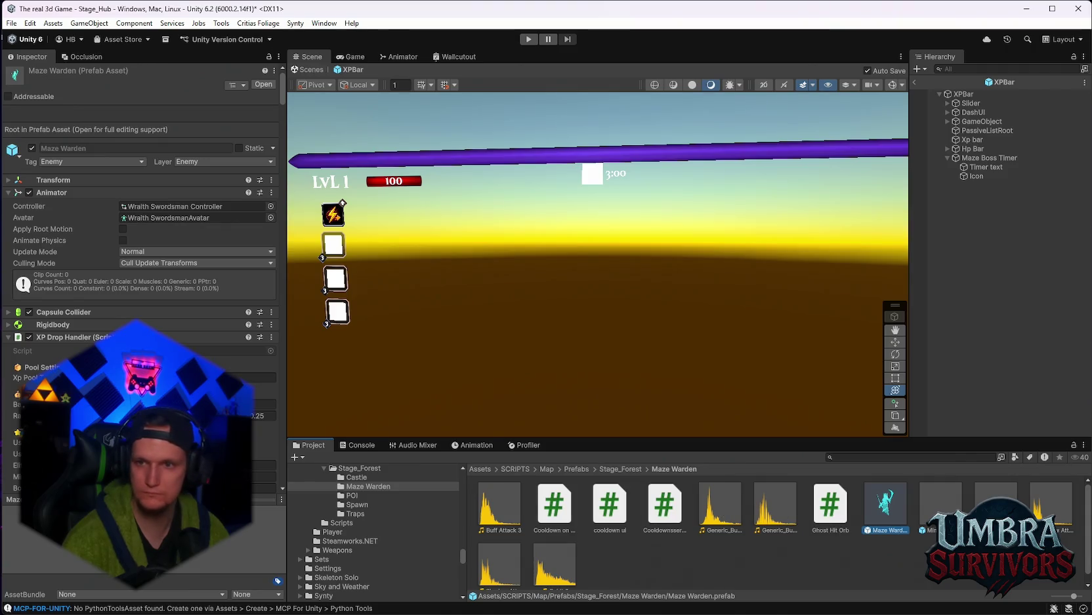
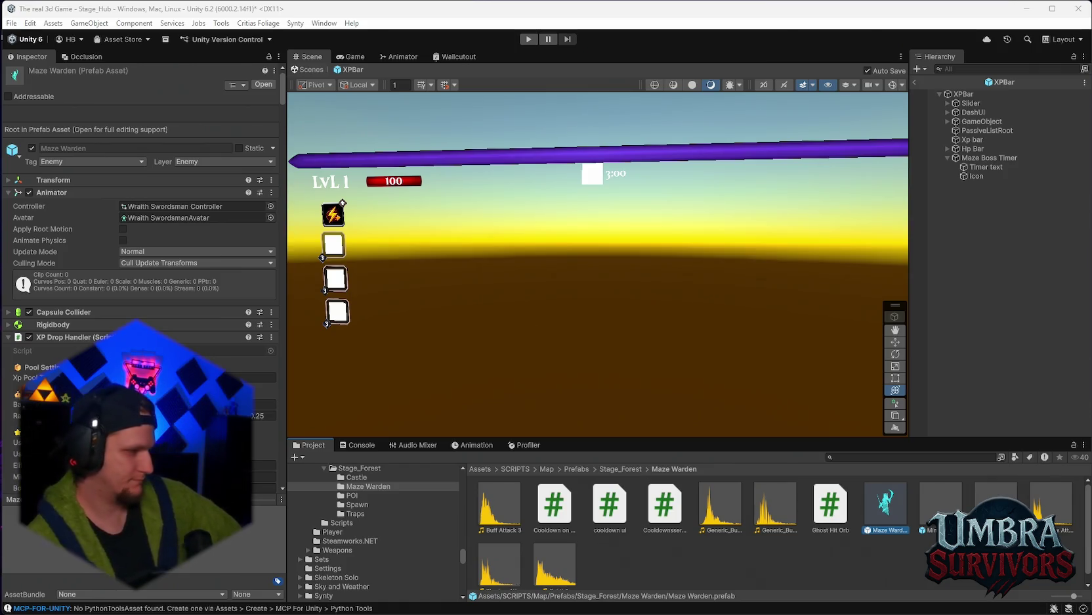
Enlarge the Project window and scroll down through the asset folder tree
scroll(382, 527, down, 8)
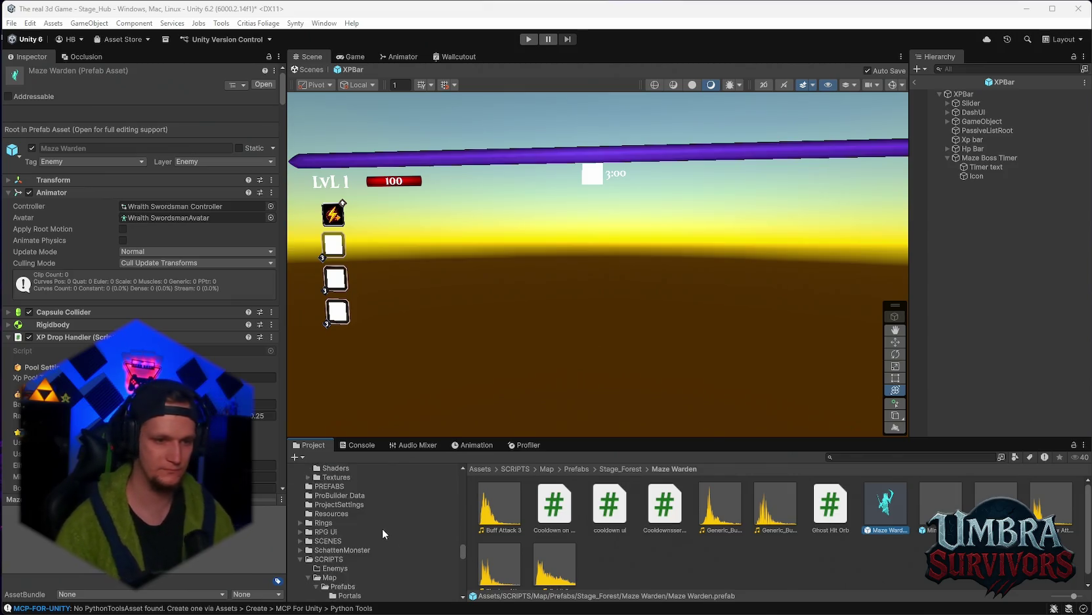
scroll(386, 543, down, 10)
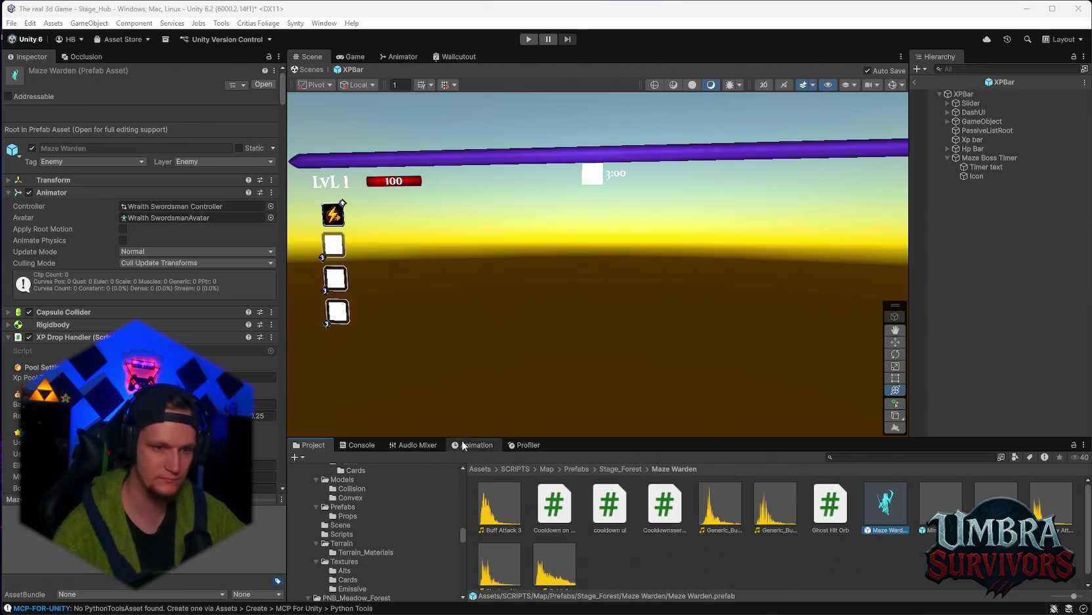
drag(479, 437, 478, 412)
scroll(407, 520, down, 10)
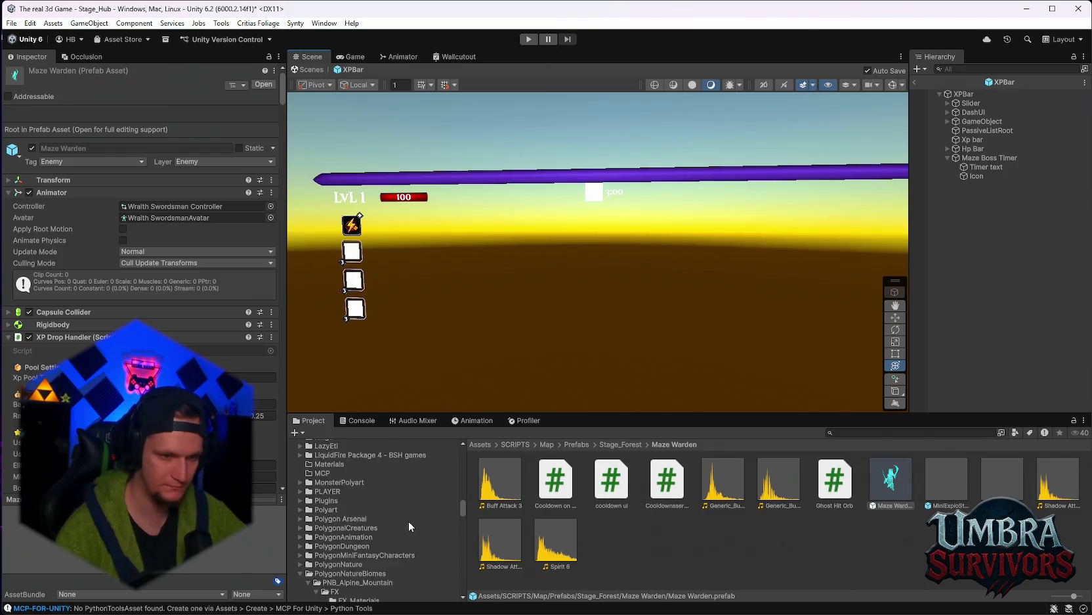
scroll(411, 536, down, 5)
drag(463, 512, 455, 593)
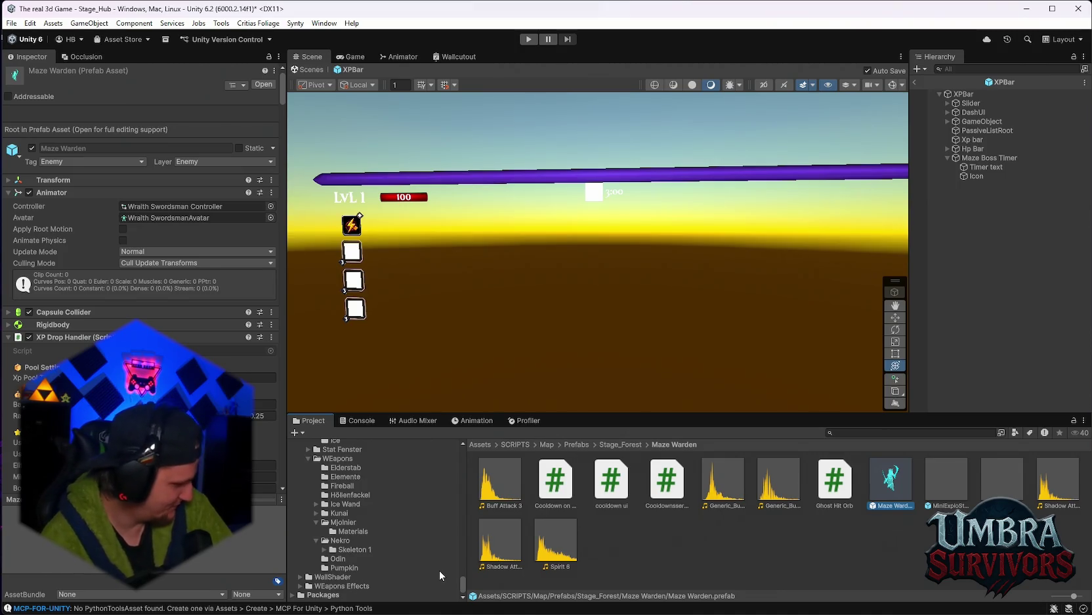
Browse the WEapons, Waffen and Wurf 2 folders in the asset tree
scroll(378, 536, up, 3)
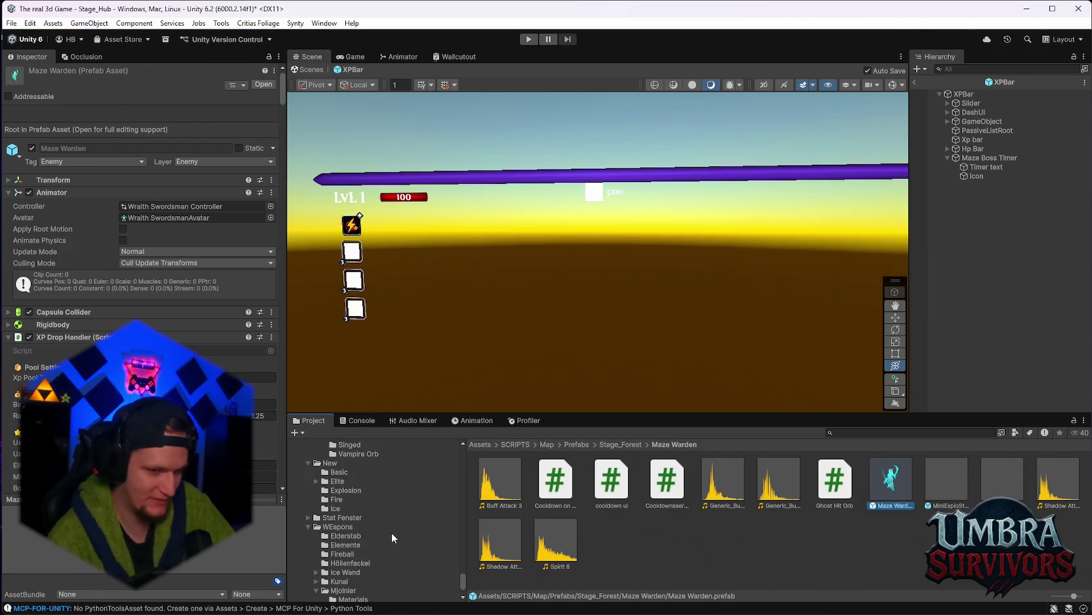
scroll(392, 537, down, 3)
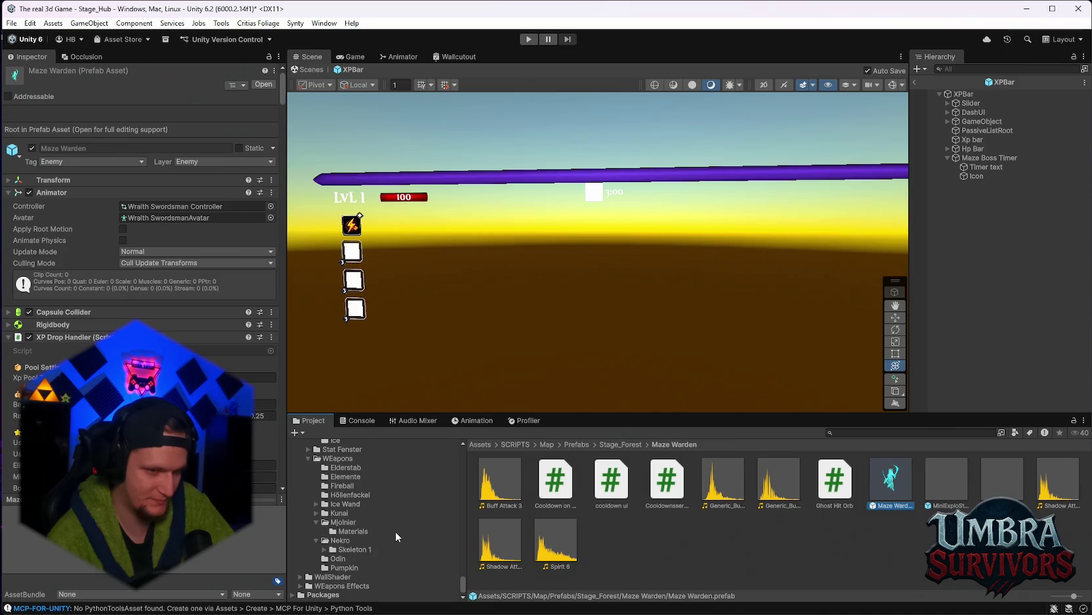
scroll(392, 536, up, 3)
scroll(394, 545, up, 6)
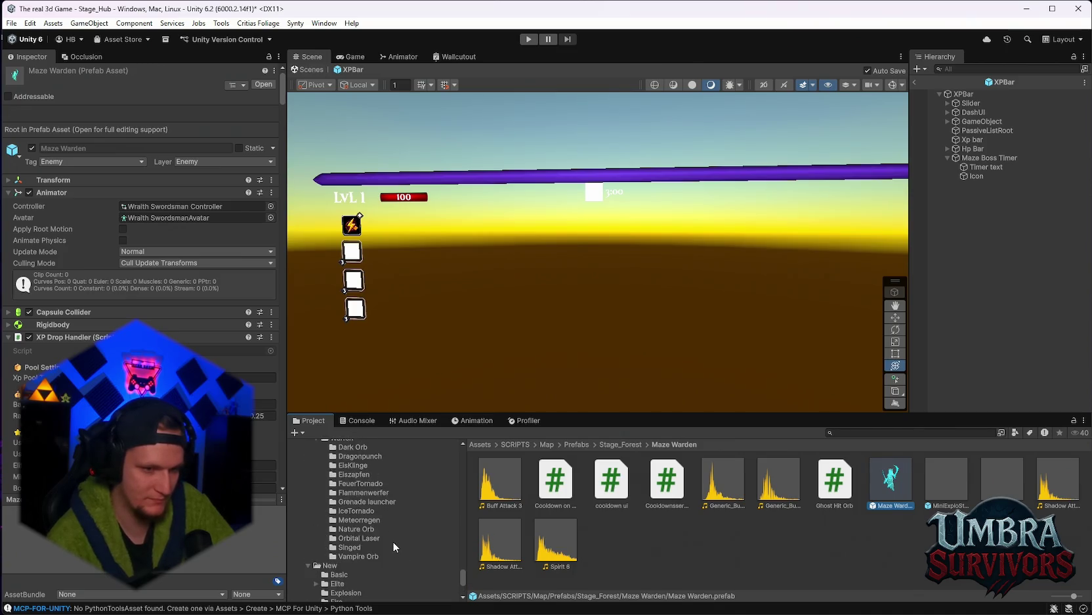
scroll(392, 545, up, 3)
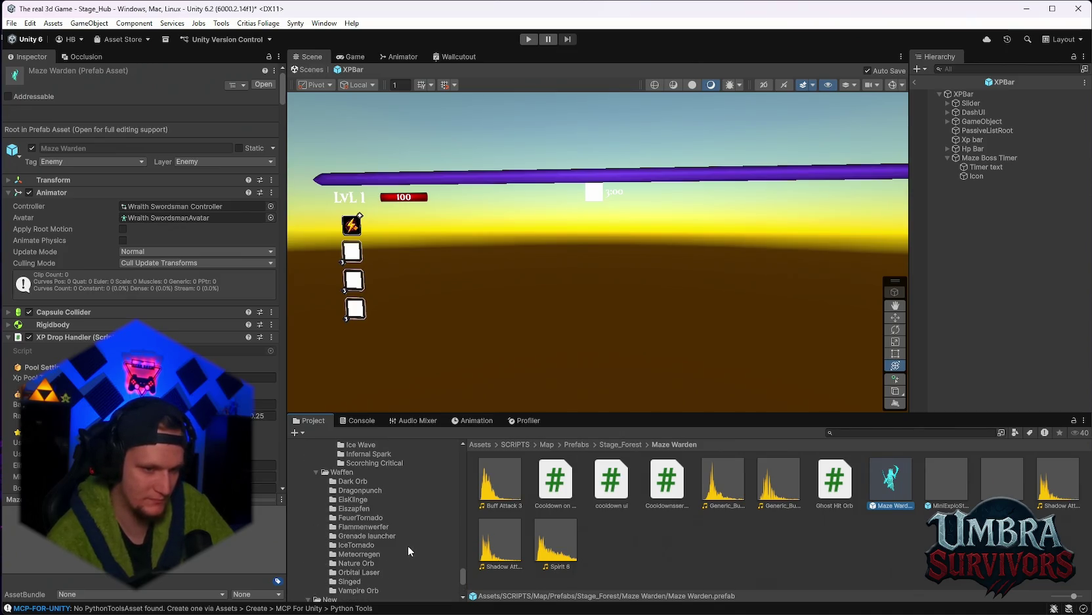
scroll(407, 545, up, 6)
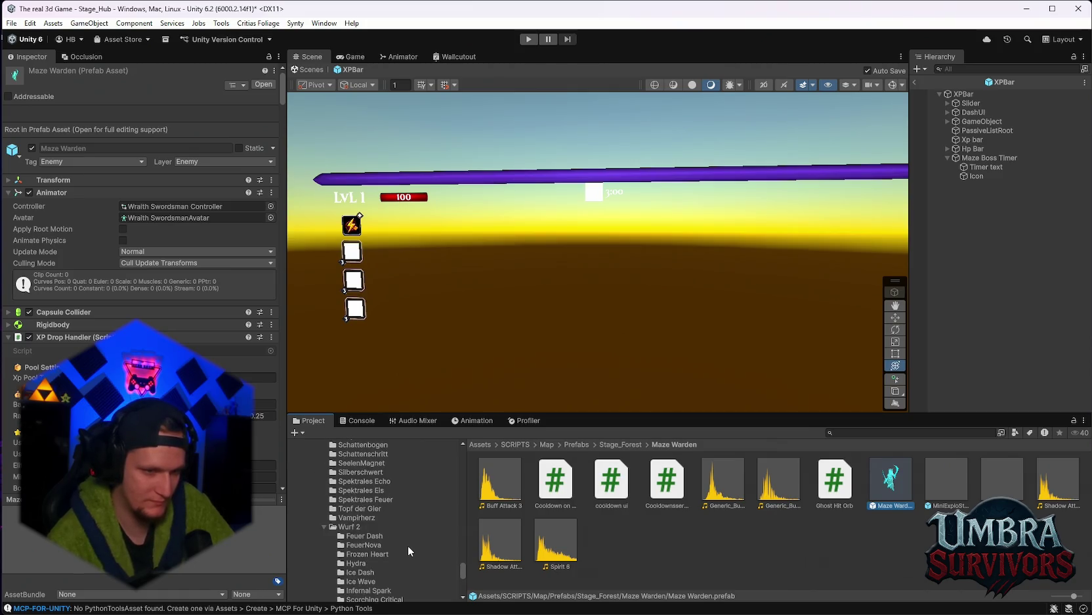
scroll(407, 544, down, 6)
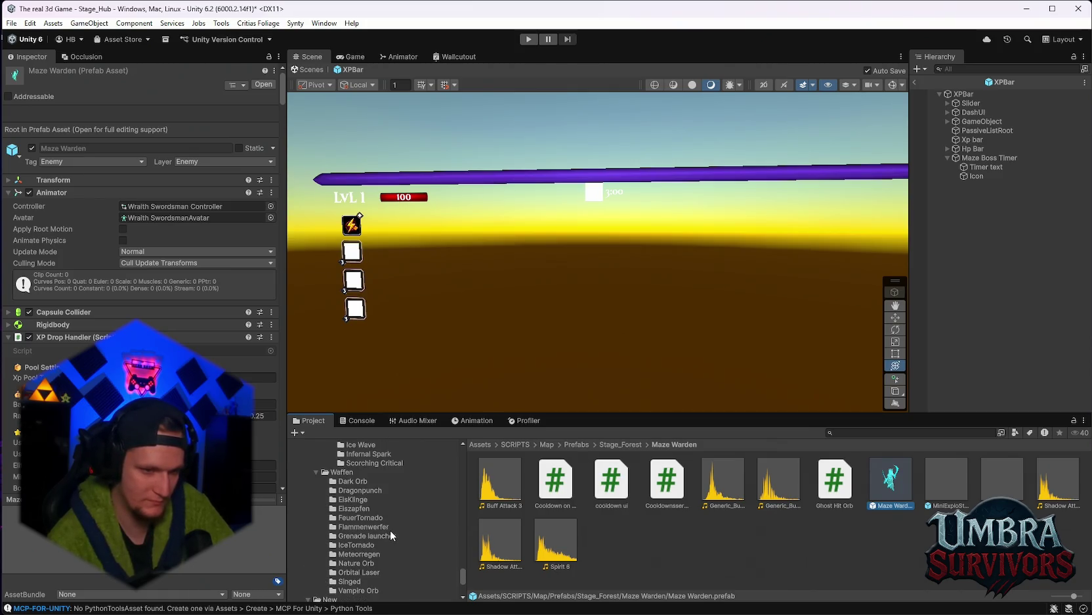
scroll(390, 530, down, 6)
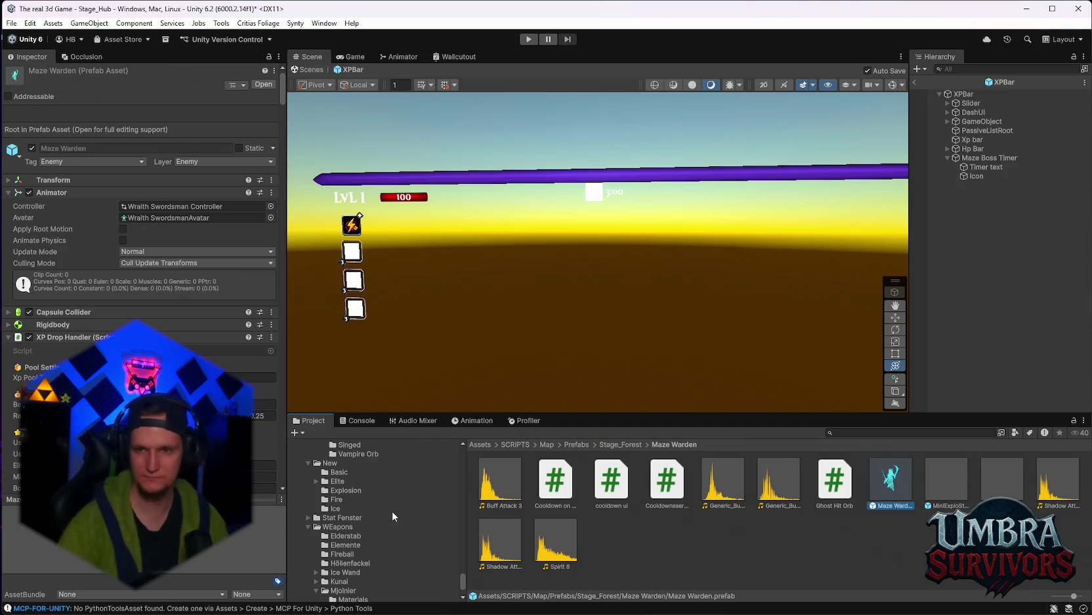
scroll(363, 529, down, 5)
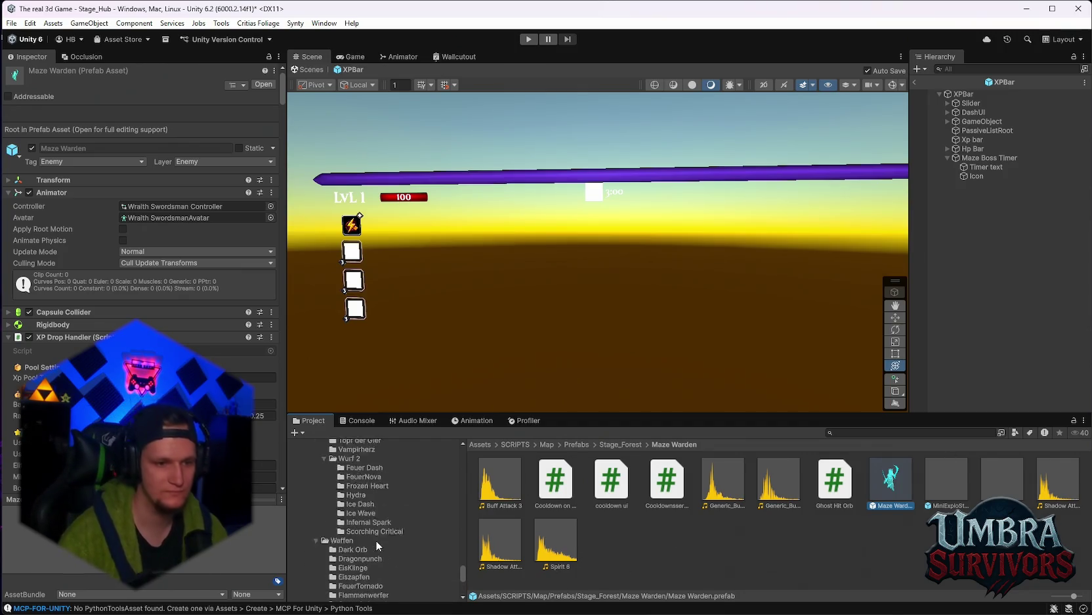
scroll(376, 545, up, 5)
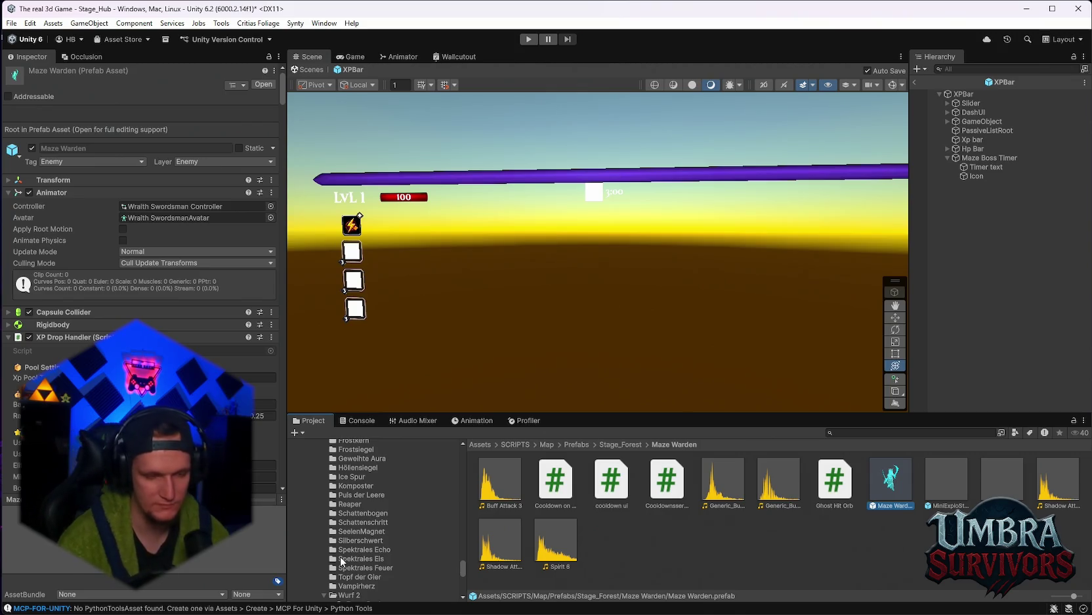
scroll(399, 543, down, 5)
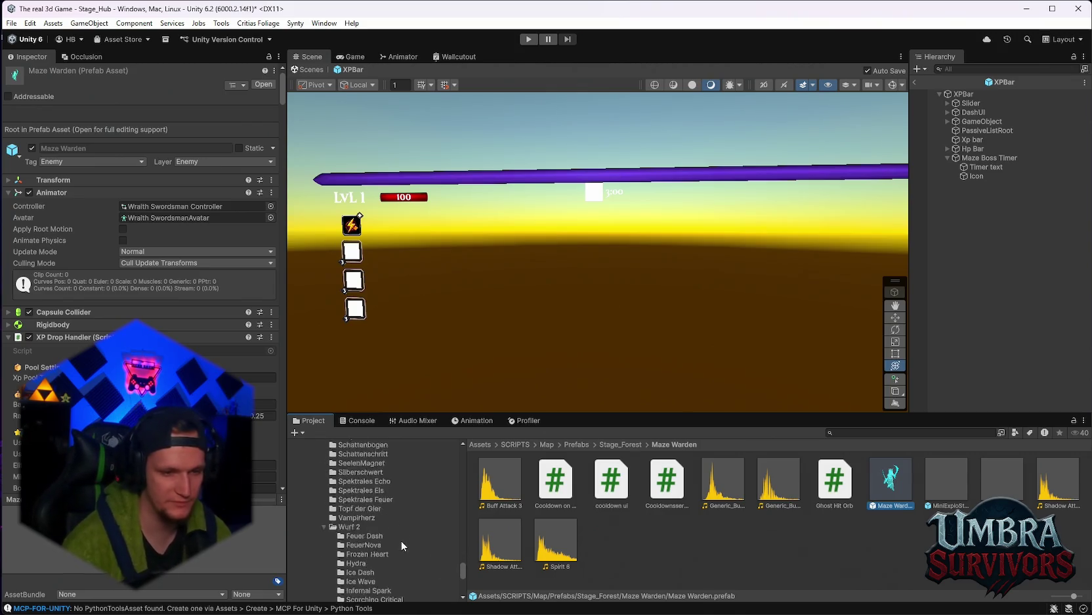
Add 'aoe multi testen' under the TODO list in Notepad, then minimize it
click(710, 601)
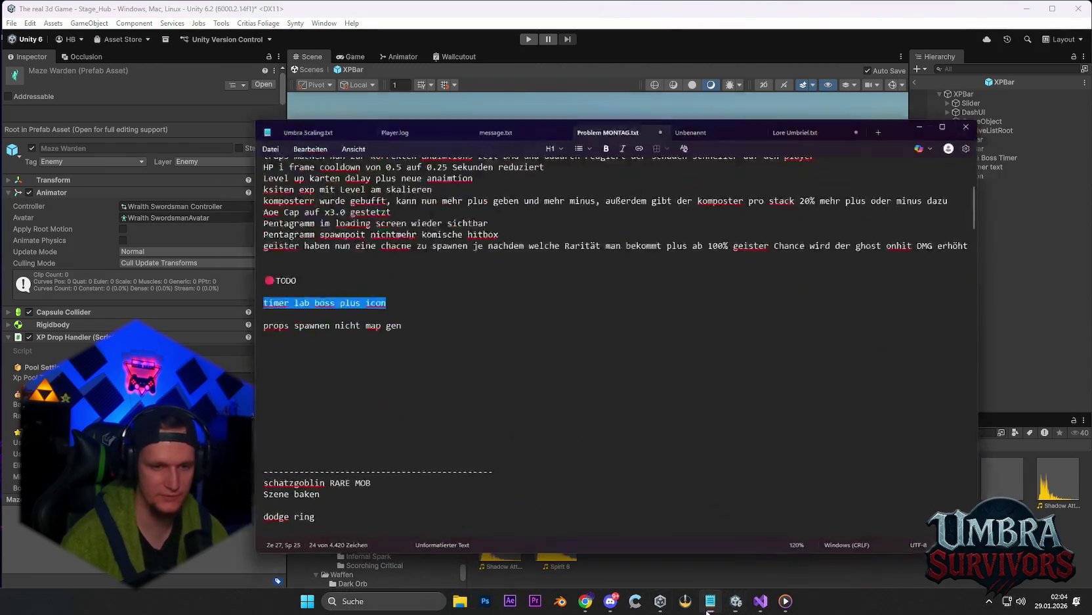
click(358, 346)
text(a)
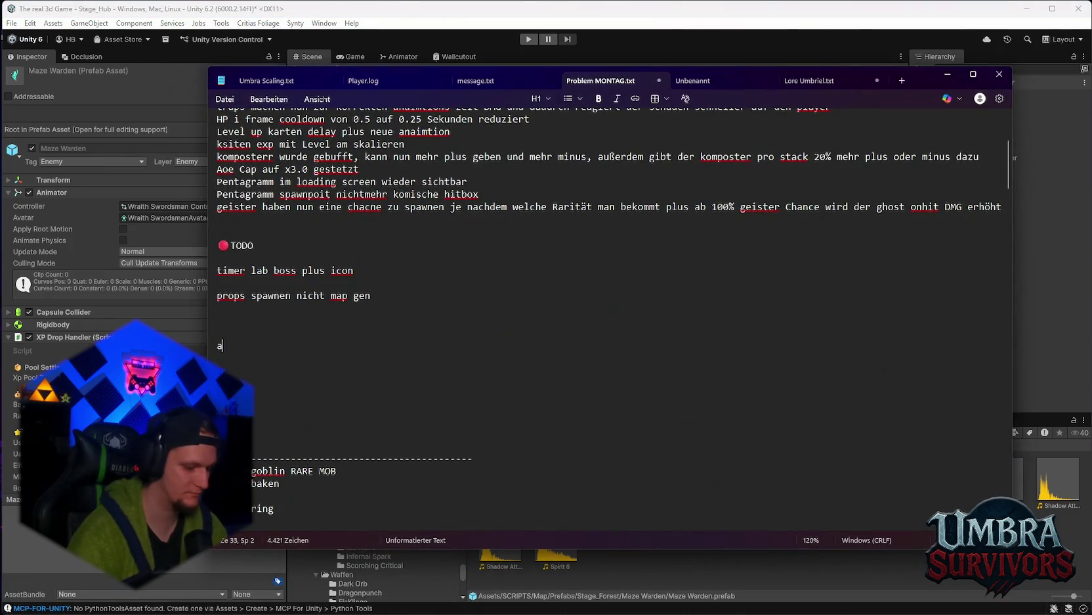
text(oe multi testen)
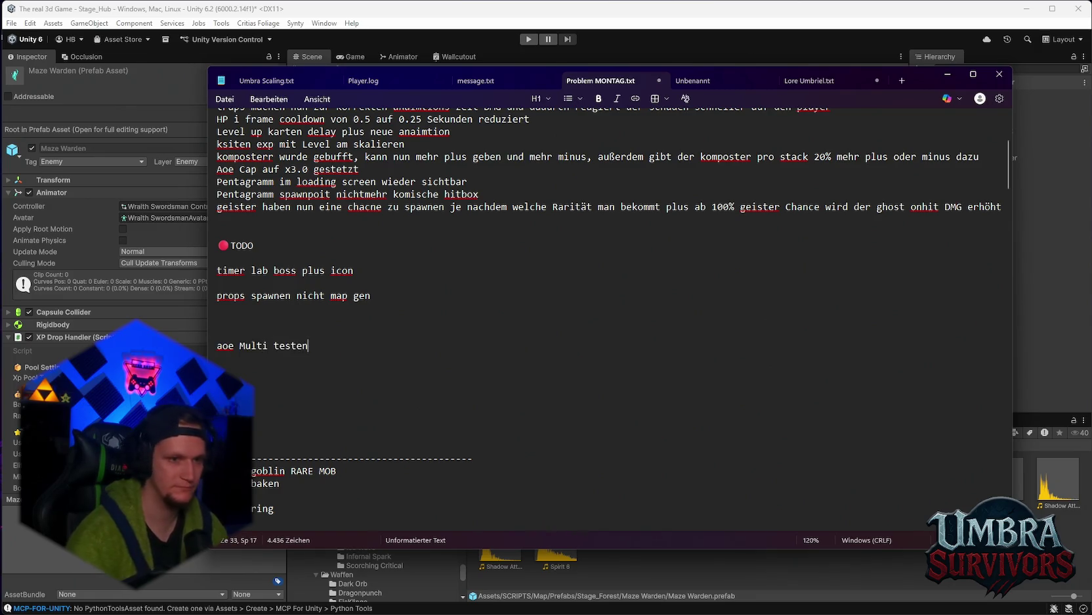
click(947, 74)
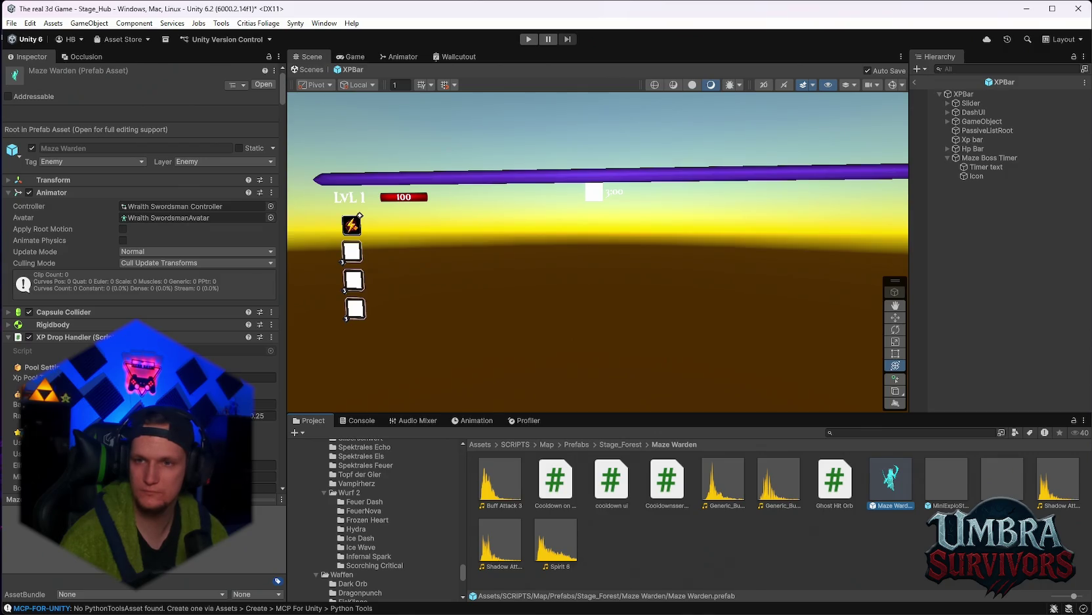
Add the Maze Mini Boss Cooldown UI script to Maze Boss Timer and assign Timer to Timer Text
click(988, 158)
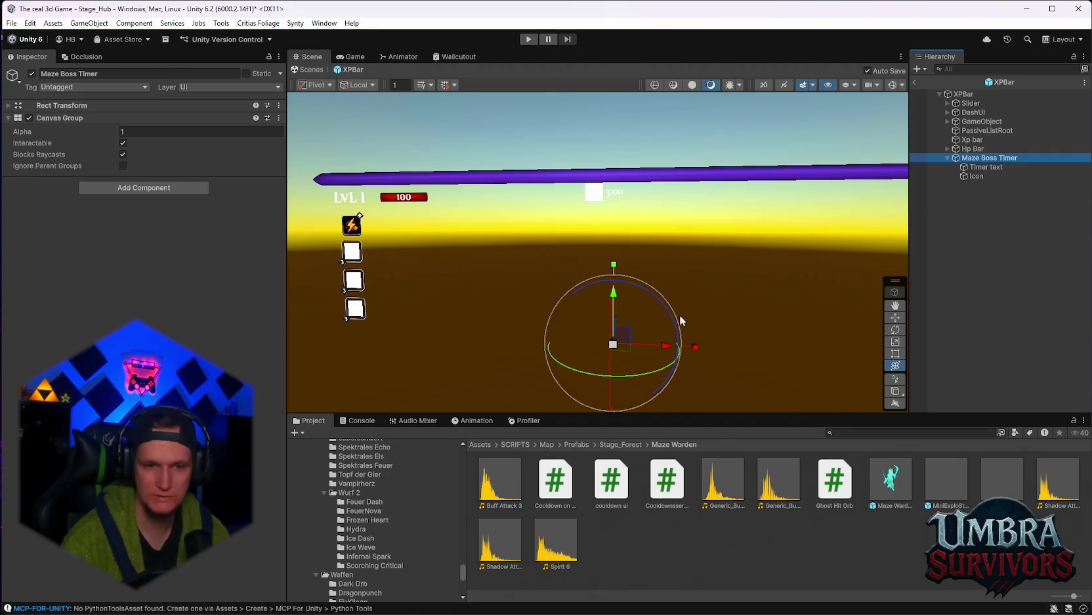
mouse_move(610, 496)
mouse_down()
mouse_move(368, 315)
mouse_move(159, 181)
mouse_up()
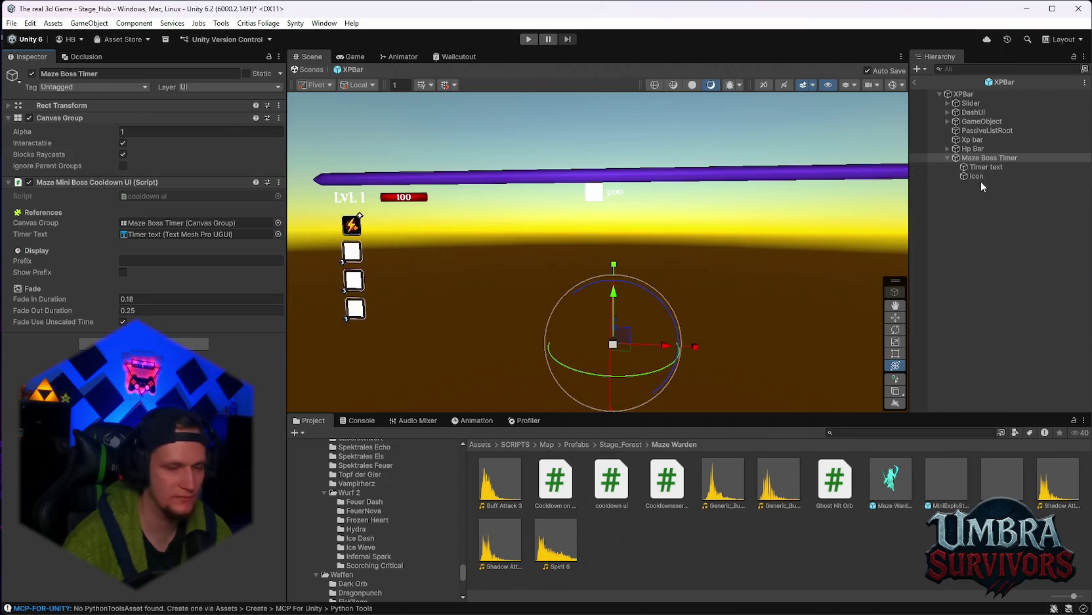
mouse_move(985, 167)
mouse_down()
mouse_move(785, 209)
mouse_move(176, 234)
mouse_up()
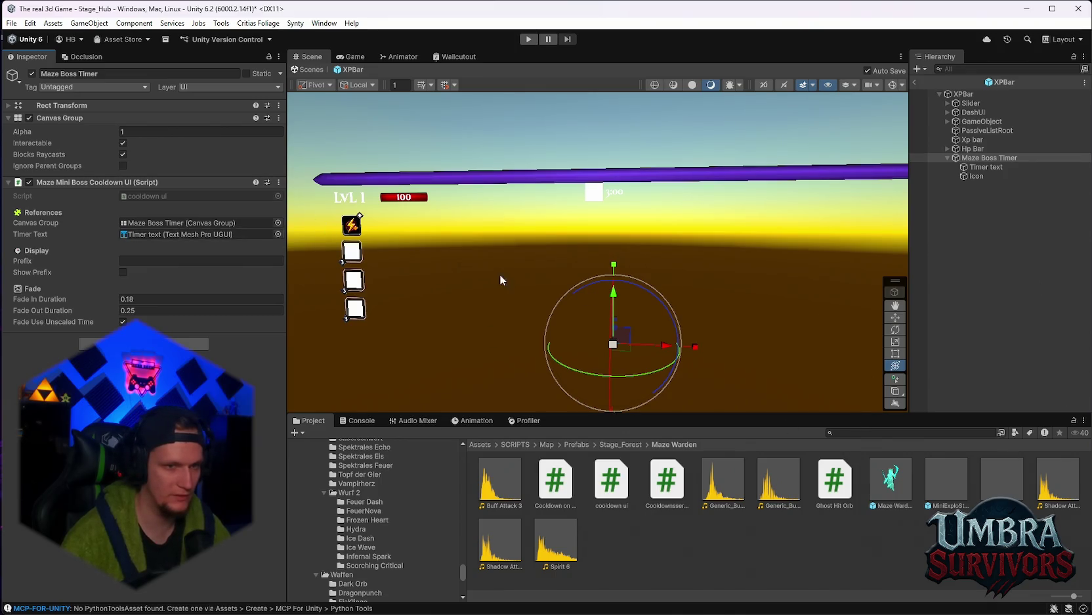
scroll(623, 242, up, 5)
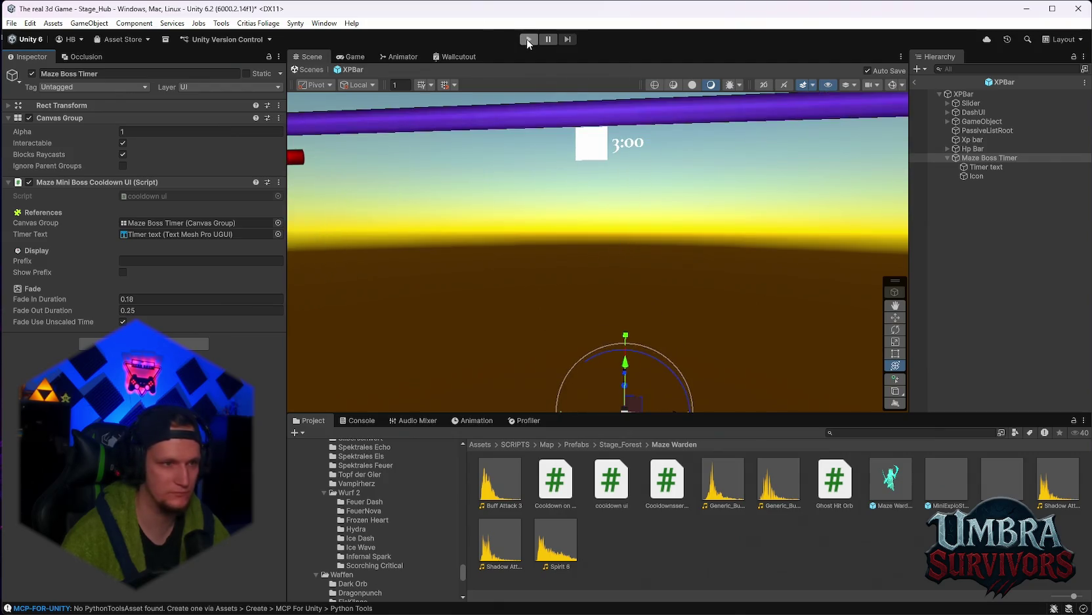
Exit XPBar prefab editing and return to the hub scene
scroll(369, 117, down, 4)
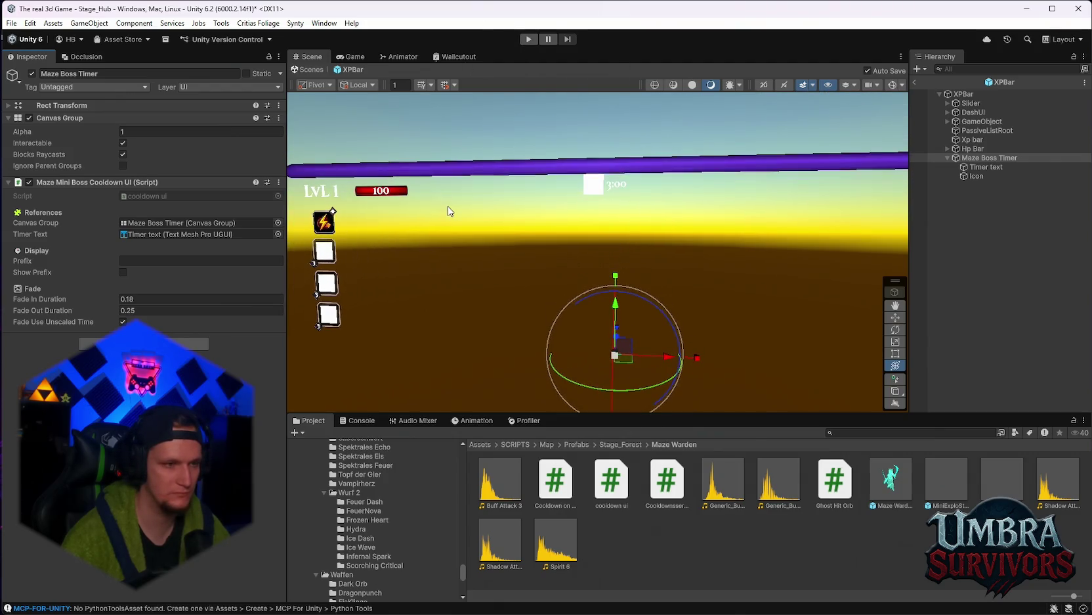
click(12, 23)
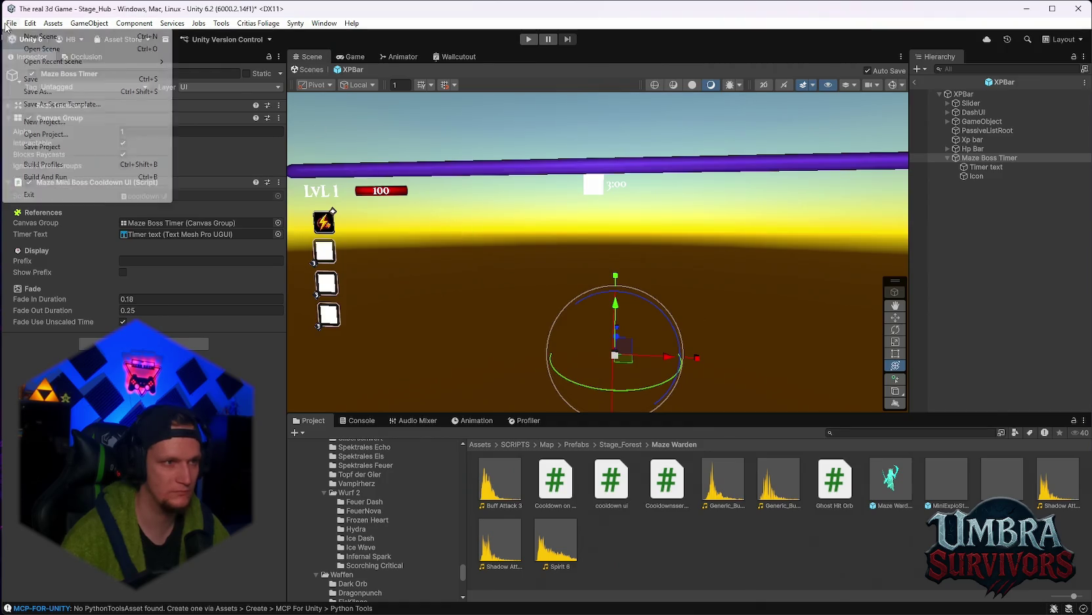
mouse_move(46, 63)
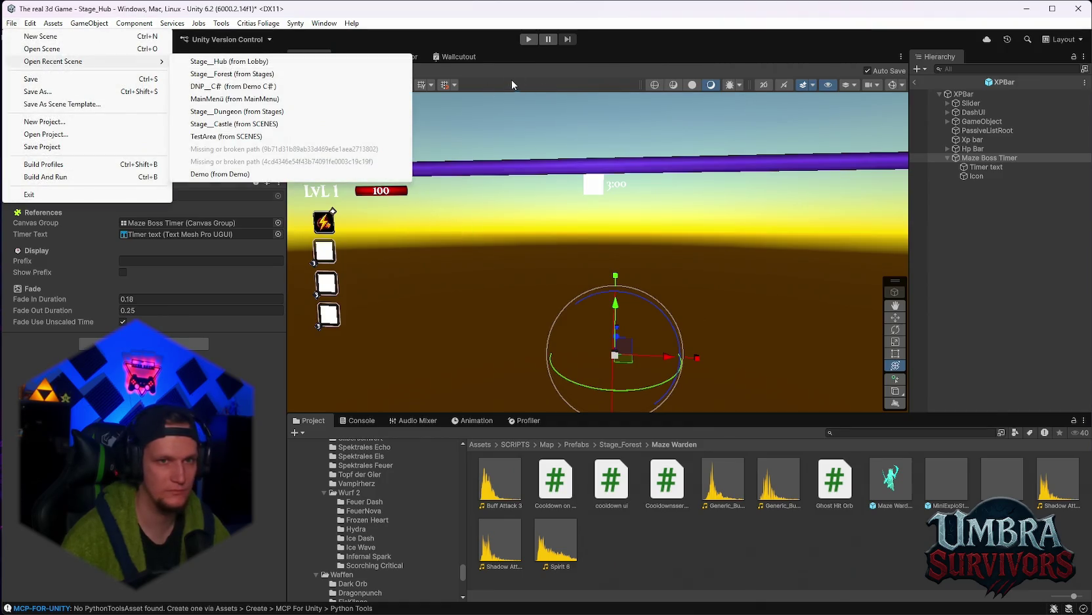
click(957, 95)
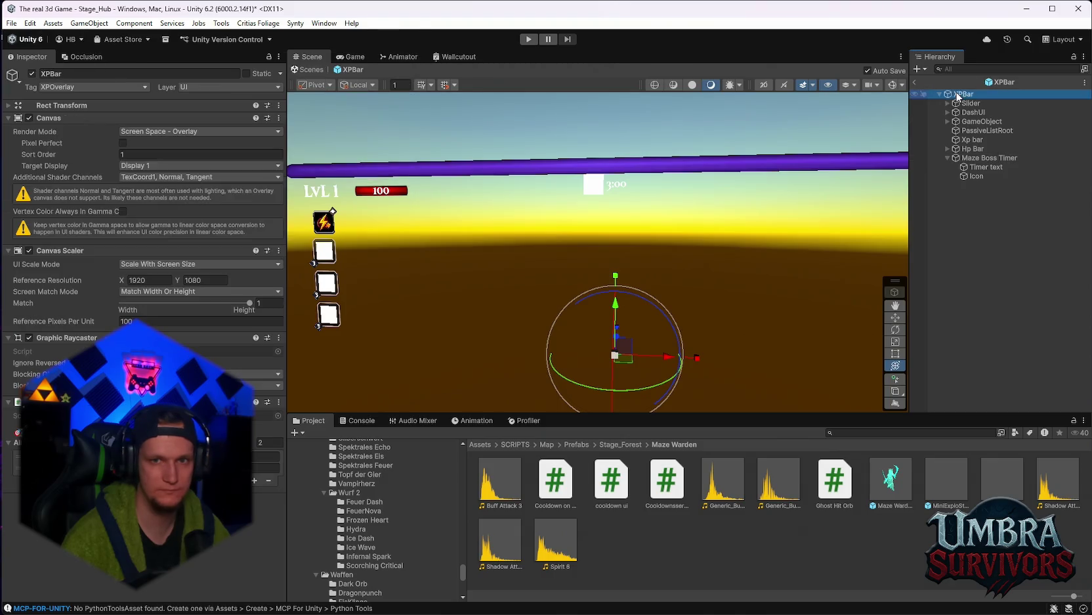
click(916, 82)
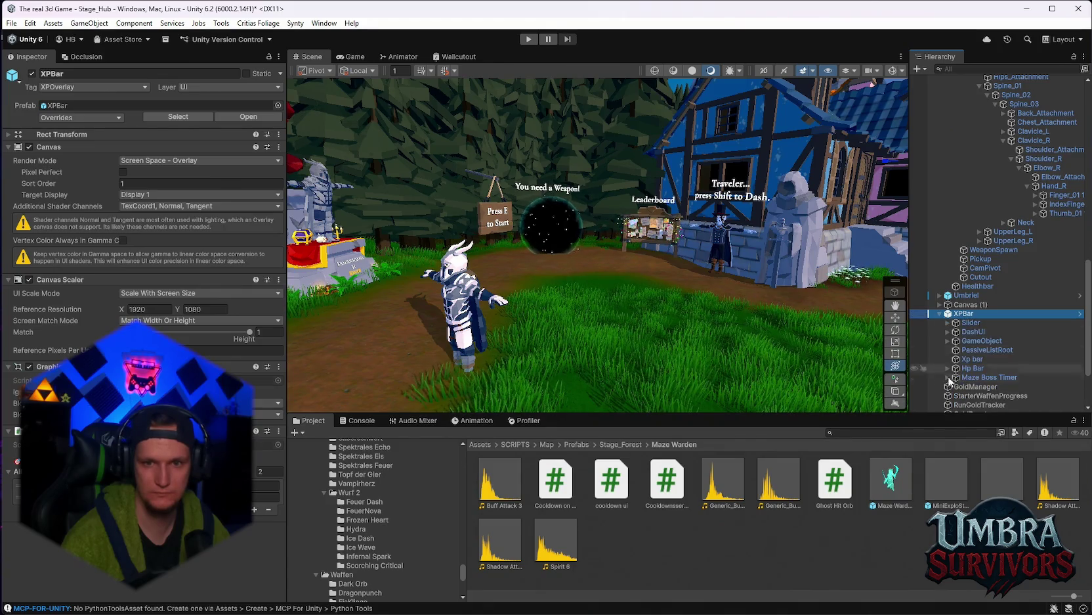
Select Maze Boss Timer and start a play test, then switch to Discord
click(967, 378)
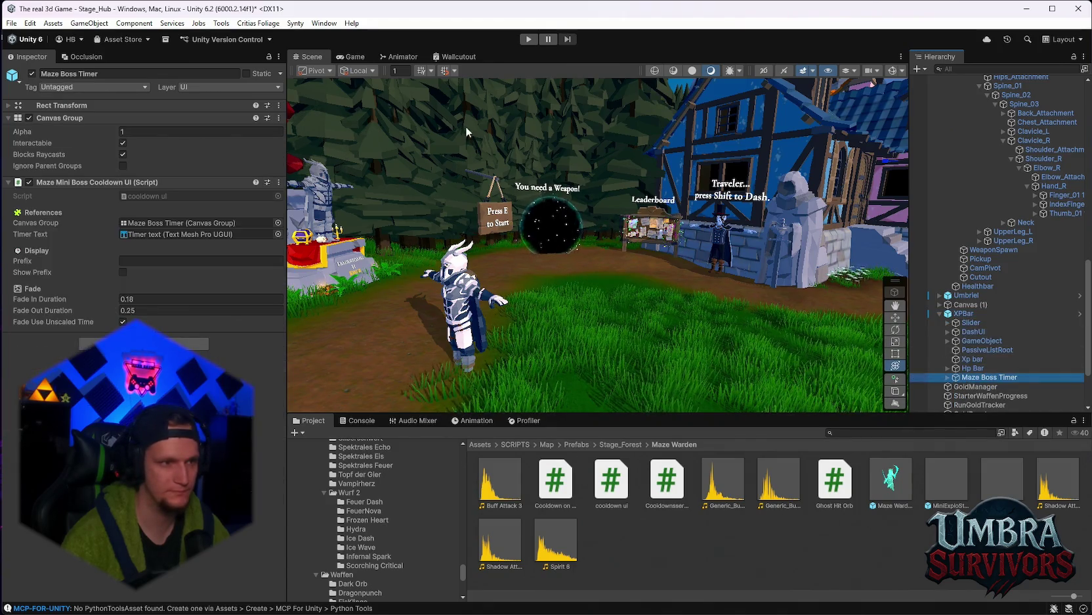
click(525, 41)
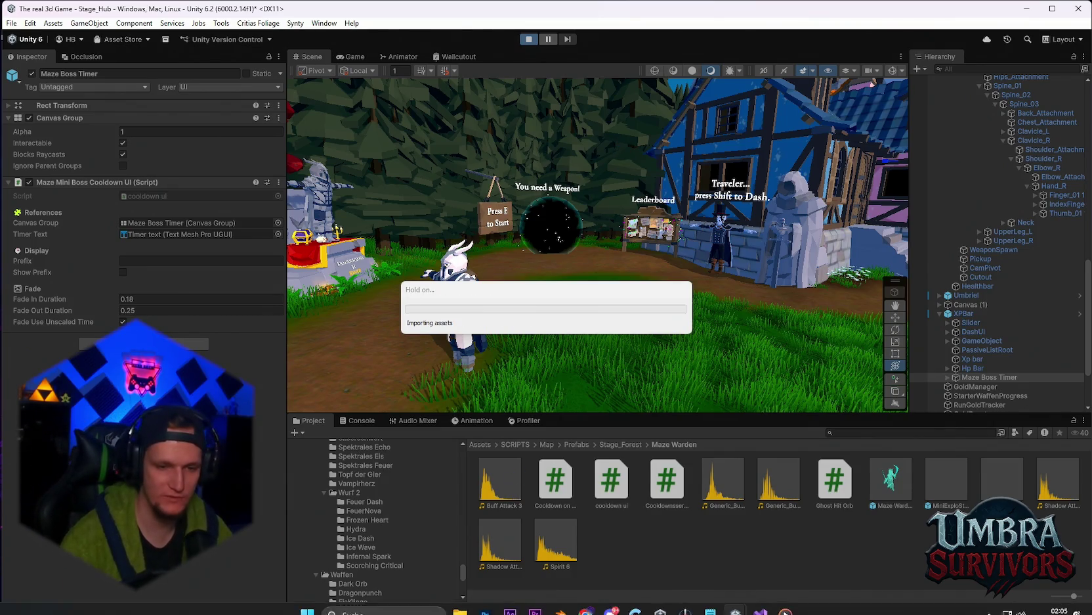
click(612, 599)
View the latest Wave 94 screenshot full size, close it, and return to Unity
click(470, 480)
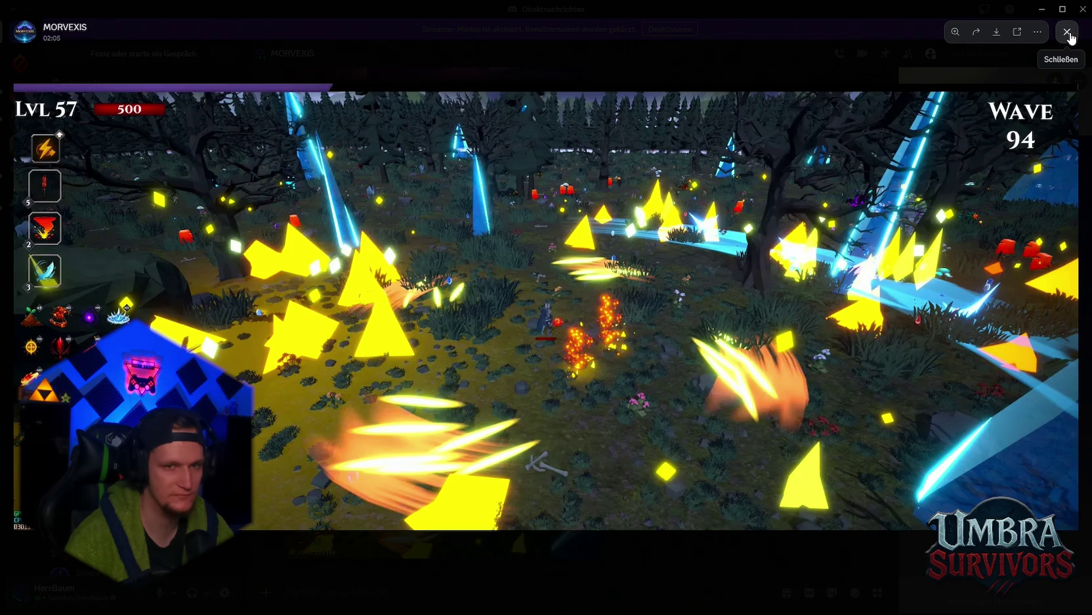
click(1068, 33)
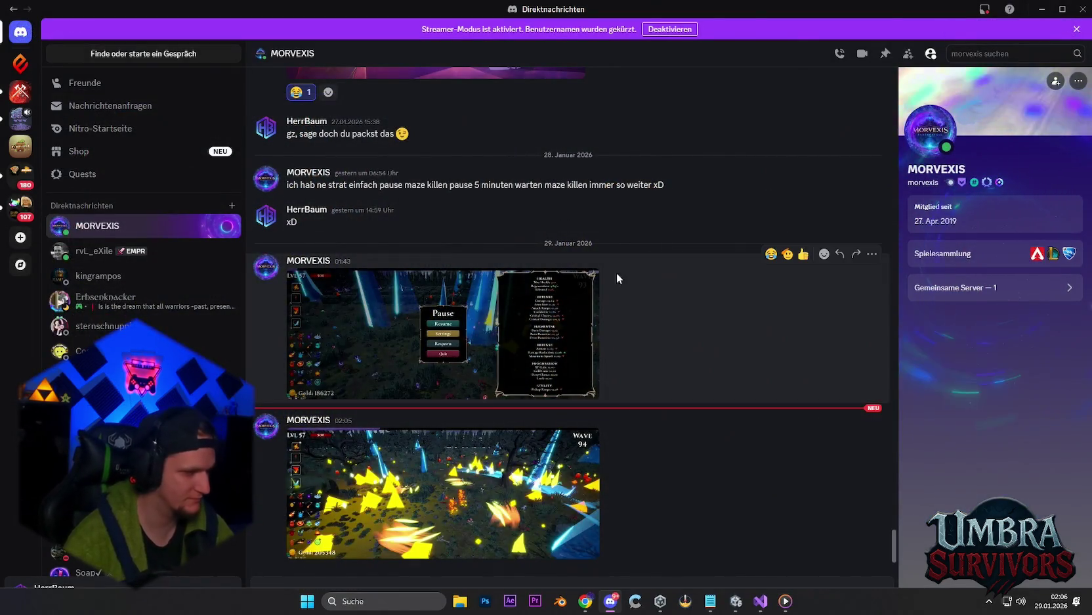
click(736, 601)
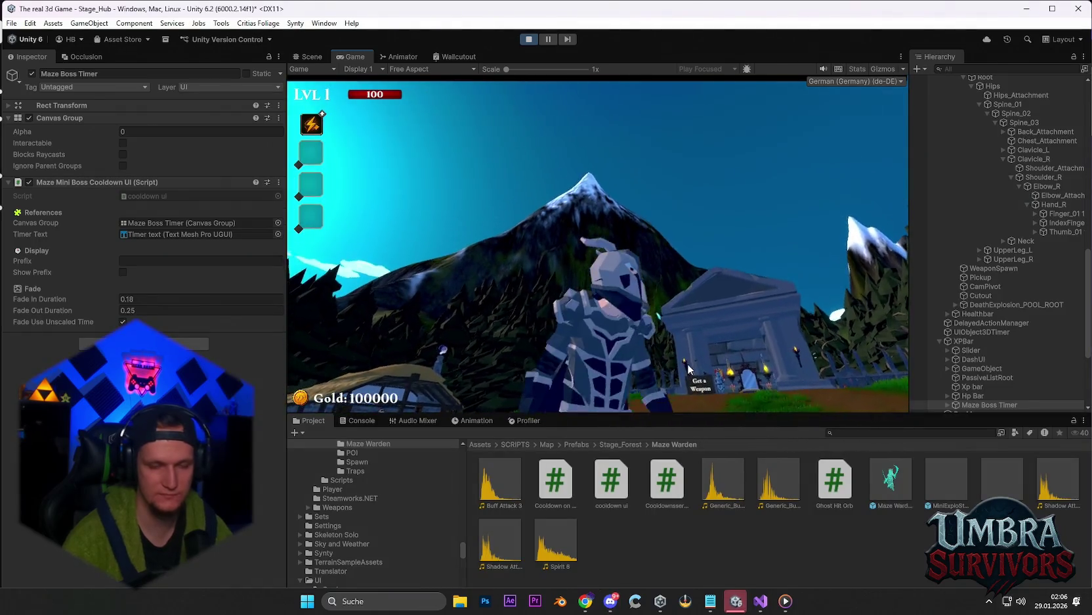
At the start sign, reroll the cards twice, take Poison Trail, and enter Stage 1
click(688, 368)
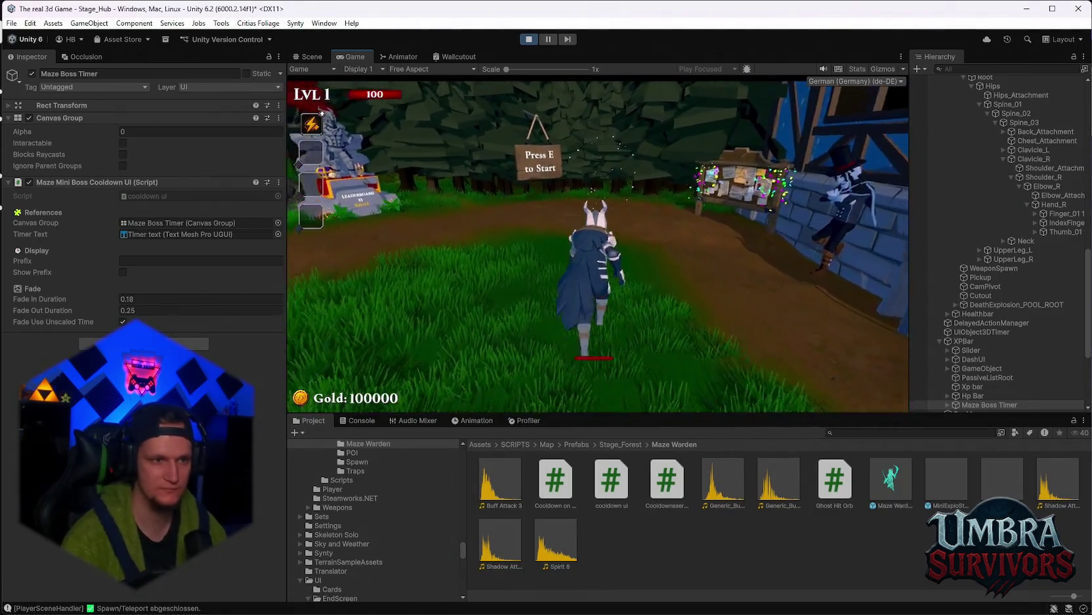
key(e)
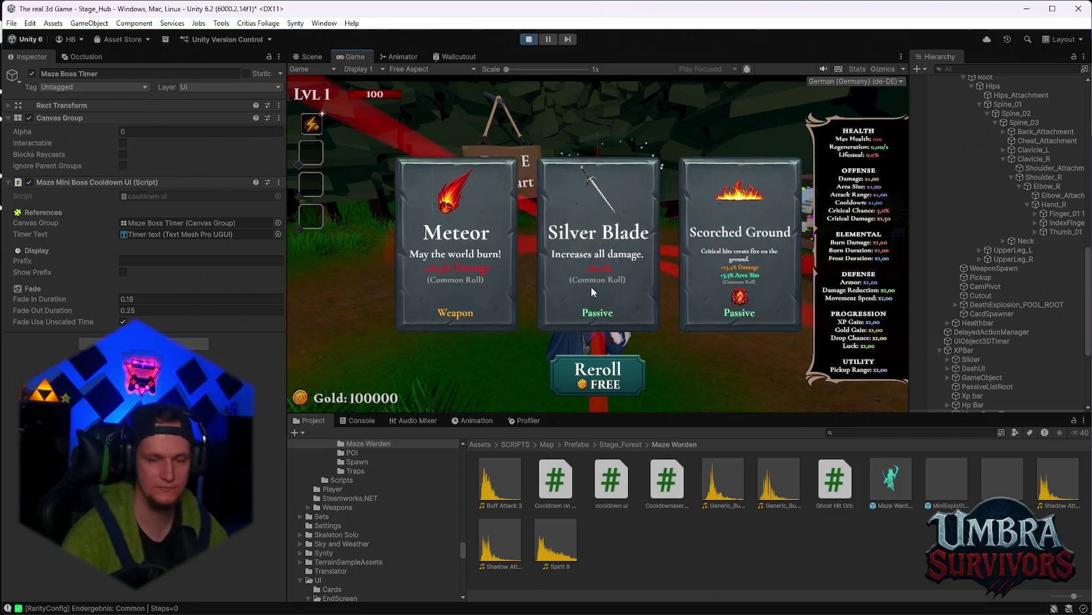
click(597, 373)
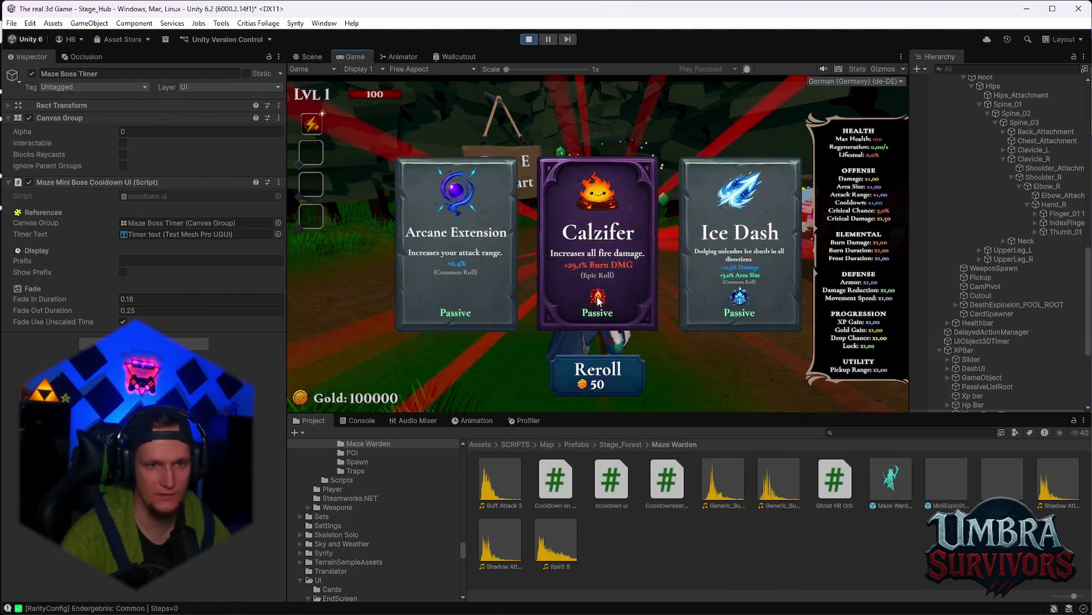
click(600, 354)
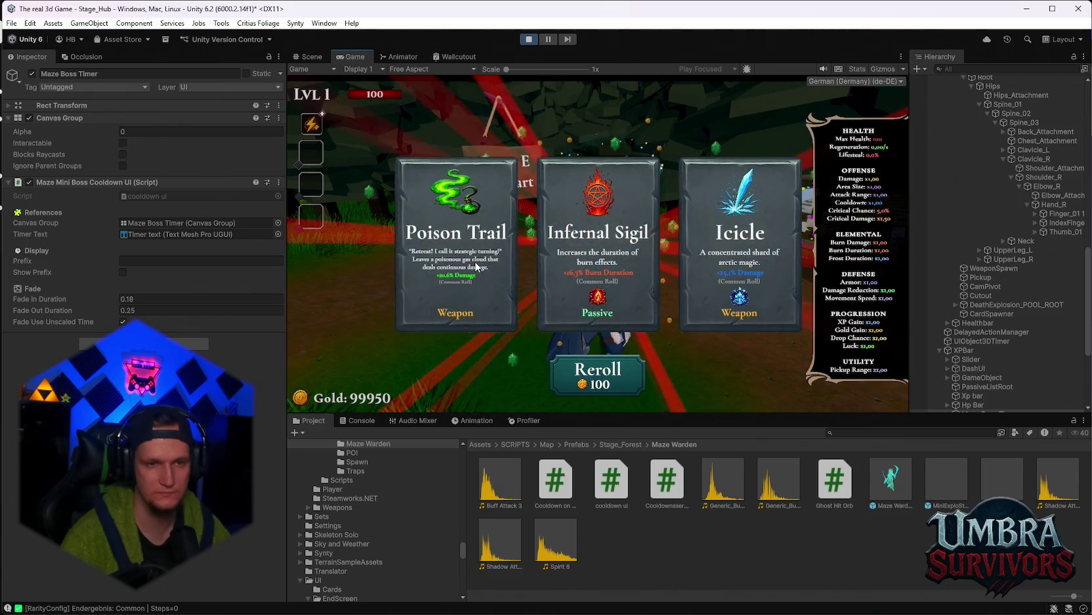
click(477, 267)
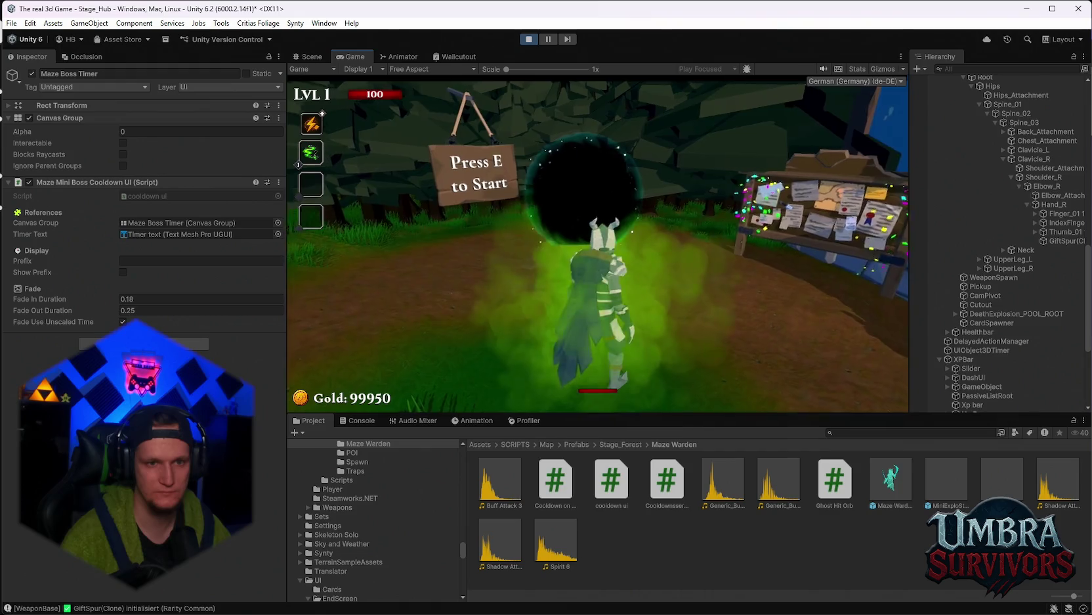
key(e)
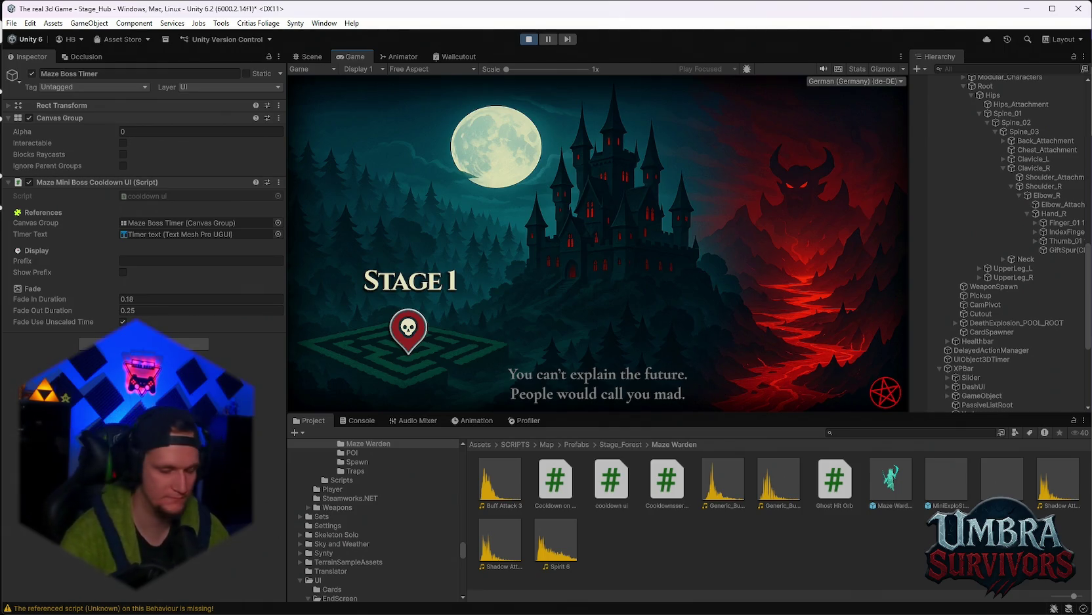
Dismiss the stage intro and start playing, briefly pausing and resuming
scroll(998, 243, down, 6)
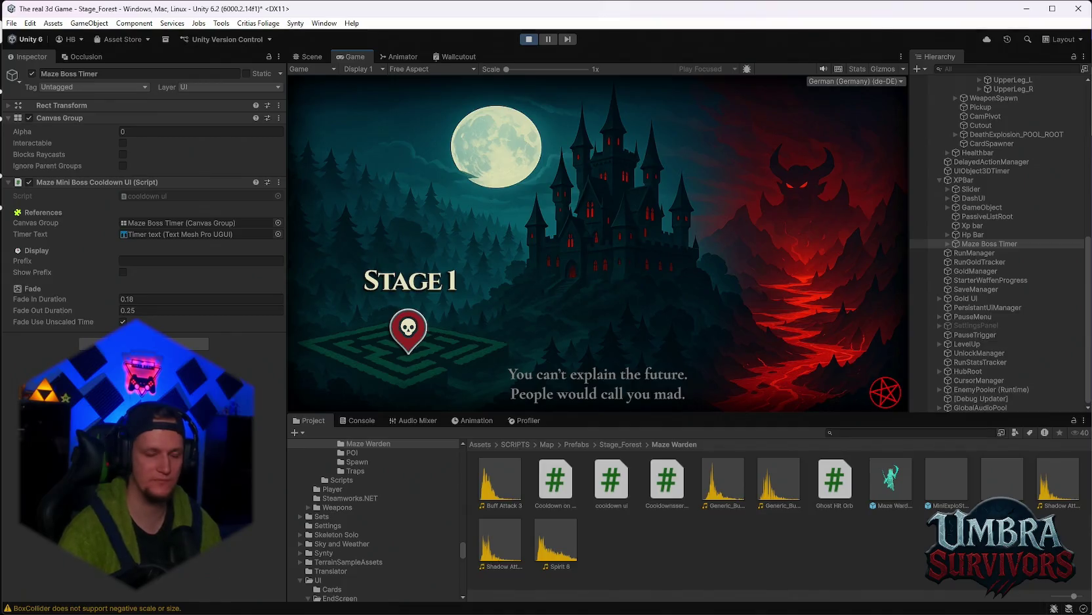
click(598, 243)
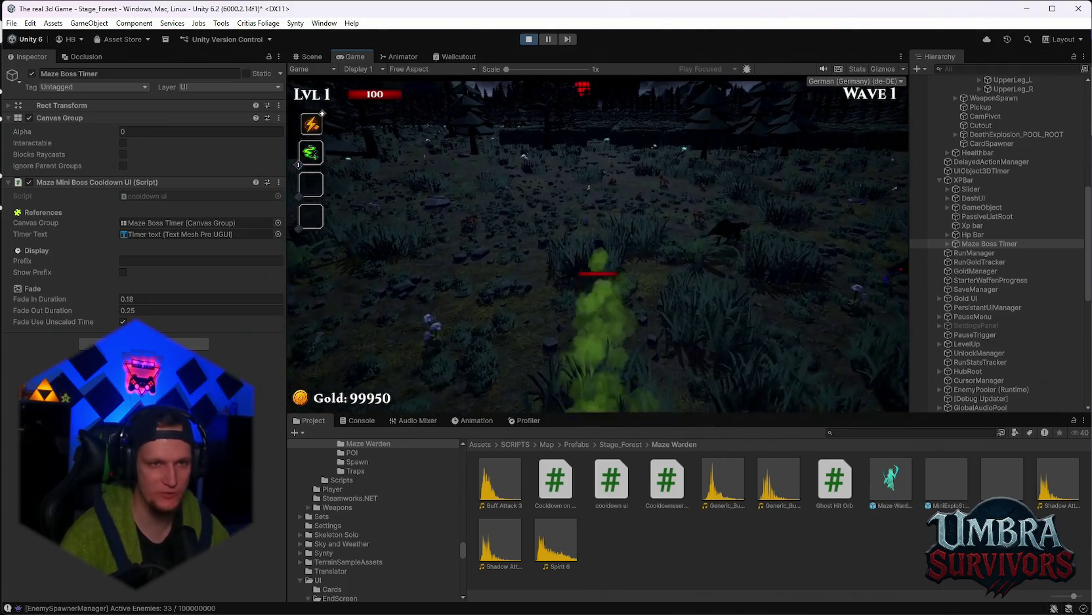
key(Escape)
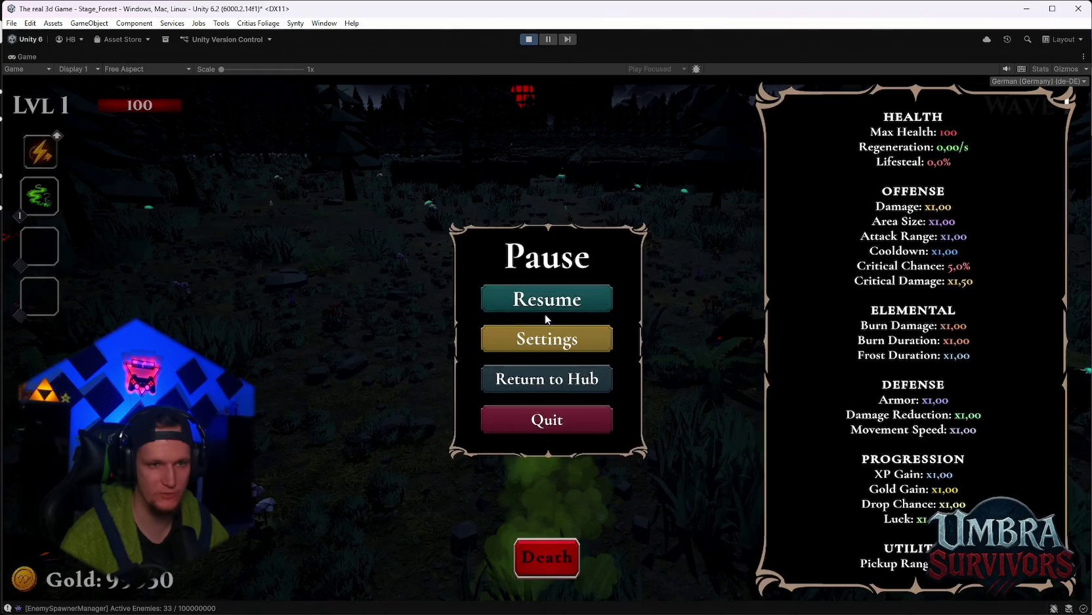
click(537, 302)
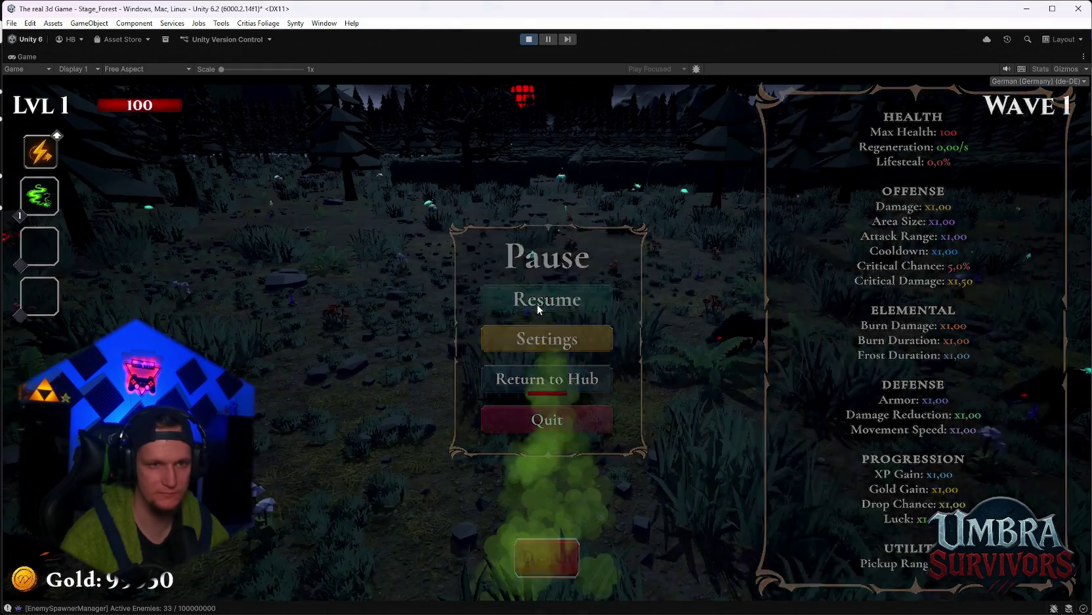
Run through the forest into the maze until the Maze Warden appears, then pause
key(w)
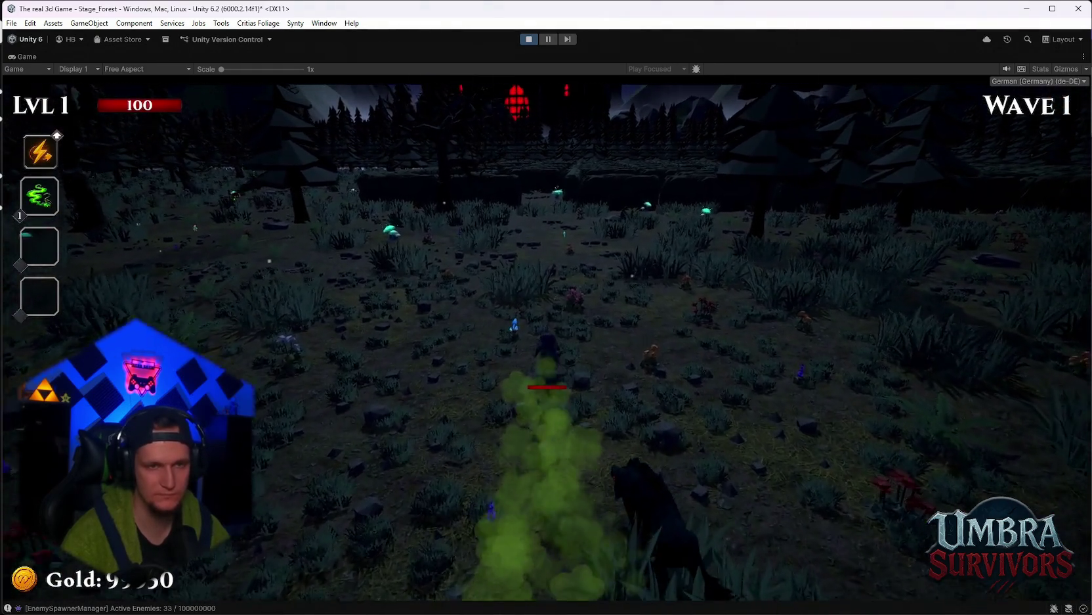
key(w)
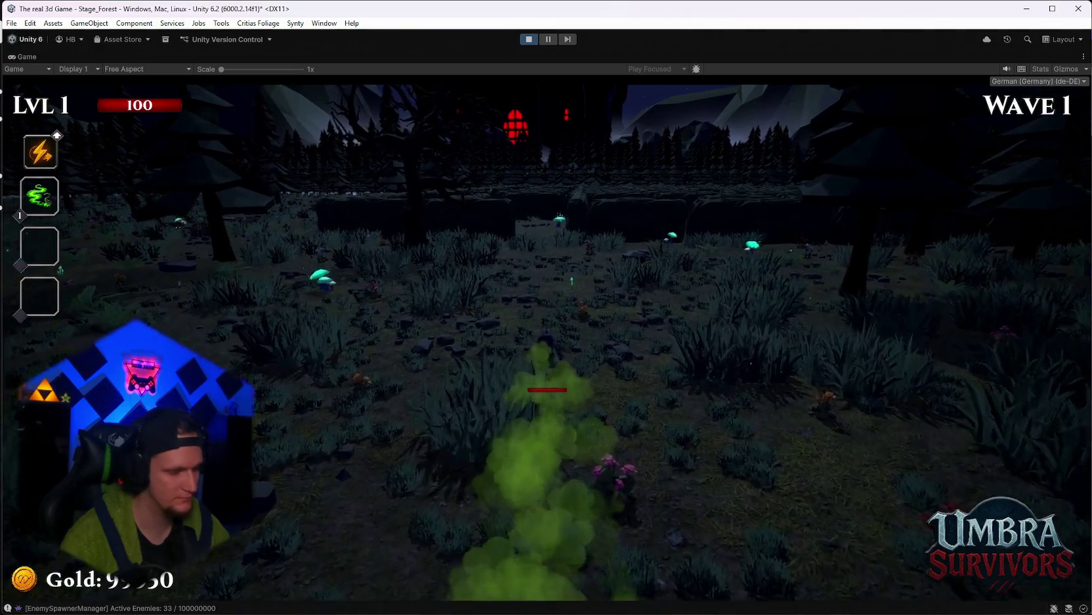
key(w)
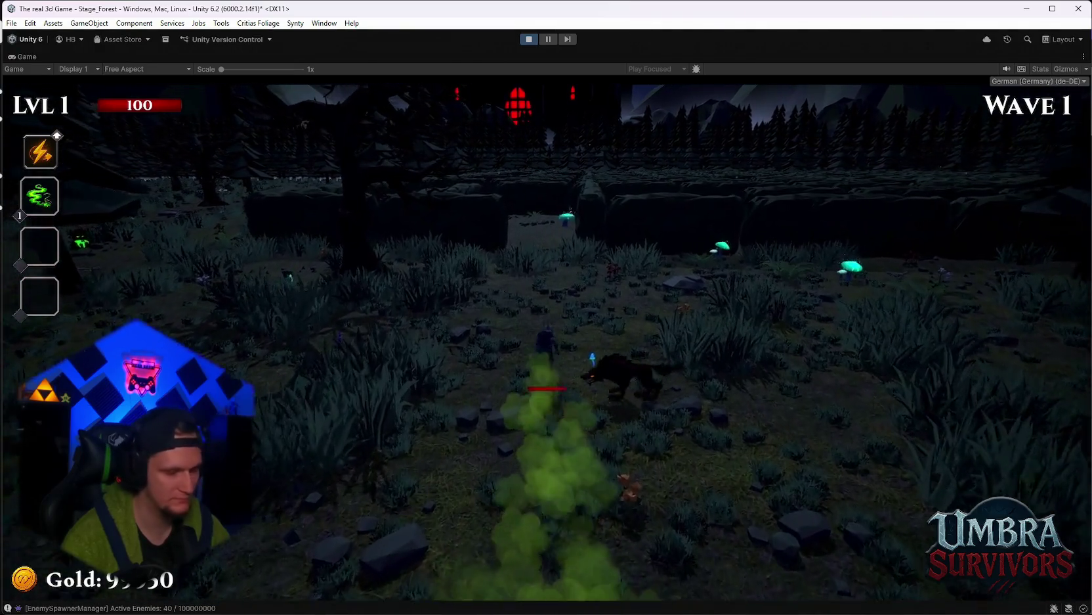
key(w)
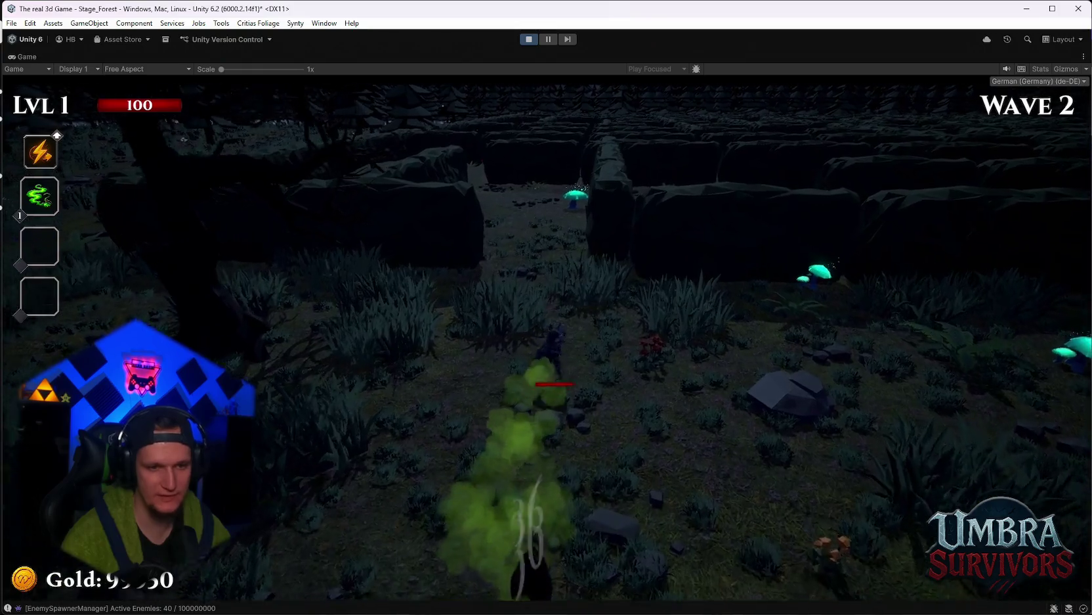
key(w)
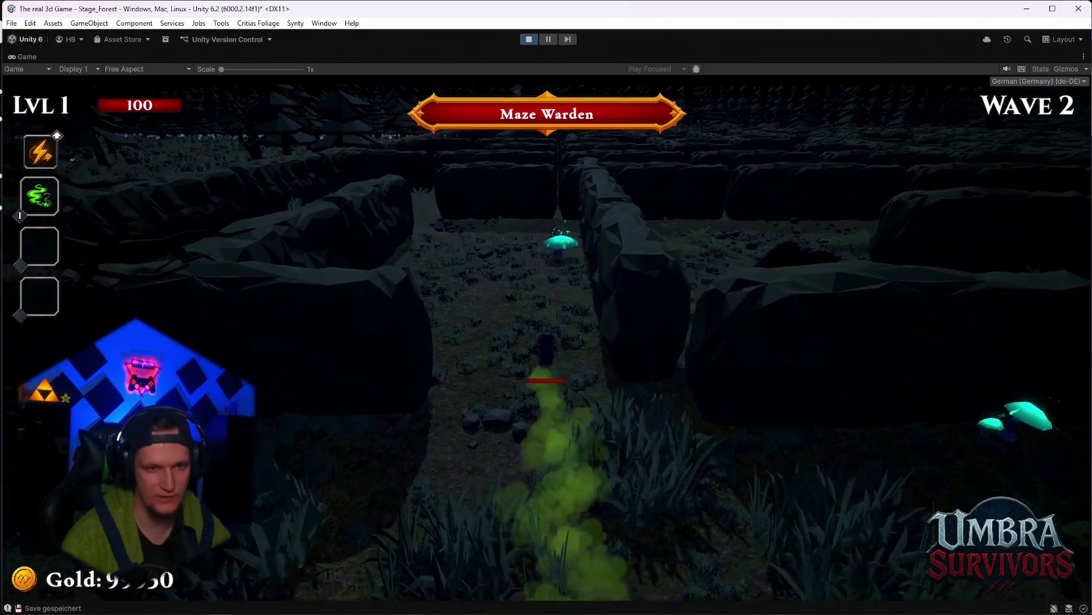
key(w)
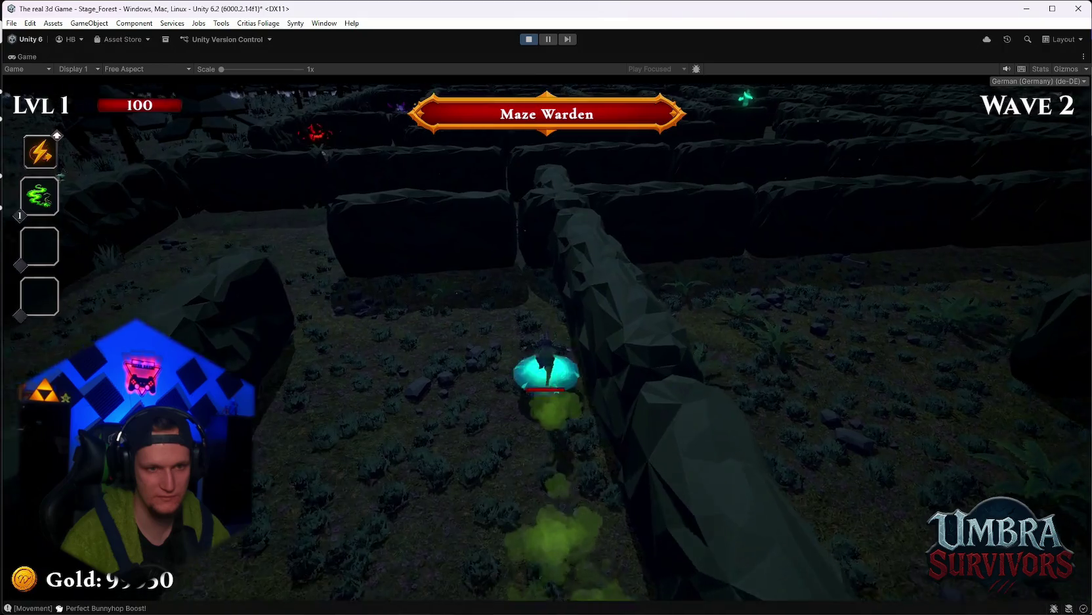
key(w)
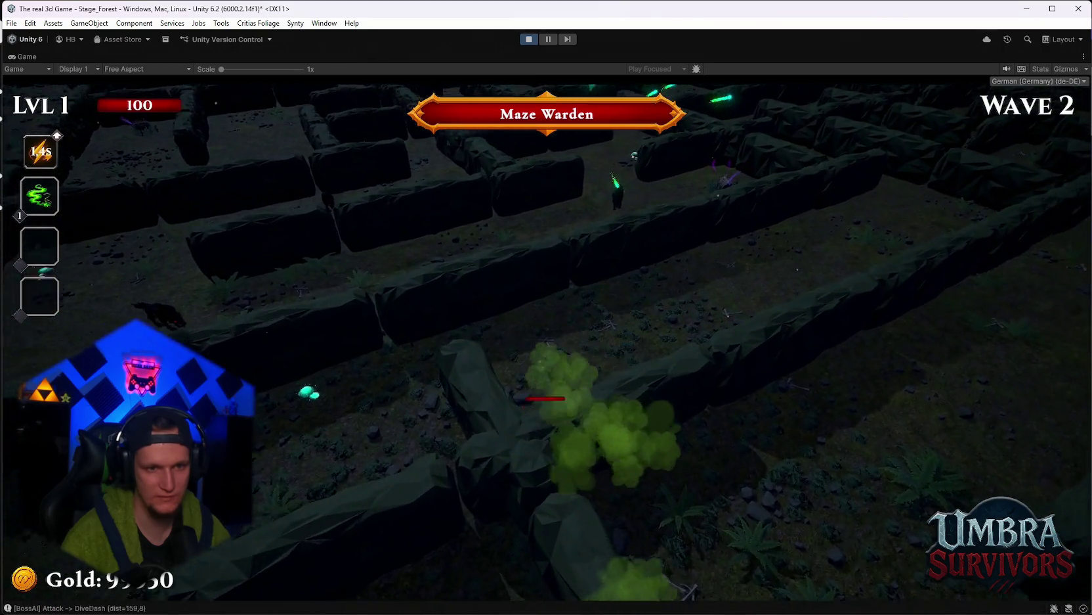
key(w)
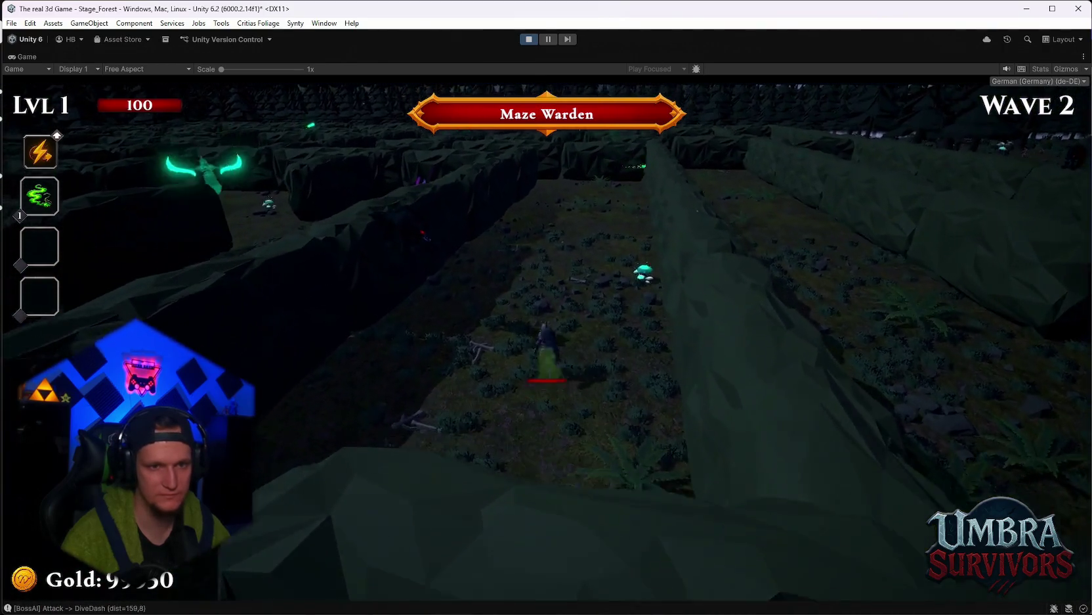
key(w)
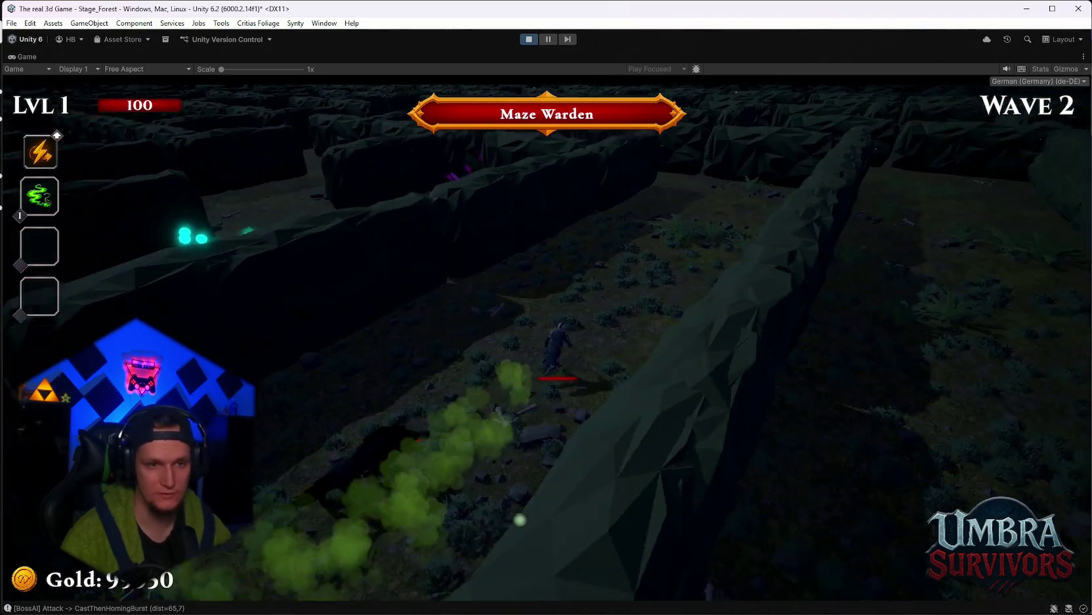
key(Escape)
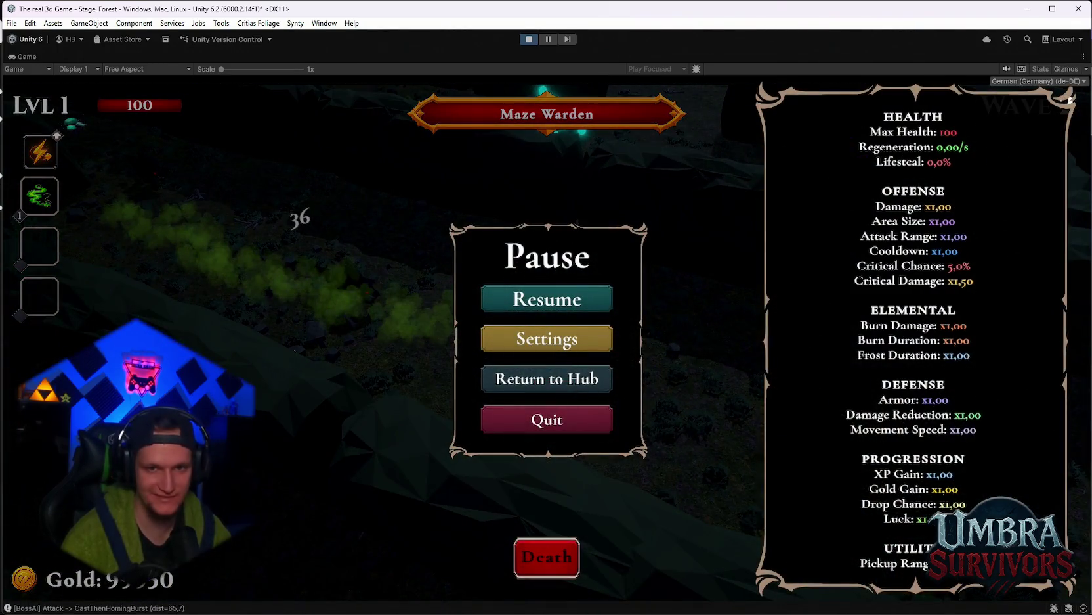
Restore the editor panels, resume the game and take the Nova upgrade
mouse_move(827, 599)
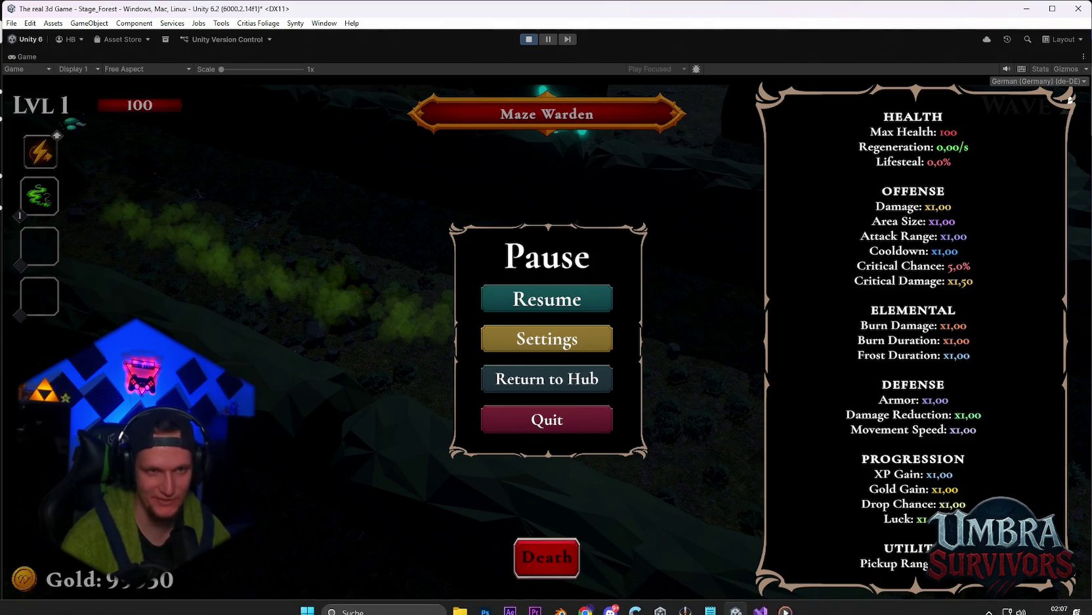
mouse_move(778, 603)
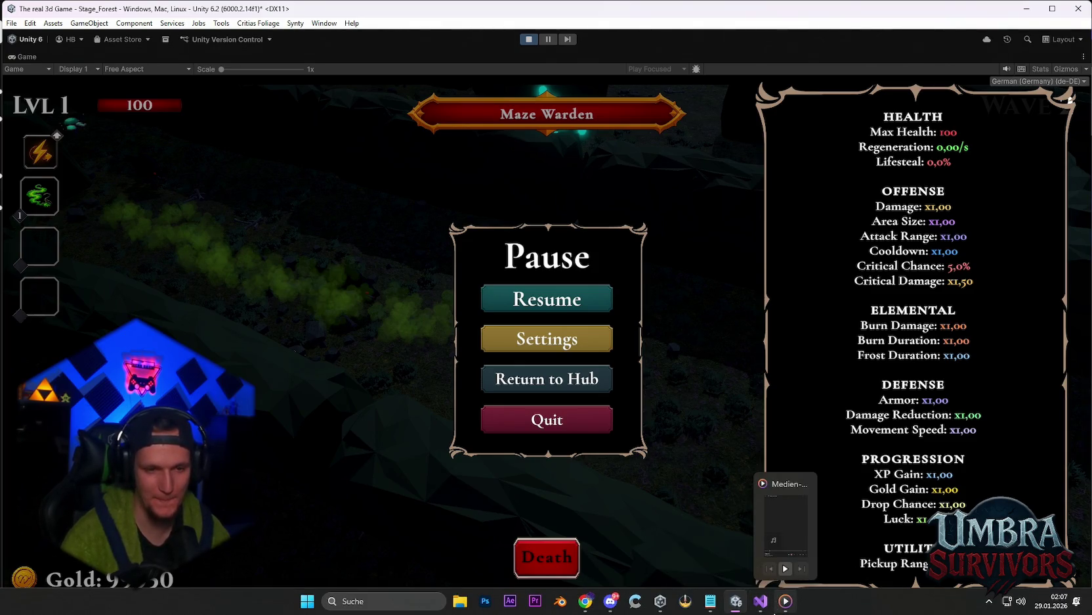
mouse_move(733, 589)
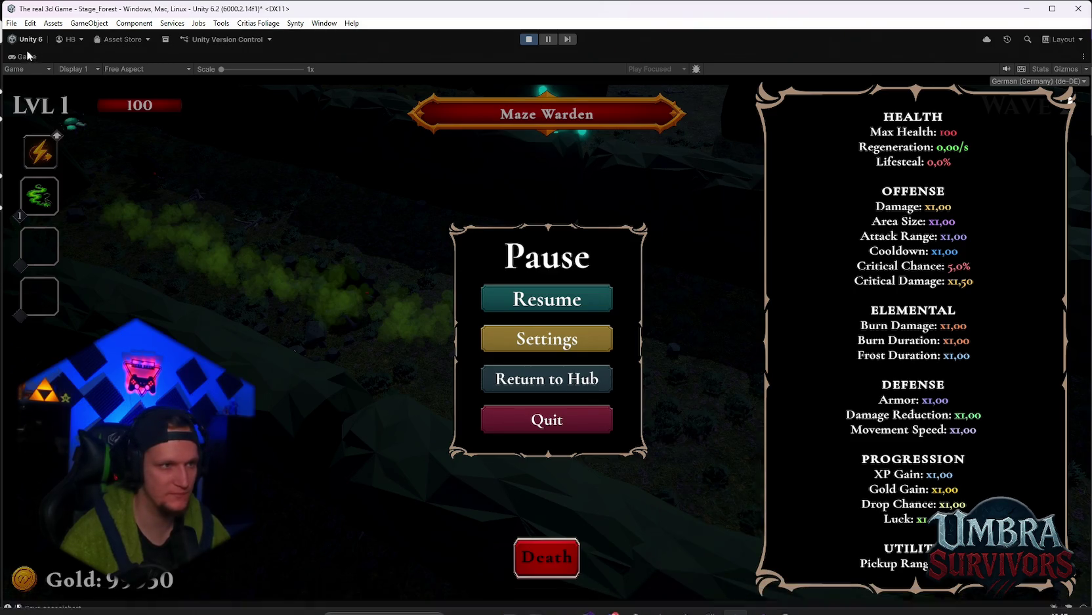
key(shift+space)
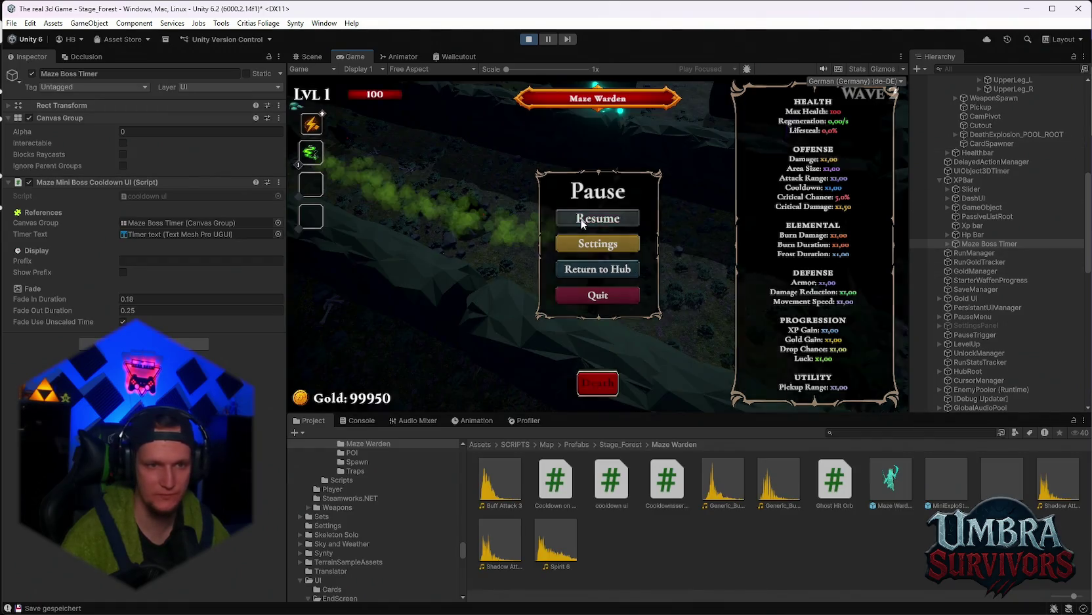
click(582, 219)
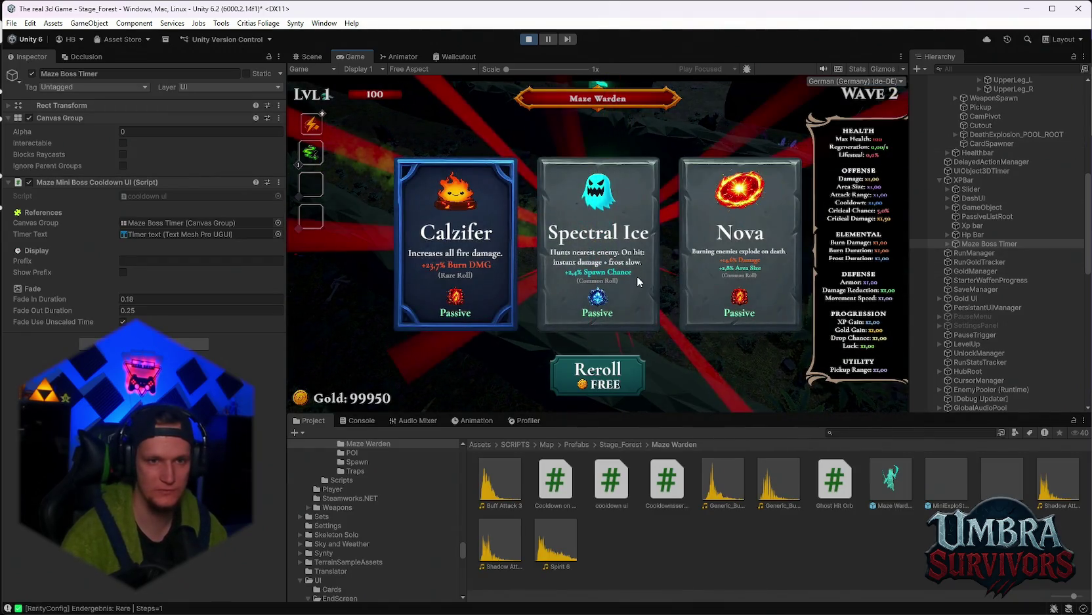
click(739, 262)
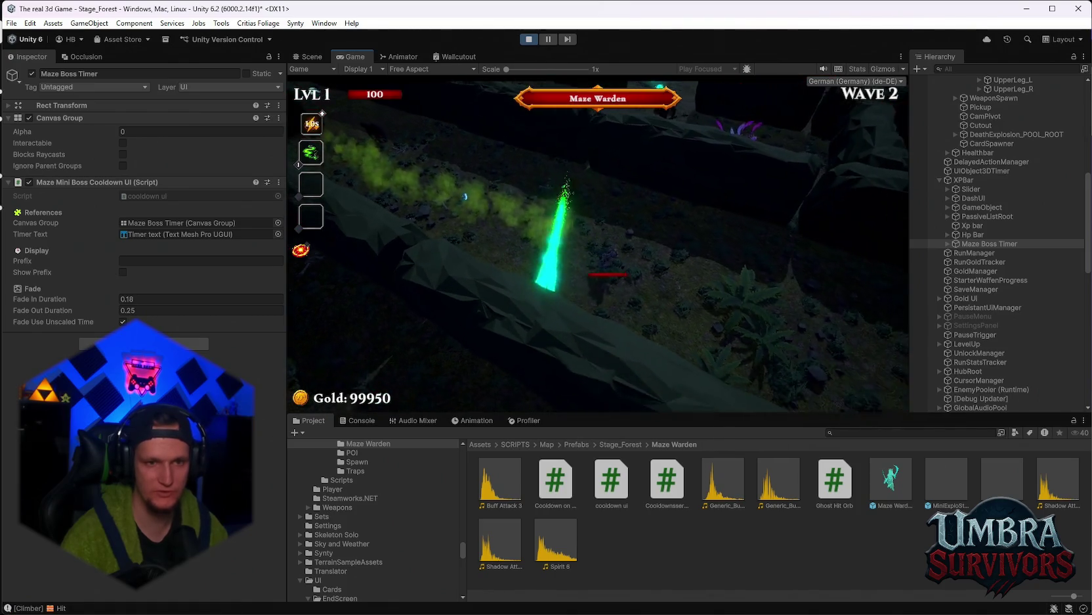
Inspect Cheats(Clone)'s debug hotkey settings, then pause and maximize the Game view
key(Escape)
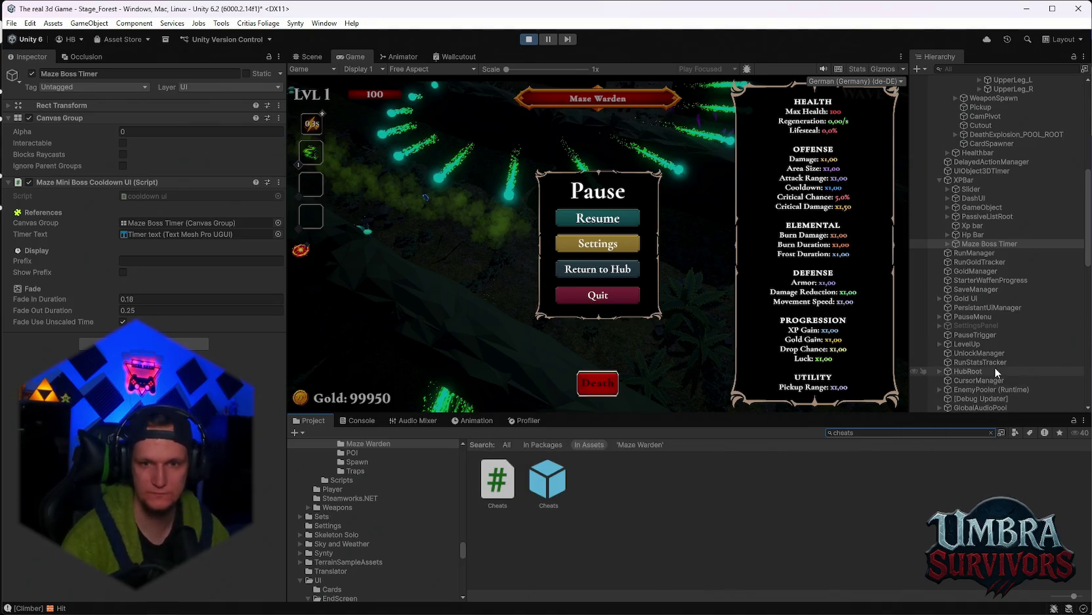
scroll(994, 371, down, 10)
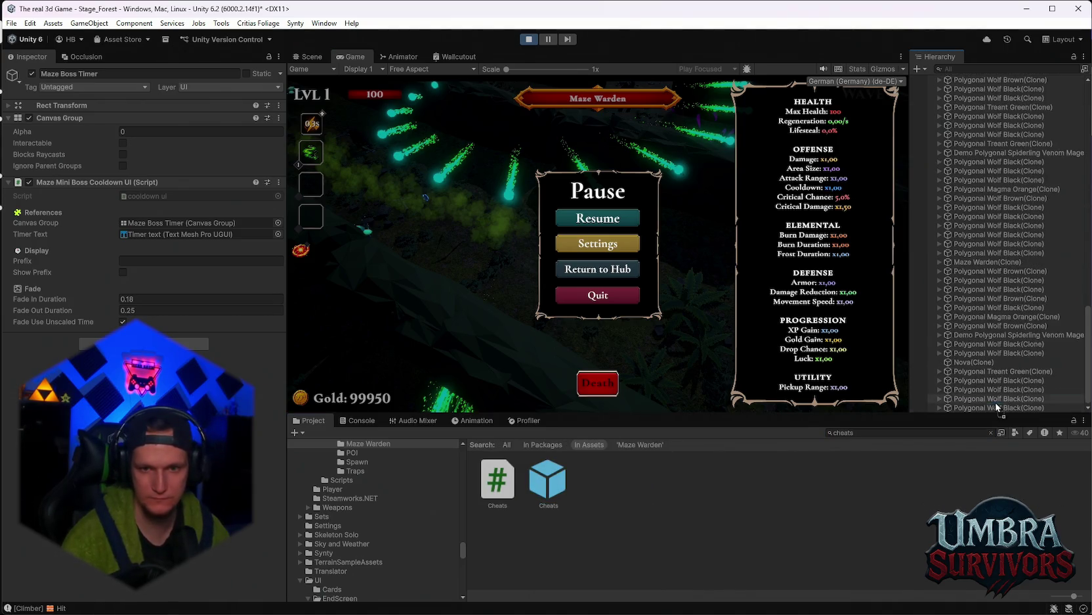
click(997, 408)
click(598, 218)
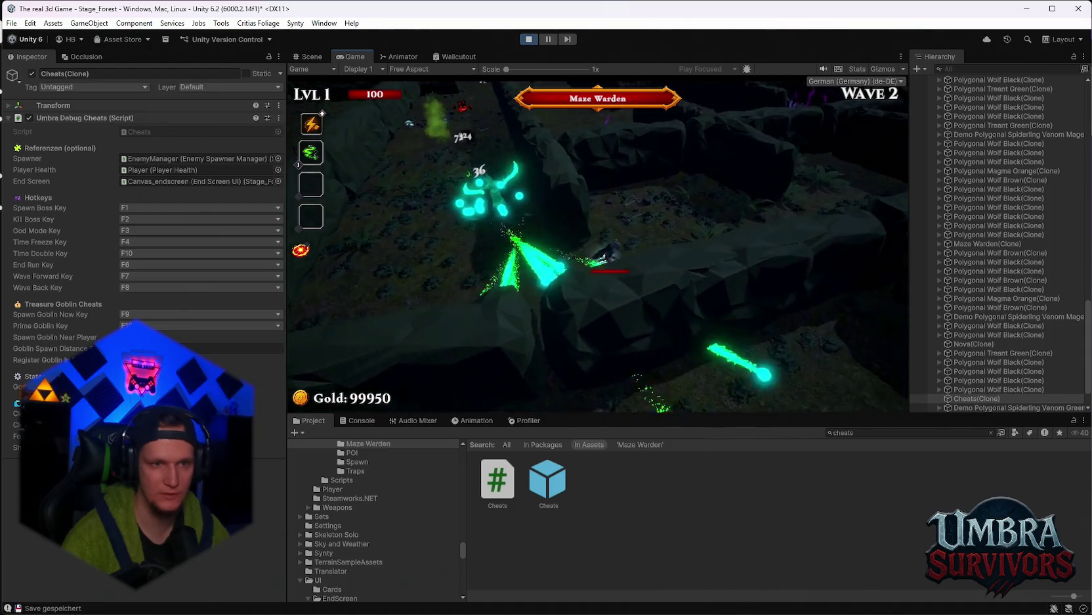
key(Escape)
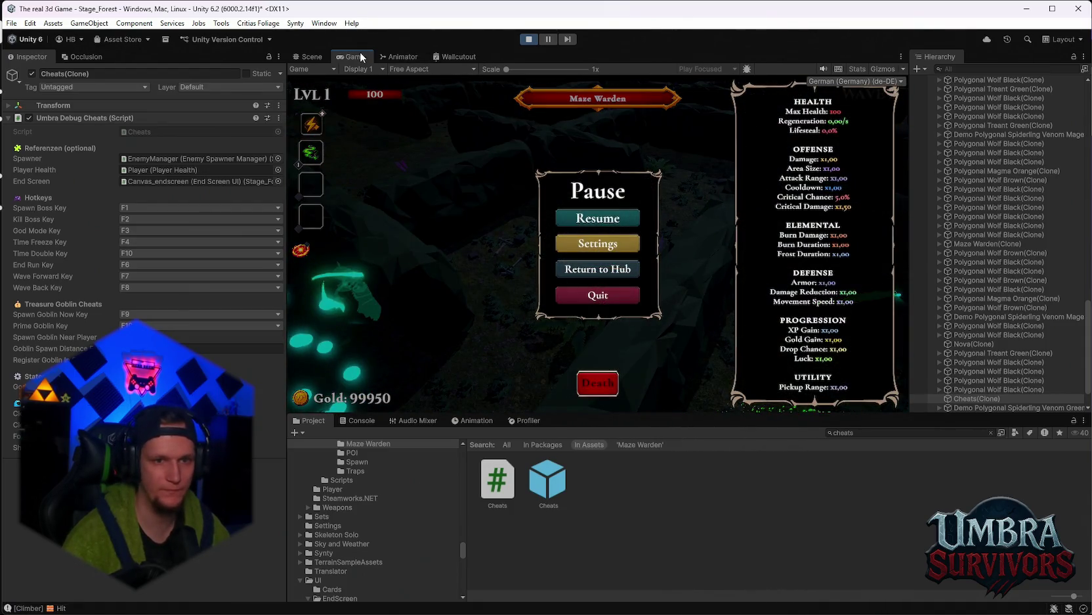
double_click(361, 57)
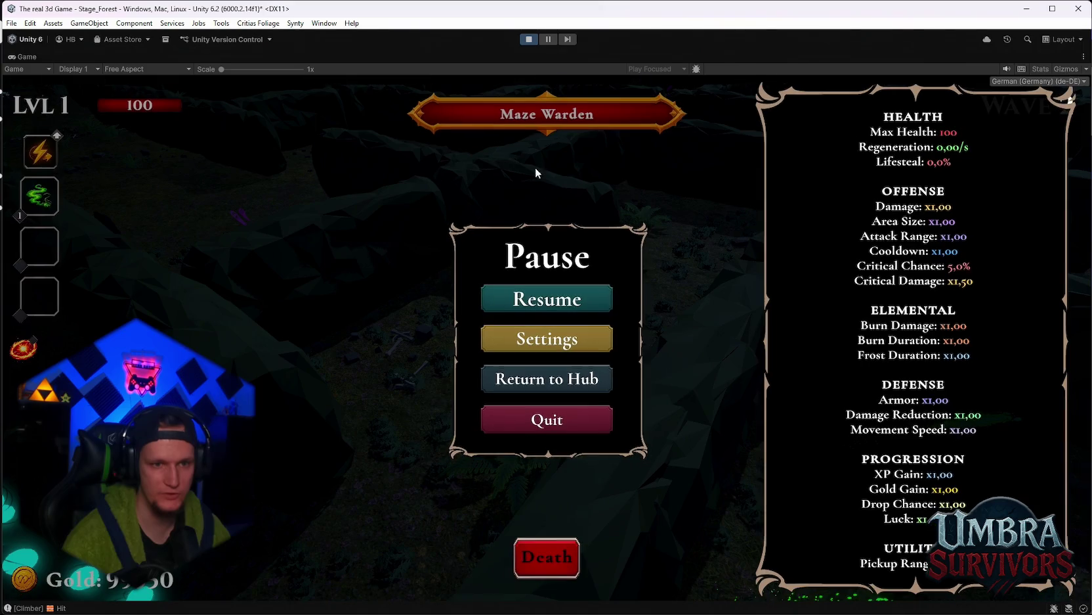
Resume and take Void Pulse, Ice Tornado, Shadowstride twice and Heart of the Vampire, using rerolls
click(550, 302)
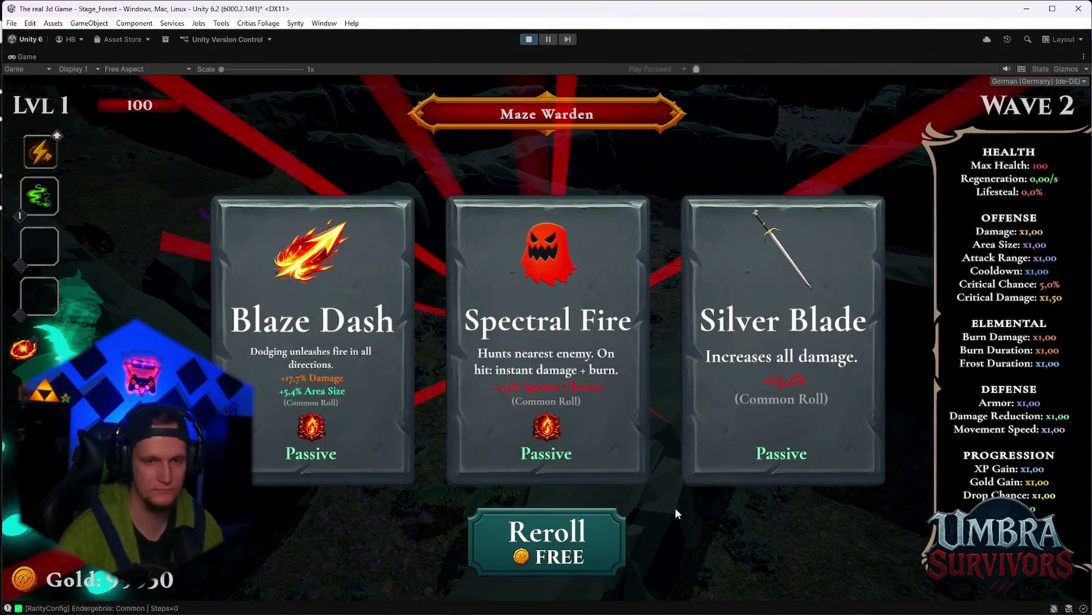
click(565, 533)
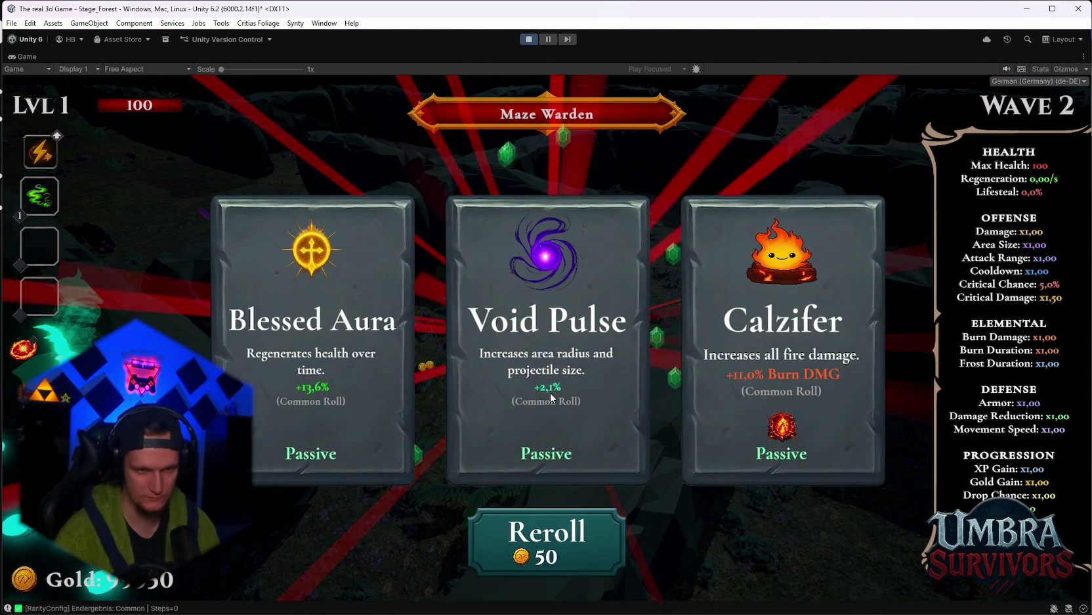
click(552, 396)
key(1)
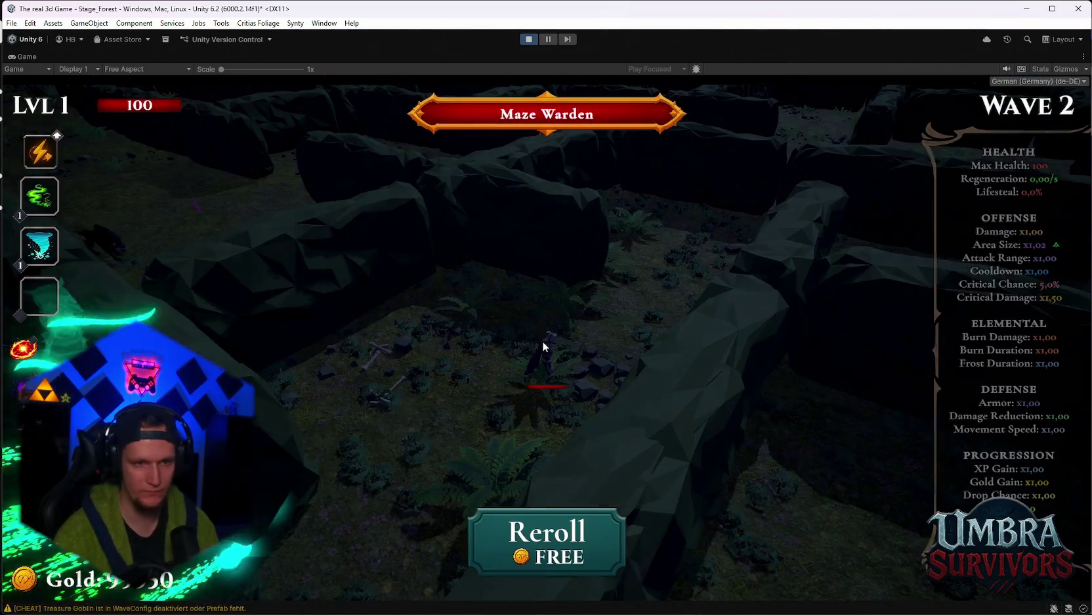
click(315, 420)
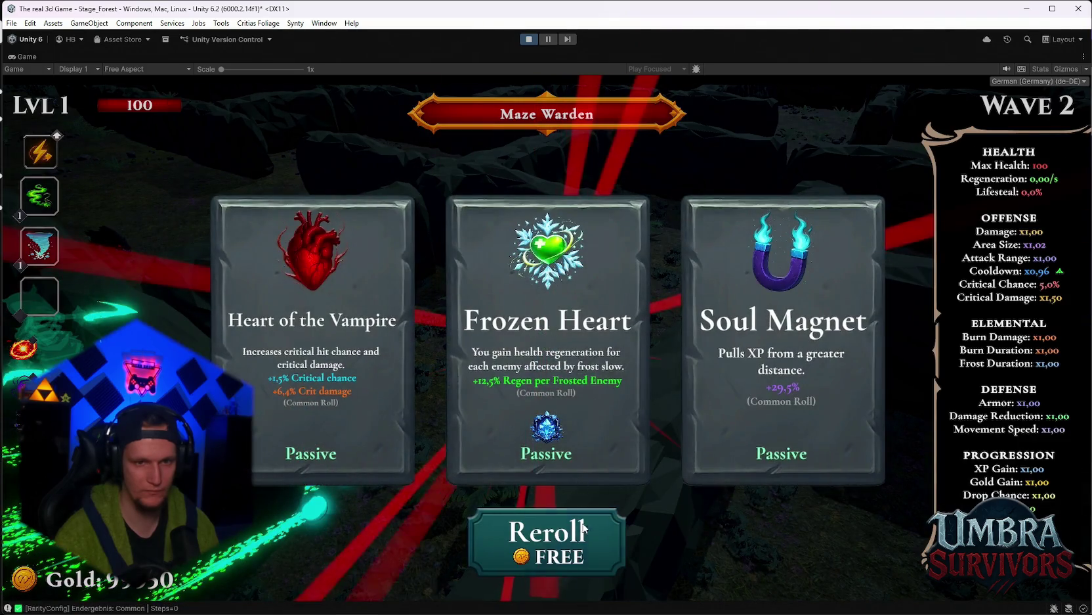
click(583, 528)
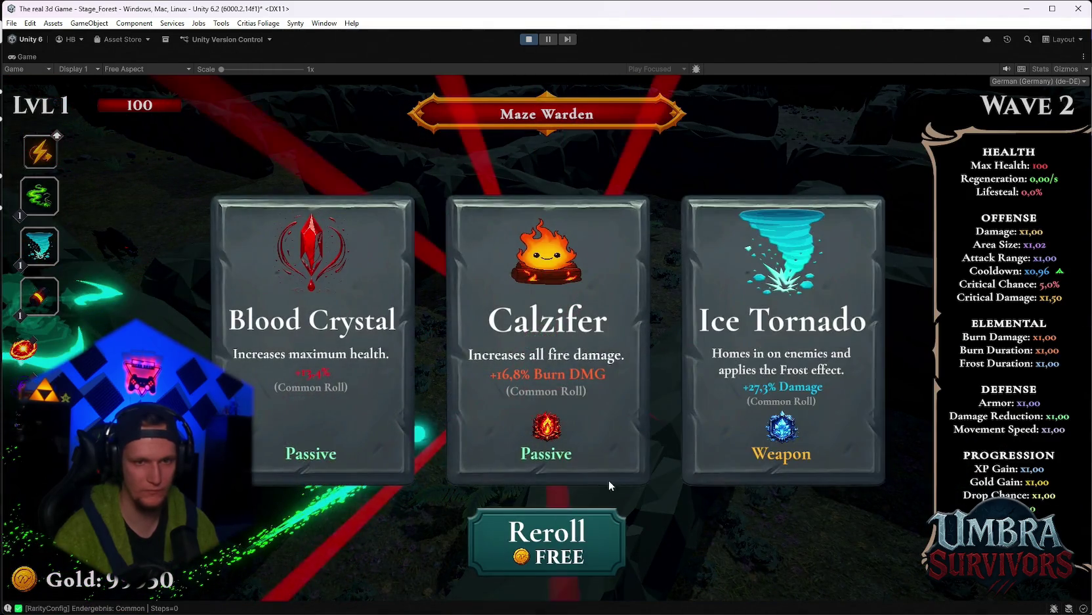
click(765, 394)
click(554, 398)
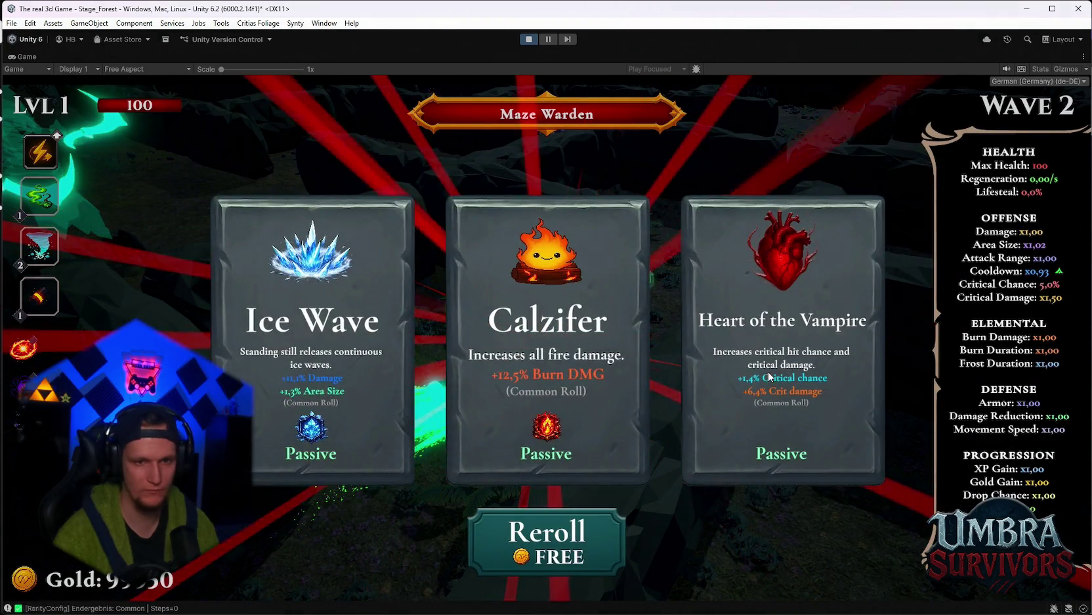
click(768, 371)
Move around the Maze Warden through the maze and take the level 2 upgrade
key(w)
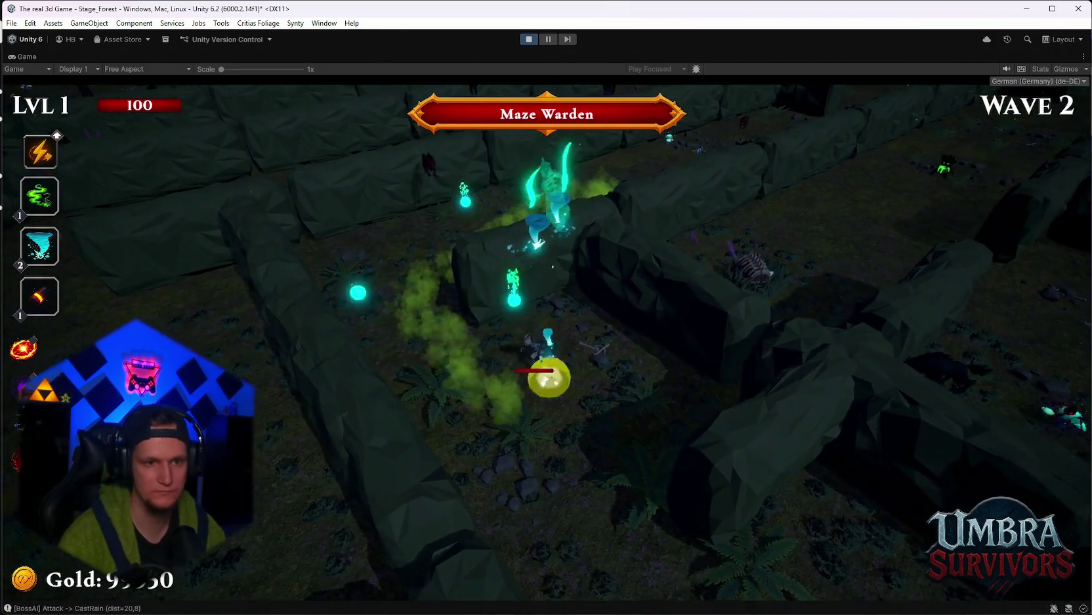
key(s)
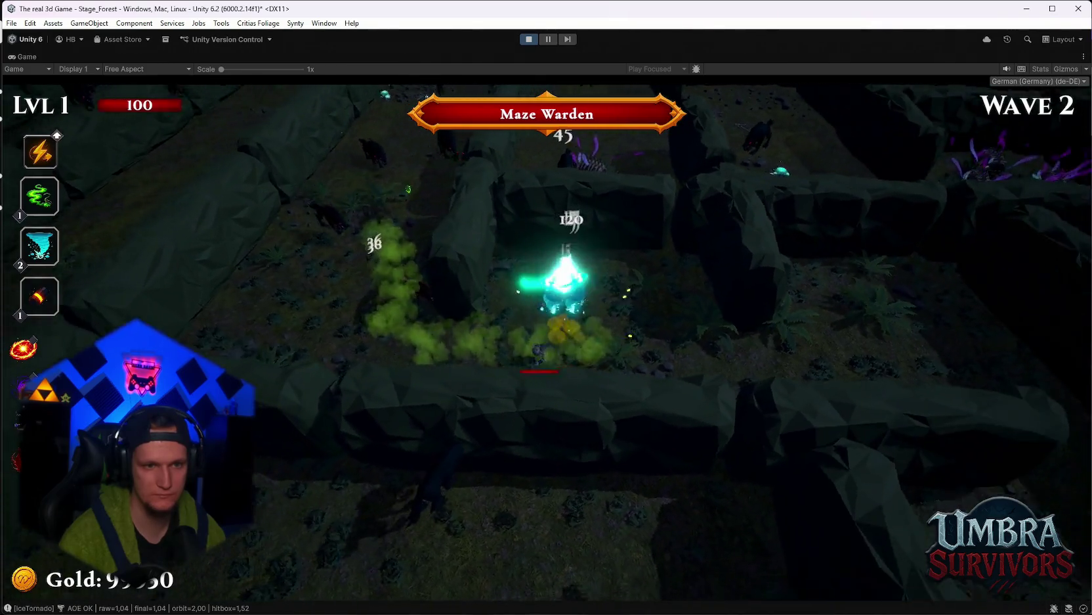
key(d)
key(w)
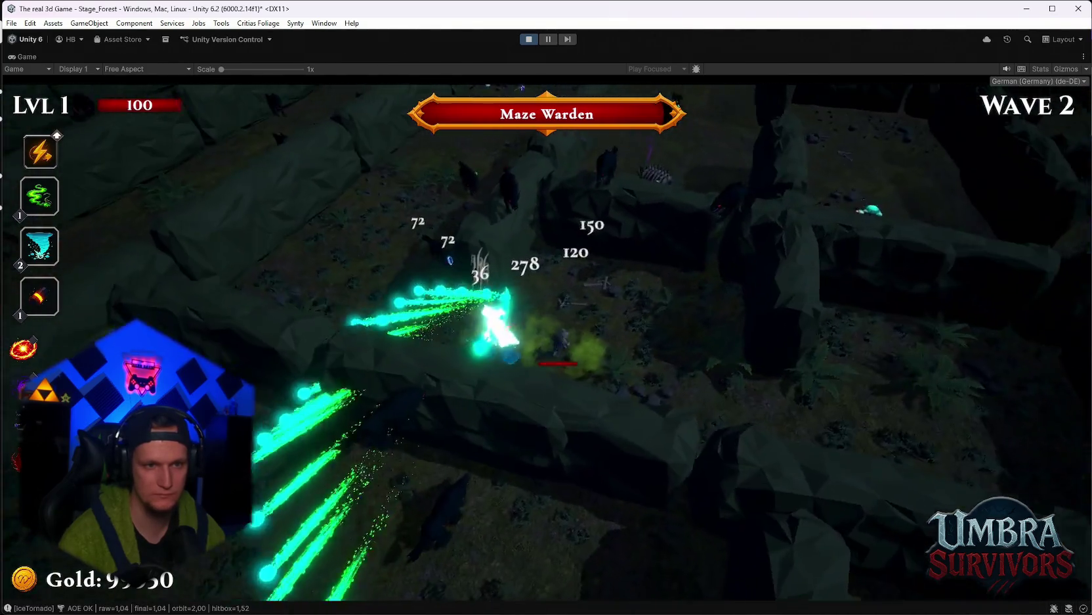
key(s)
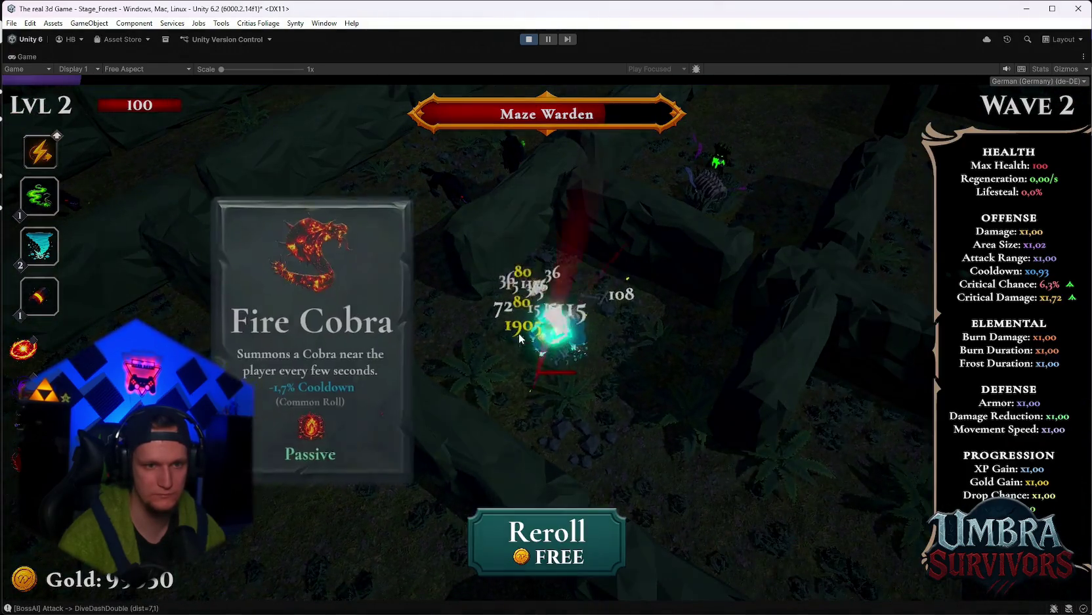
click(676, 381)
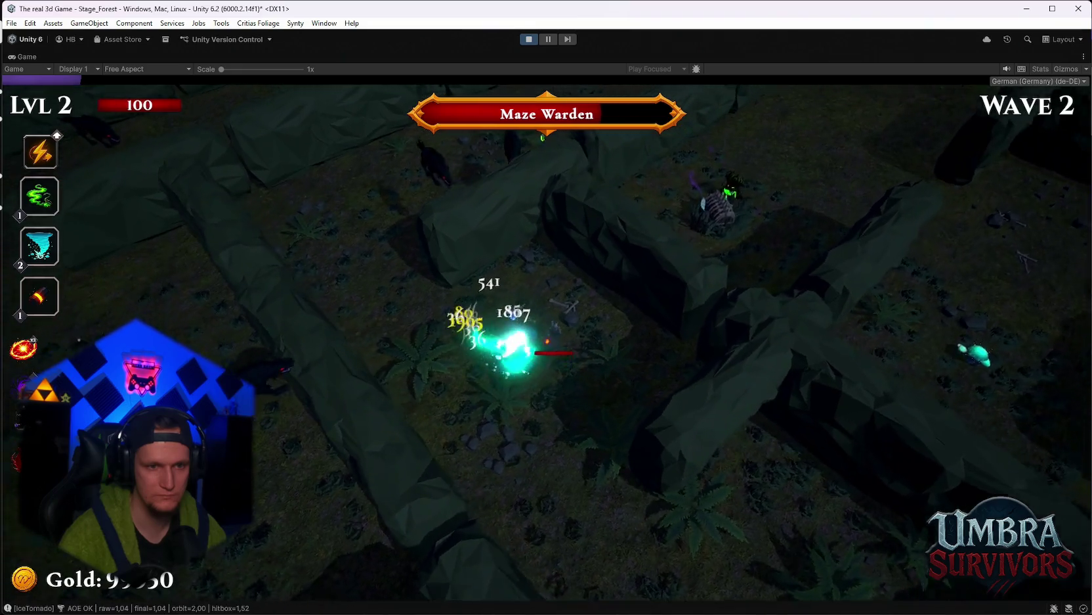
Keep dodging through the maze, taking the level 3 upgrade and Fire Cobra
key(s)
key(d)
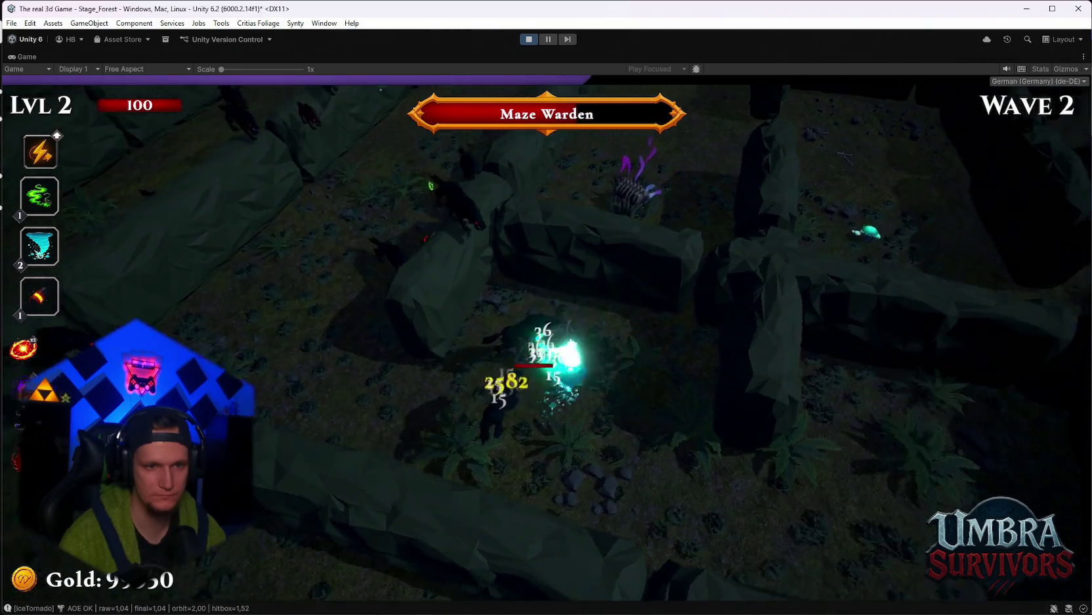
key(w)
key(a)
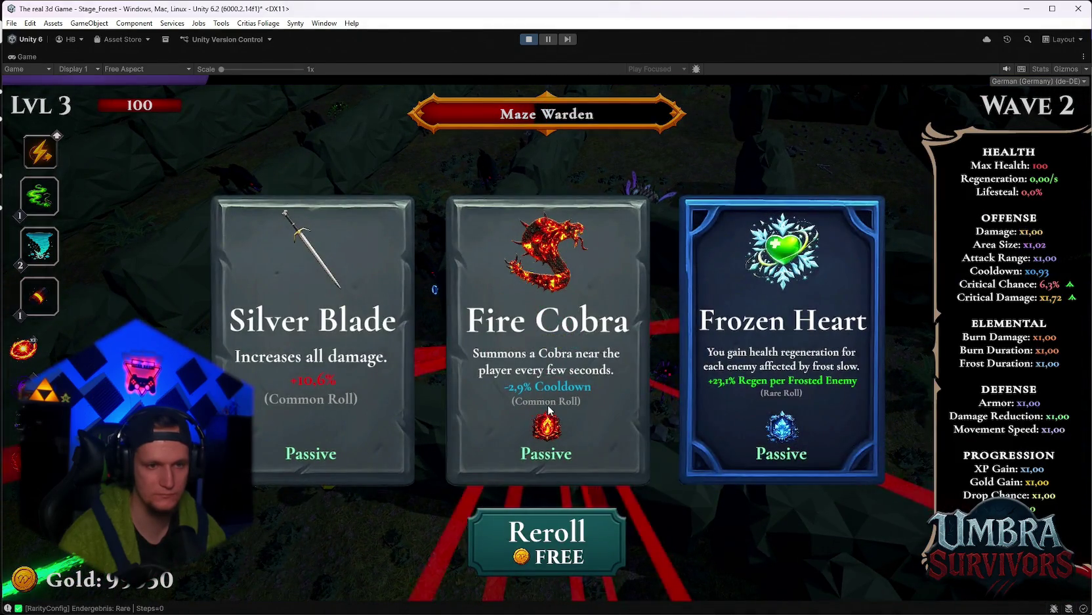
click(602, 413)
key(s)
key(a)
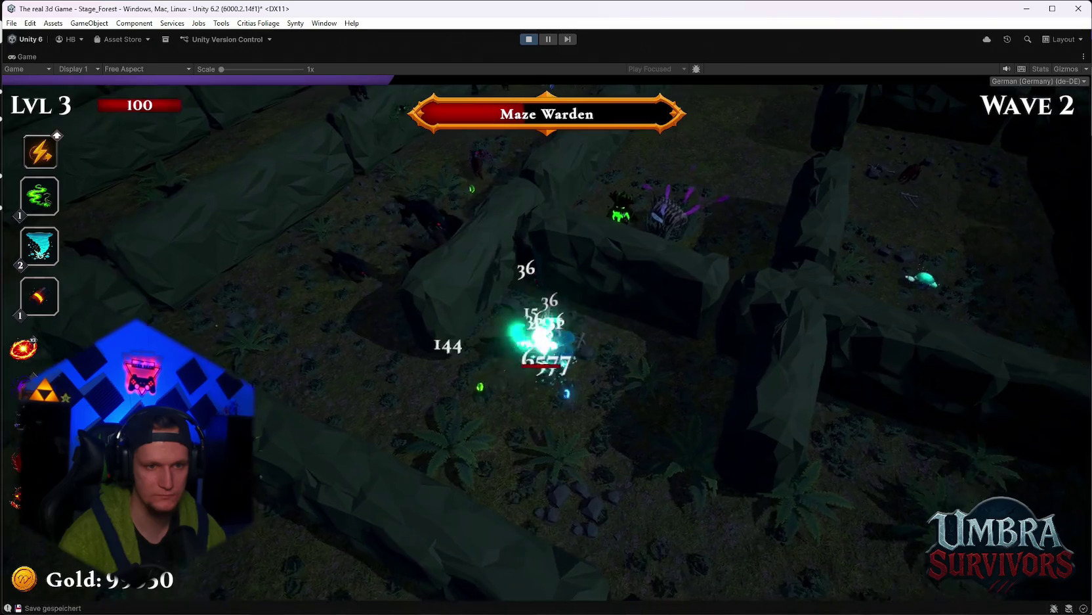
key(d)
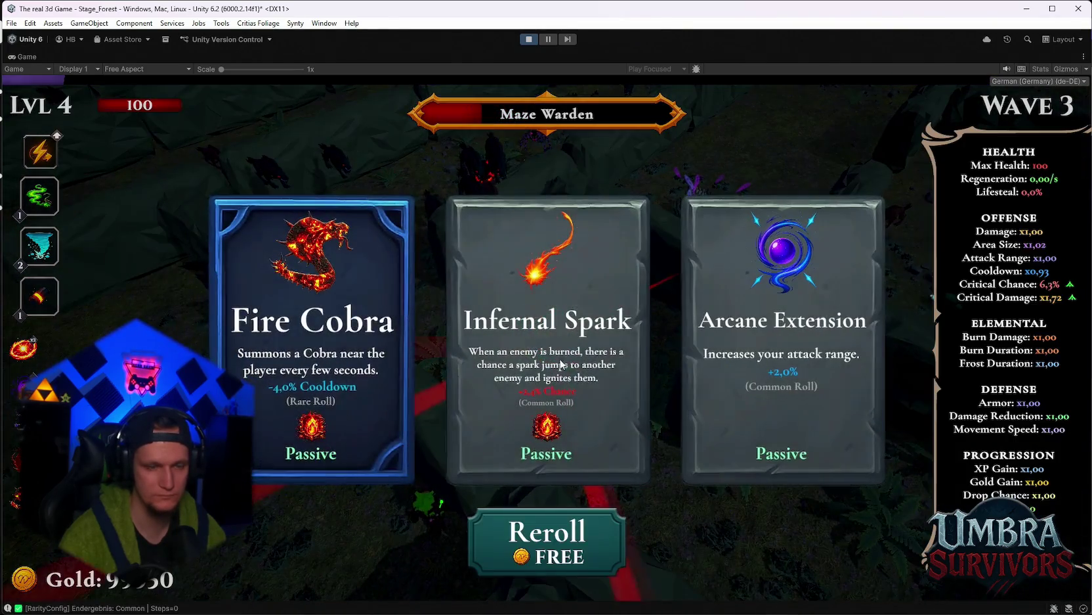
click(424, 353)
Keep running through the maze while the boss timer counts down
key(s)
key(d)
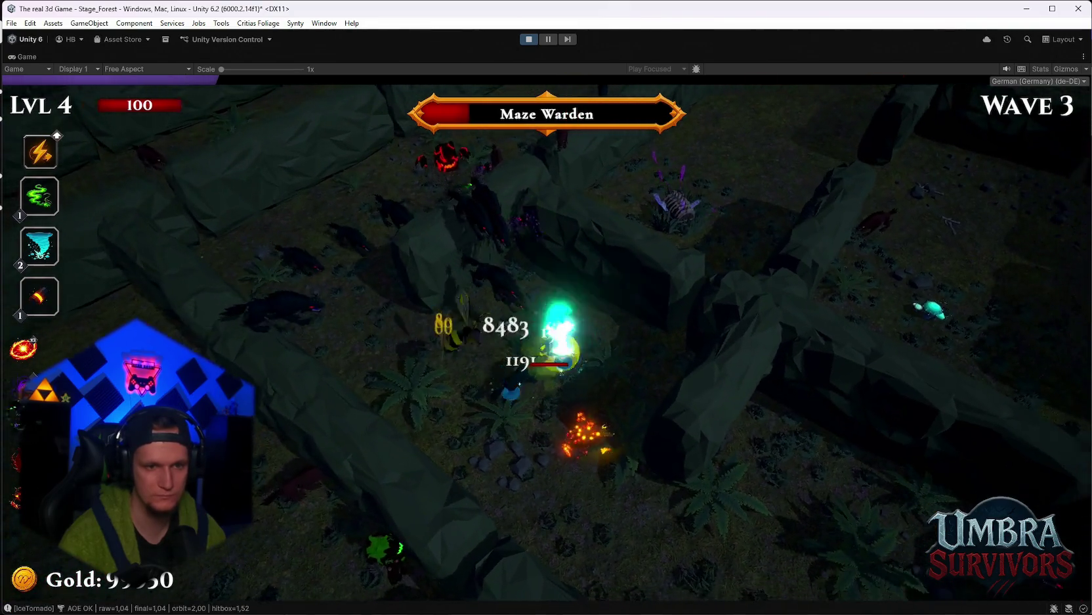
key(d)
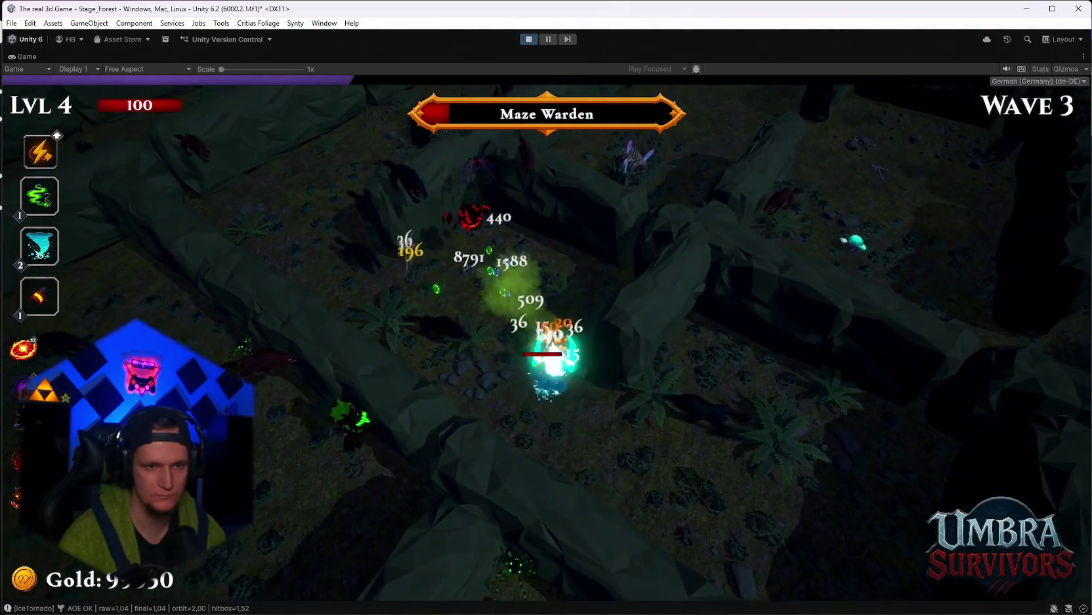
key(d)
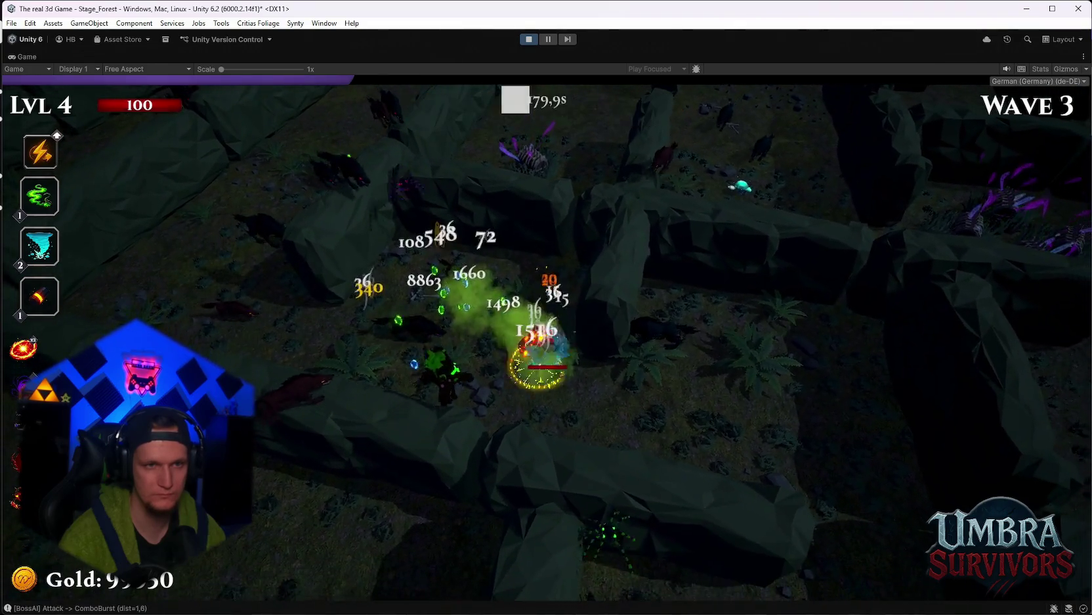
key(a)
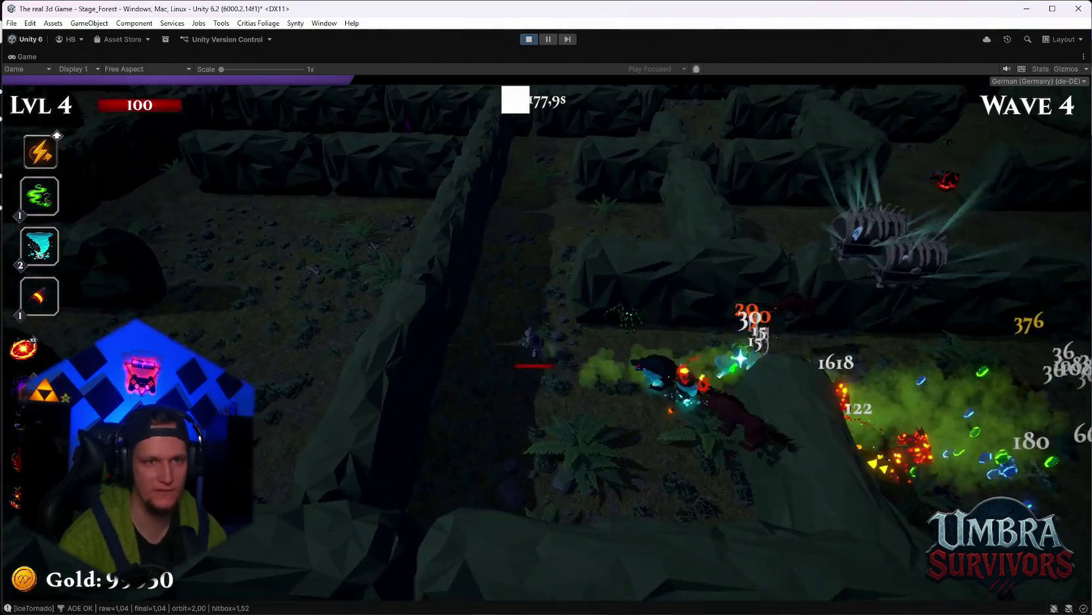
key(d)
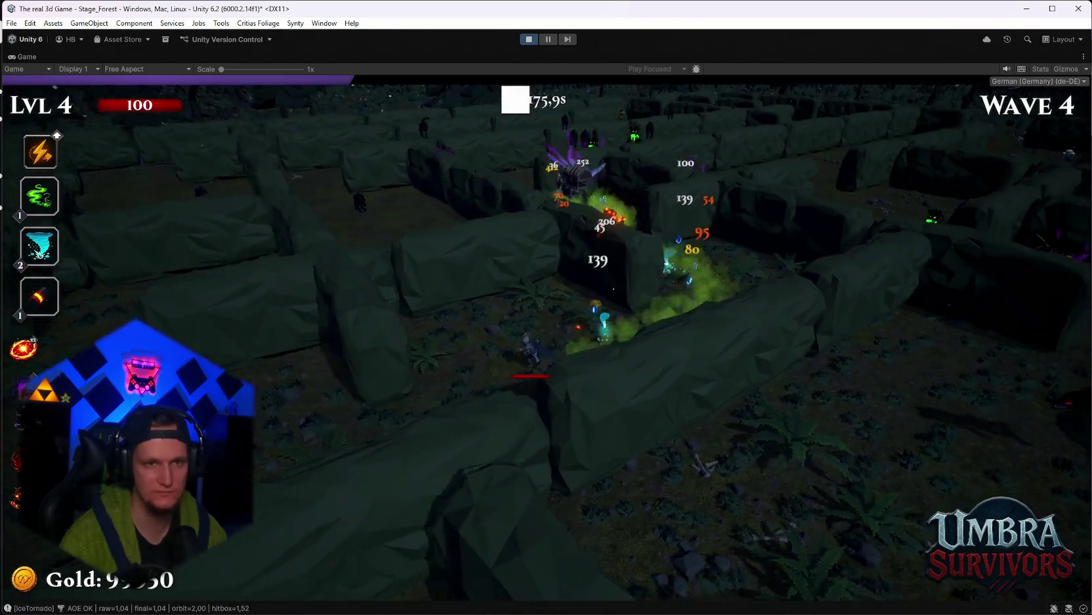
key(d)
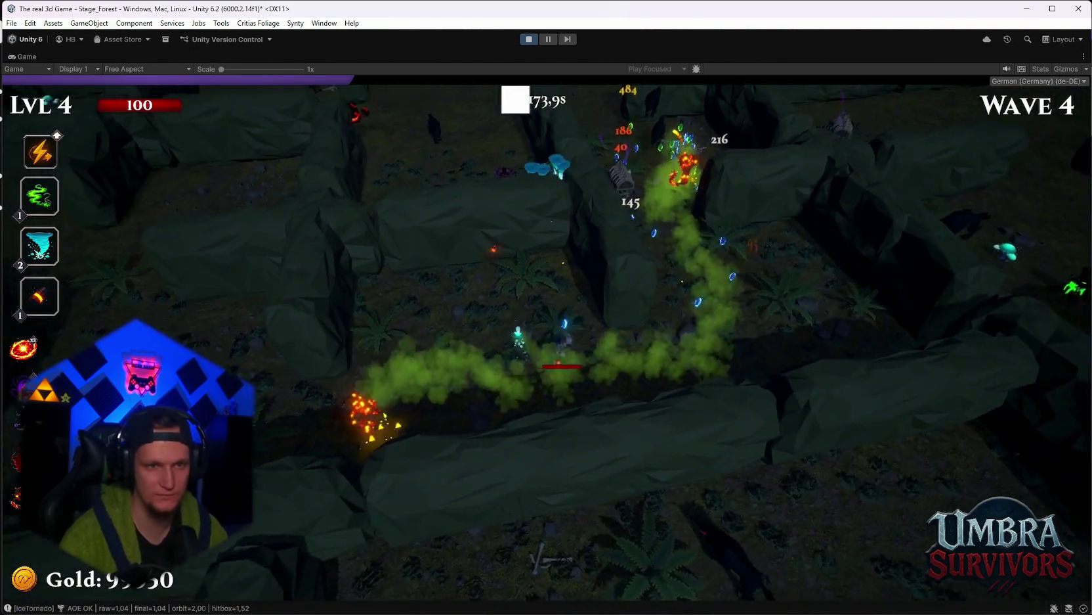
key(w)
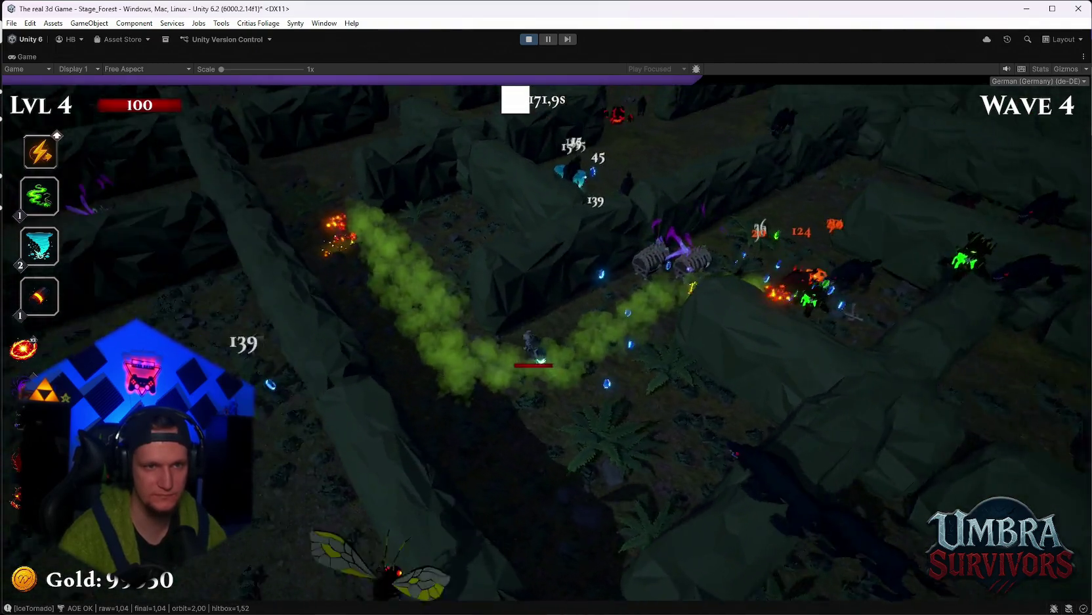
key(a)
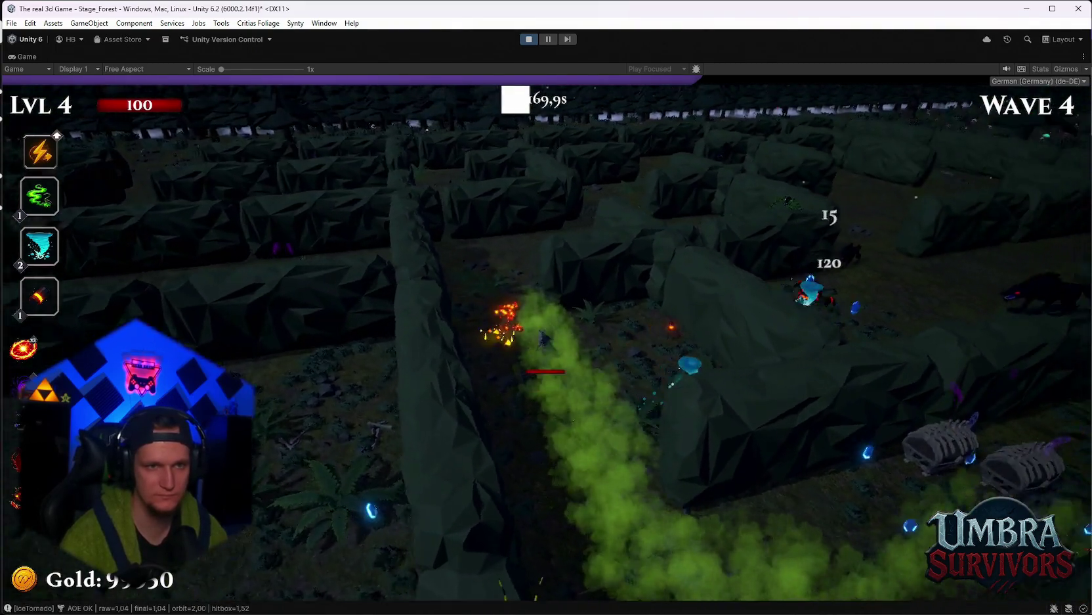
Reach wave 5, pause, and stop Play mode to return to the editor
key(s)
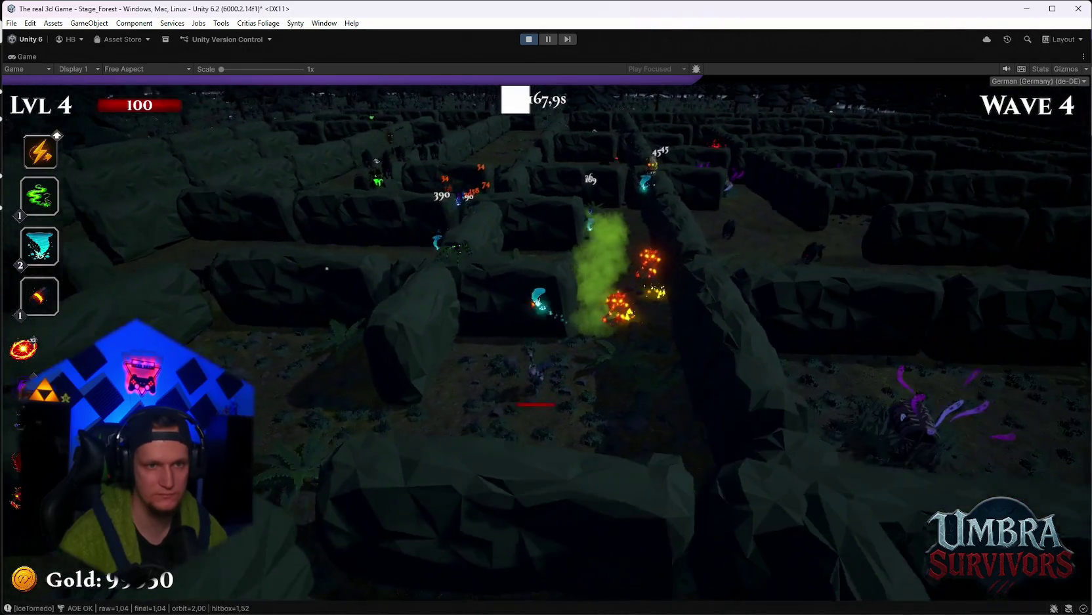
key(w)
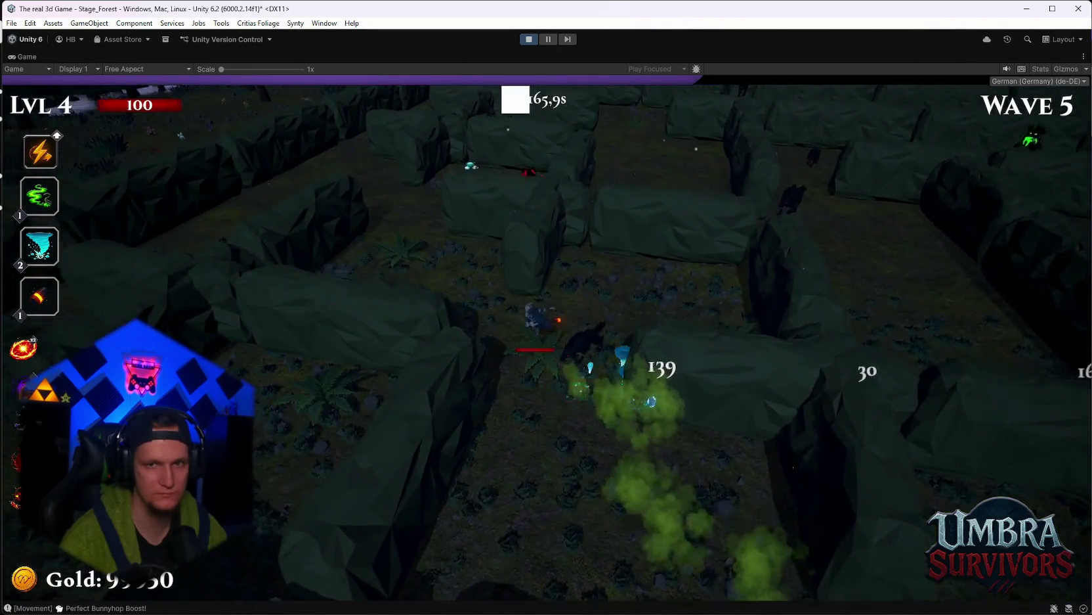
key(space)
key(Escape)
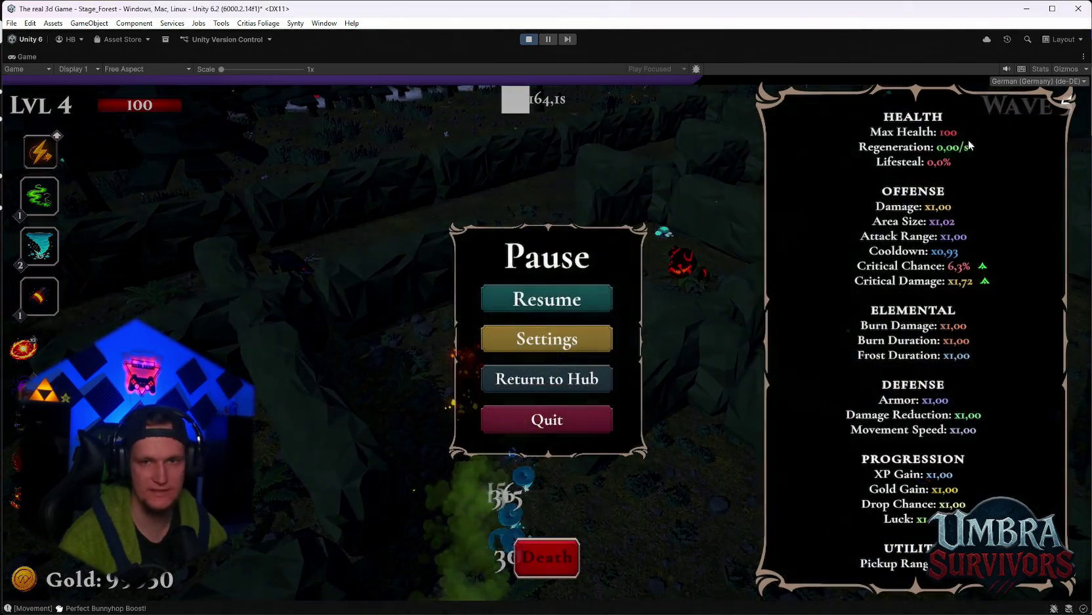
click(529, 38)
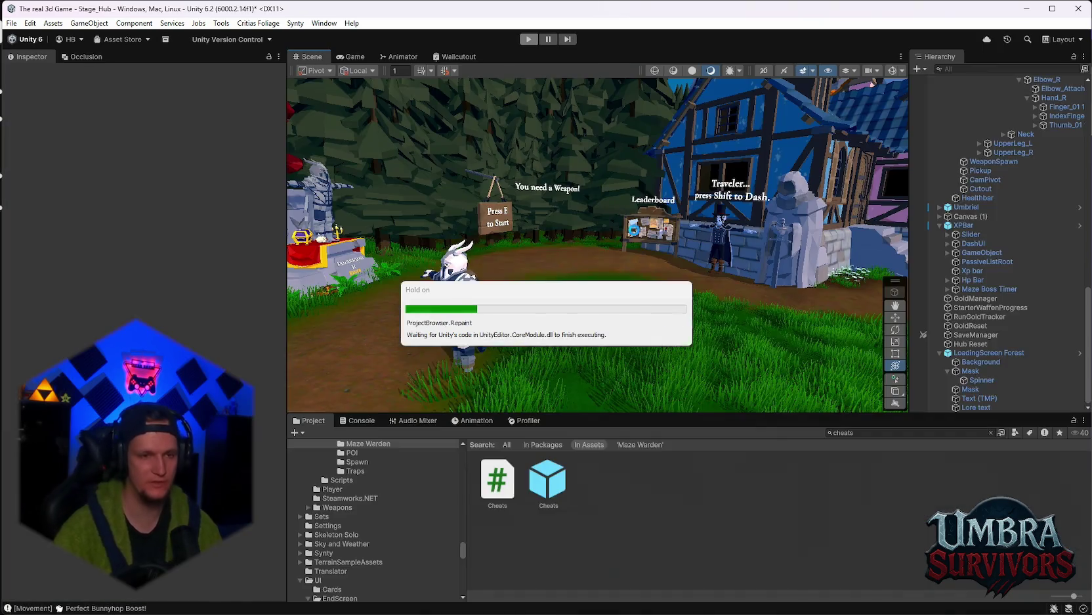
Search the assets for 'maze' and open the Maze Warden prefab for editing
double_click(882, 434)
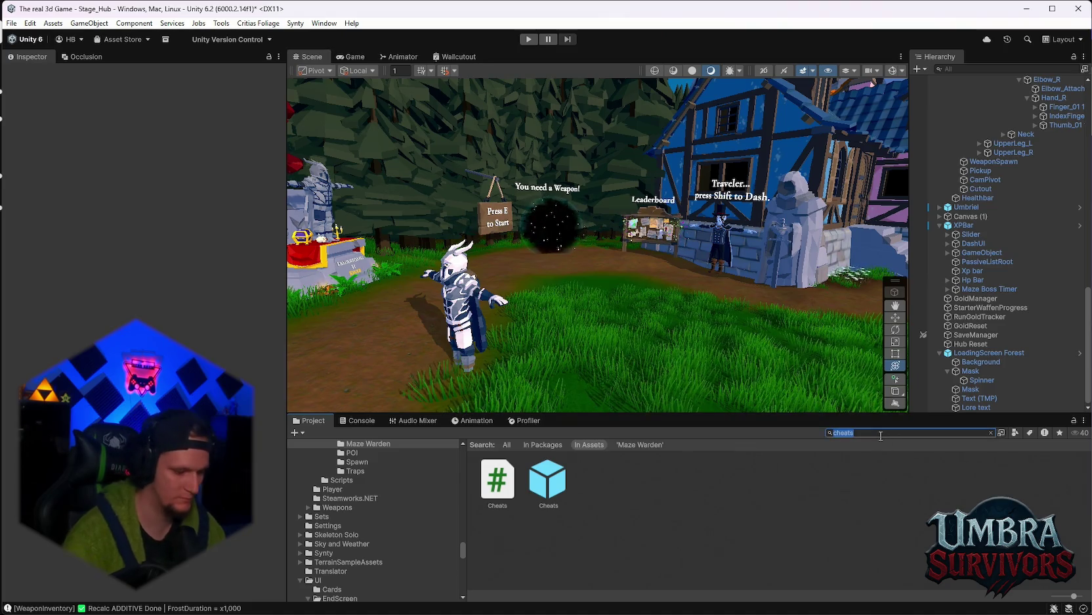
text(maze)
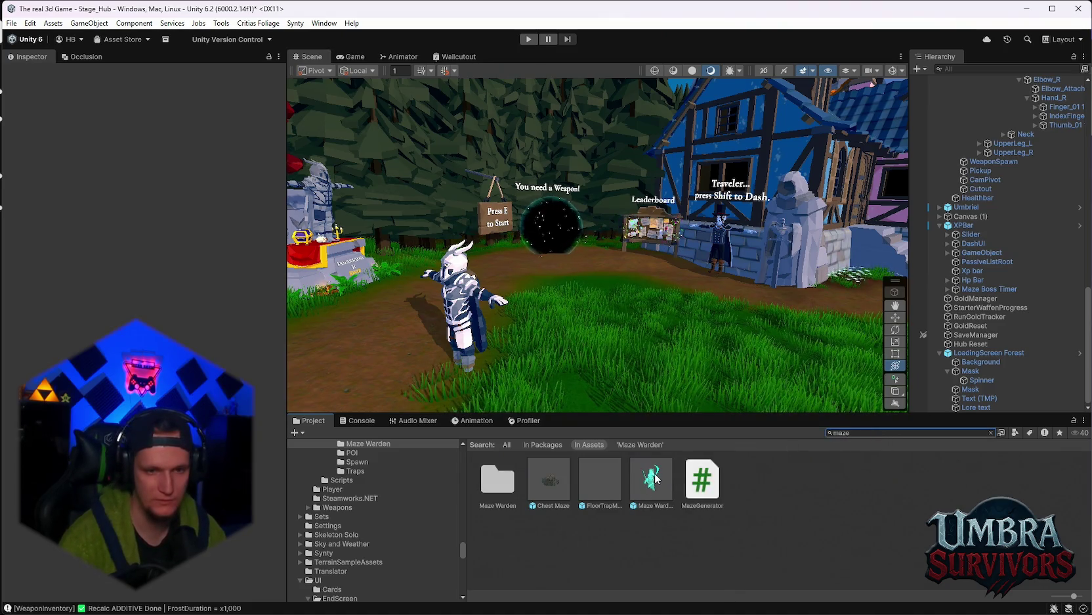
double_click(650, 483)
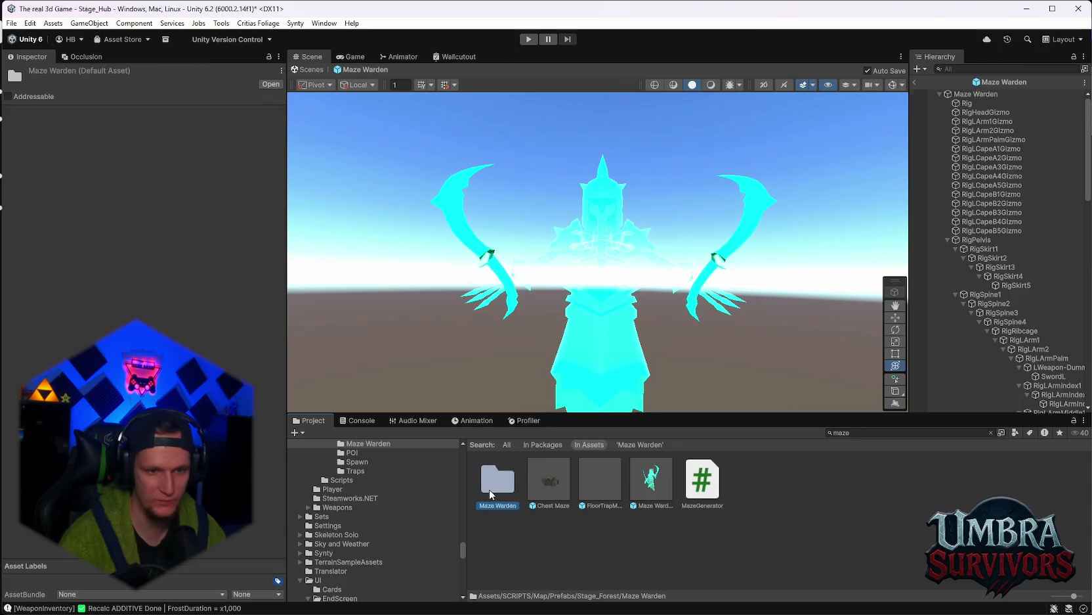
double_click(489, 489)
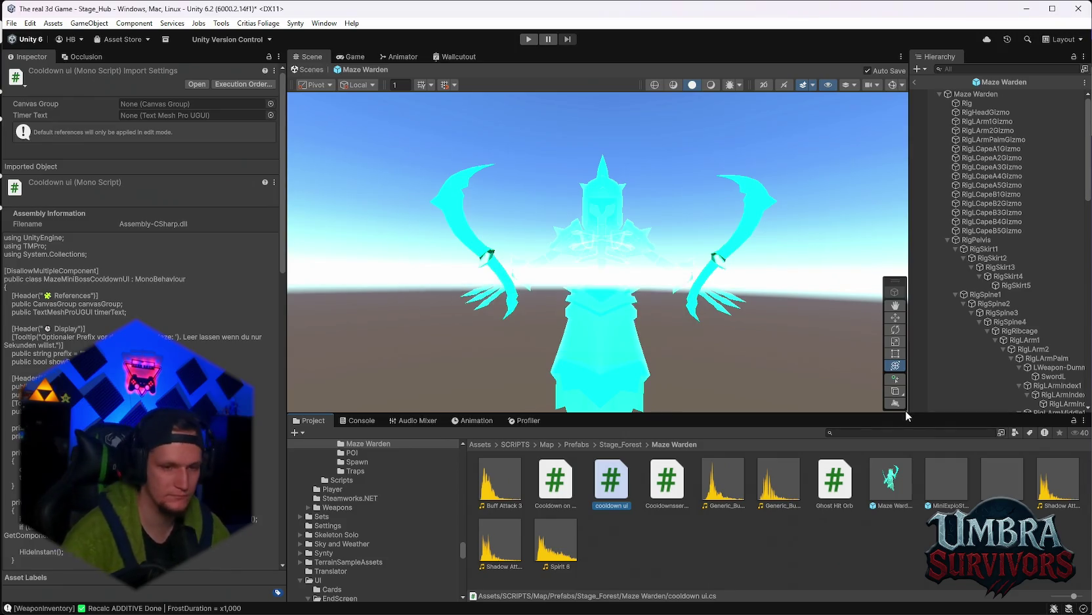
Recentre the Maze Warden in view, then switch to the ChatGPT Maze Warden icon chat
click(836, 516)
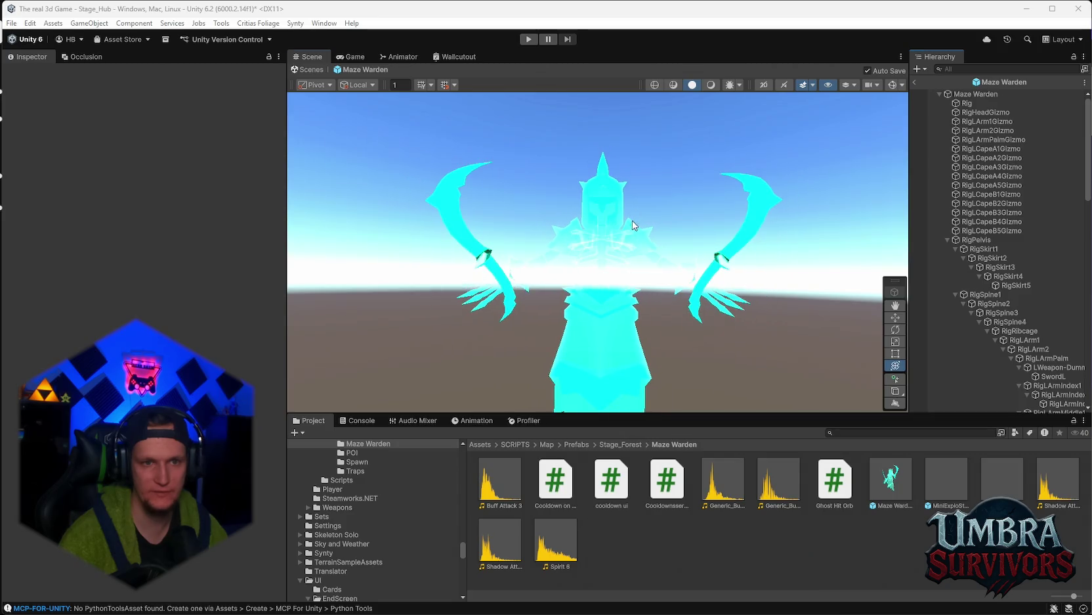
mouse_move(634, 225)
mouse_down()
mouse_move(636, 193)
mouse_move(622, 253)
mouse_move(636, 236)
mouse_move(624, 183)
mouse_up()
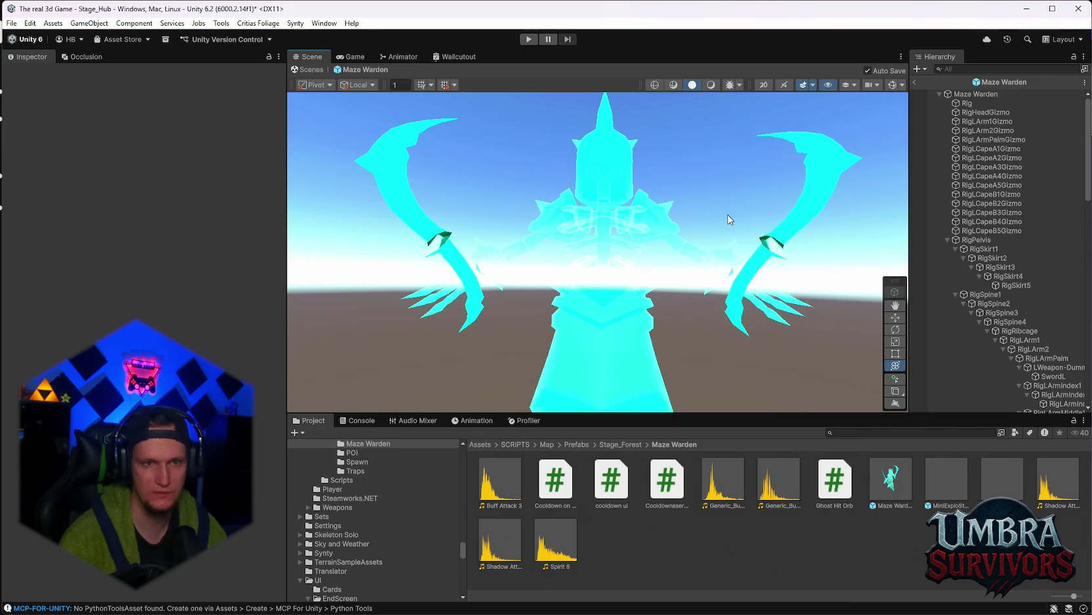
drag(698, 181, 695, 185)
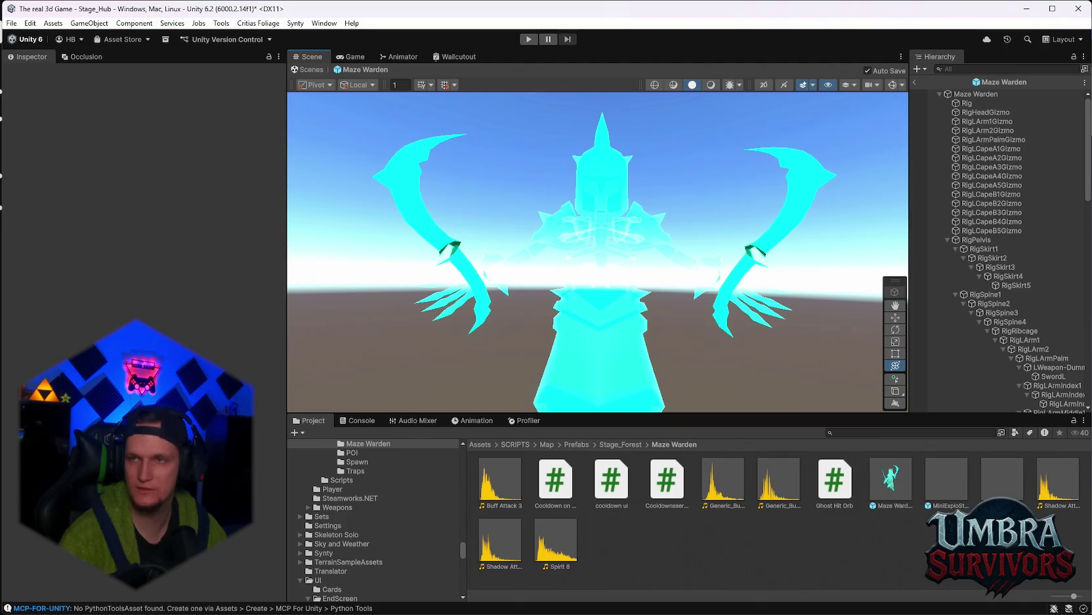
key(alt+Tab)
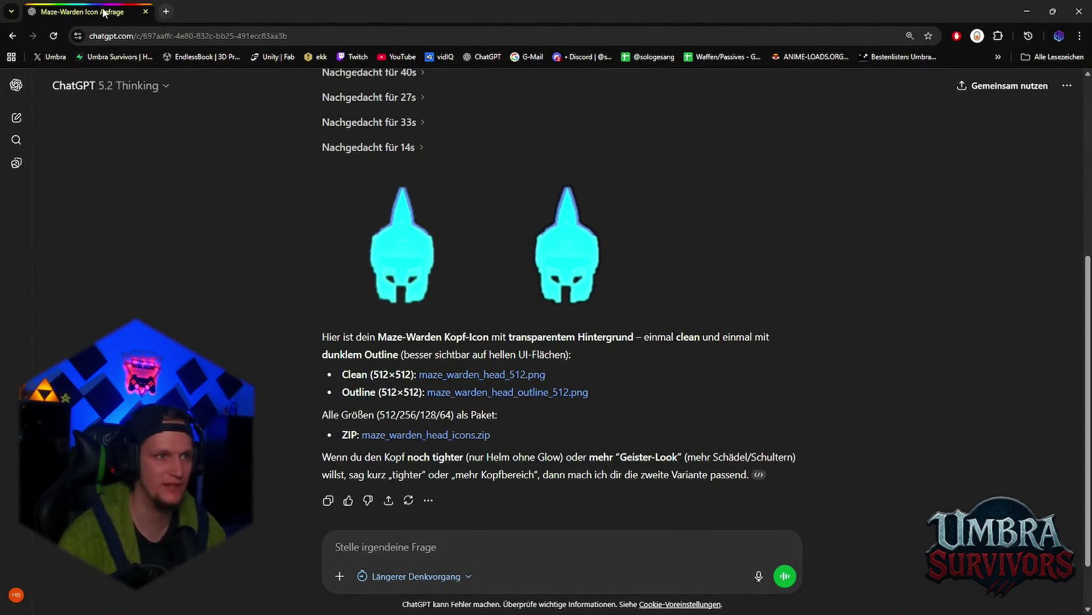
Leave the ChatGPT icon chat and return to Unity with the Maze Warden prefab
key(alt+Tab)
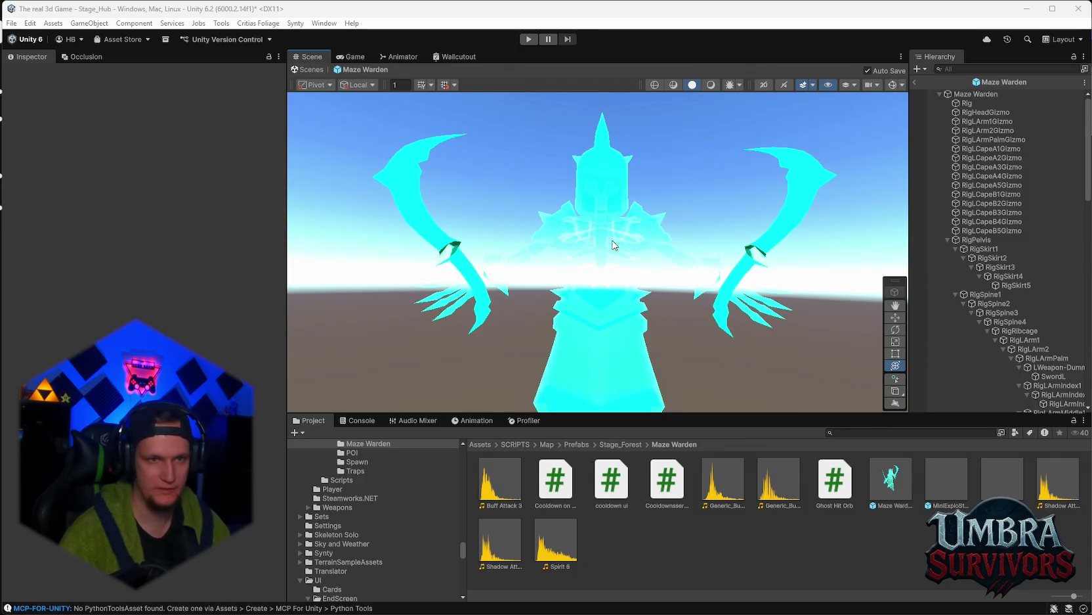
Exit the Maze Warden prefab back to the hub scene
click(920, 83)
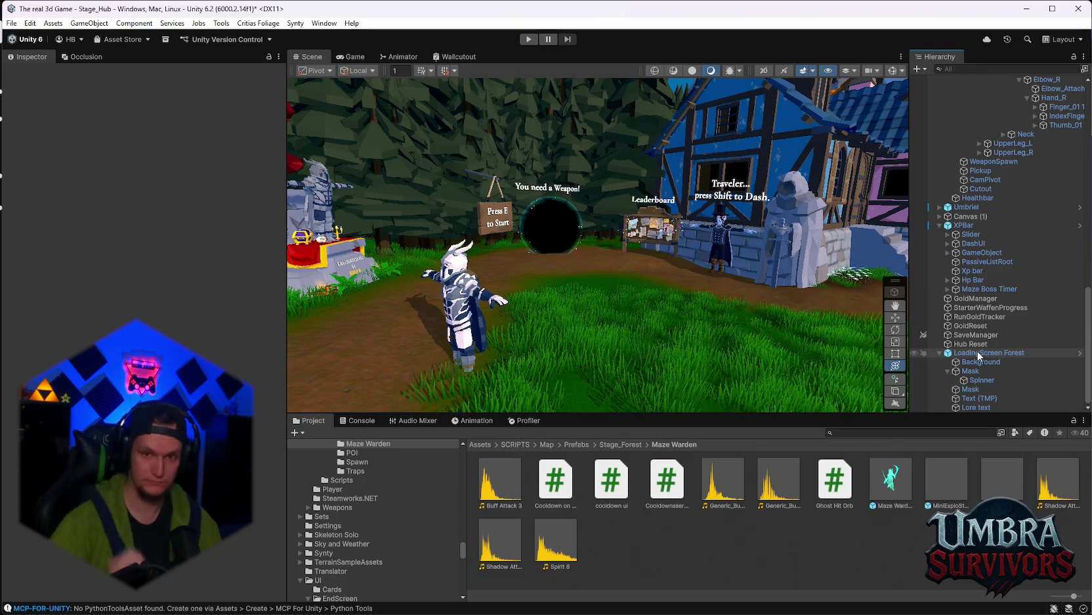
scroll(978, 355, up, 10)
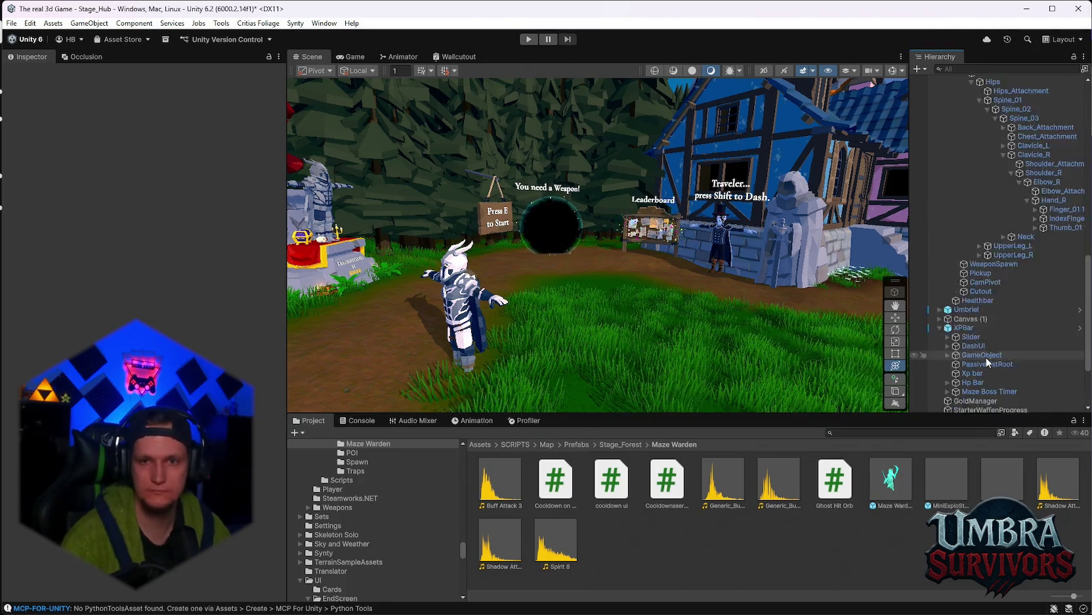
scroll(998, 289, down, 5)
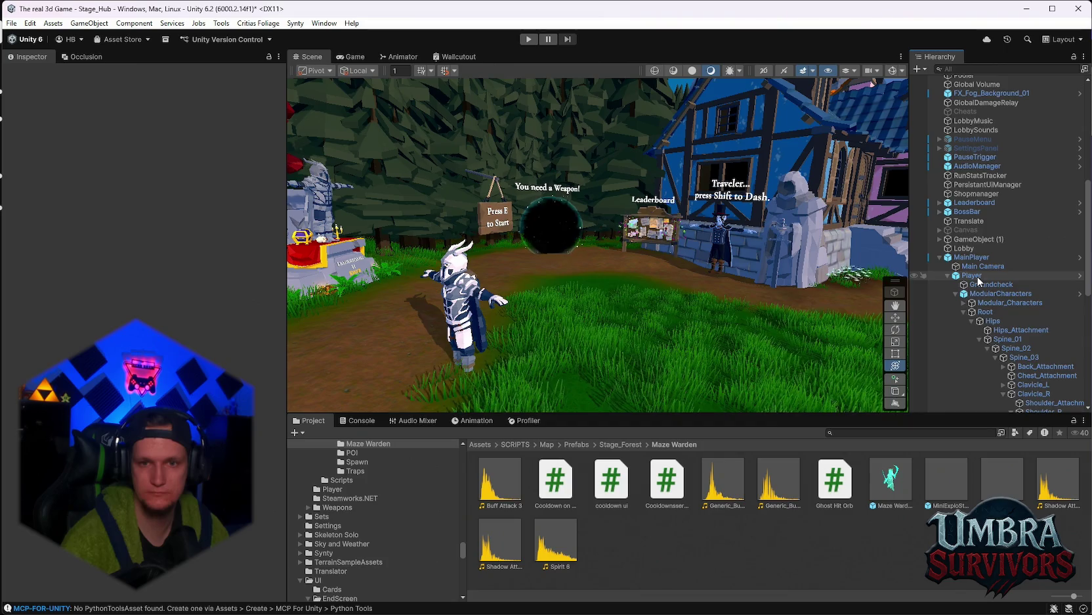
scroll(984, 282, up, 5)
scroll(998, 285, down, 5)
Open the XPBar prefab as an asset in isolation
click(985, 331)
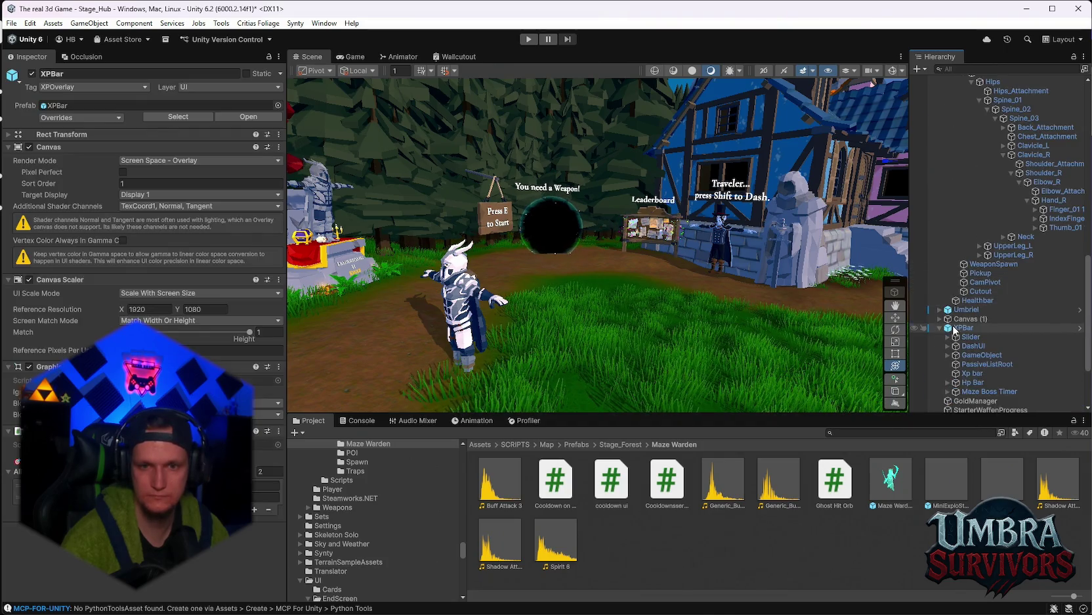
right_click(962, 330)
key(Escape)
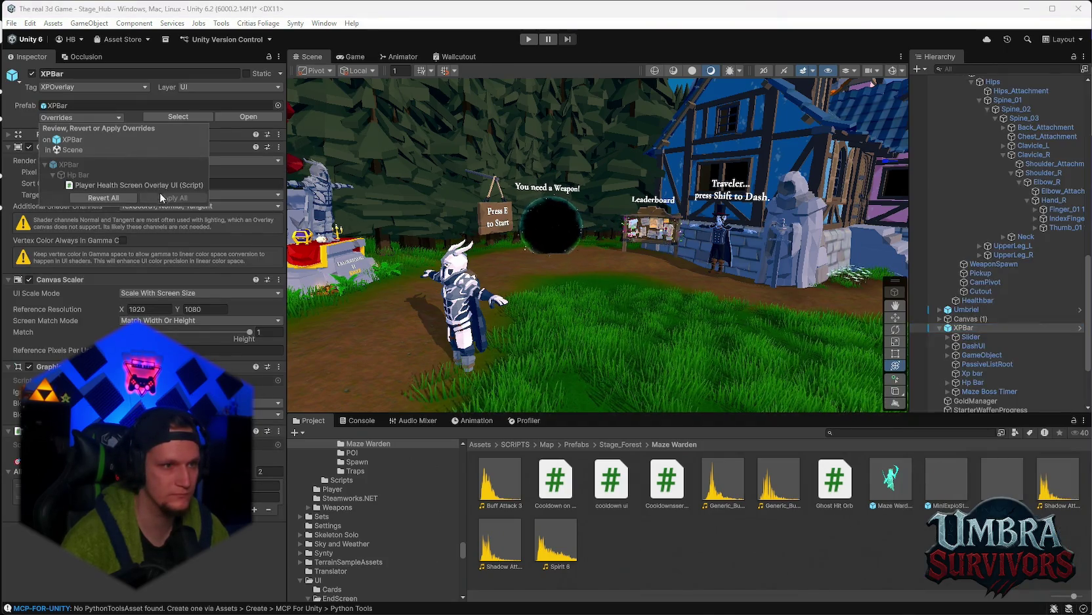
right_click(965, 331)
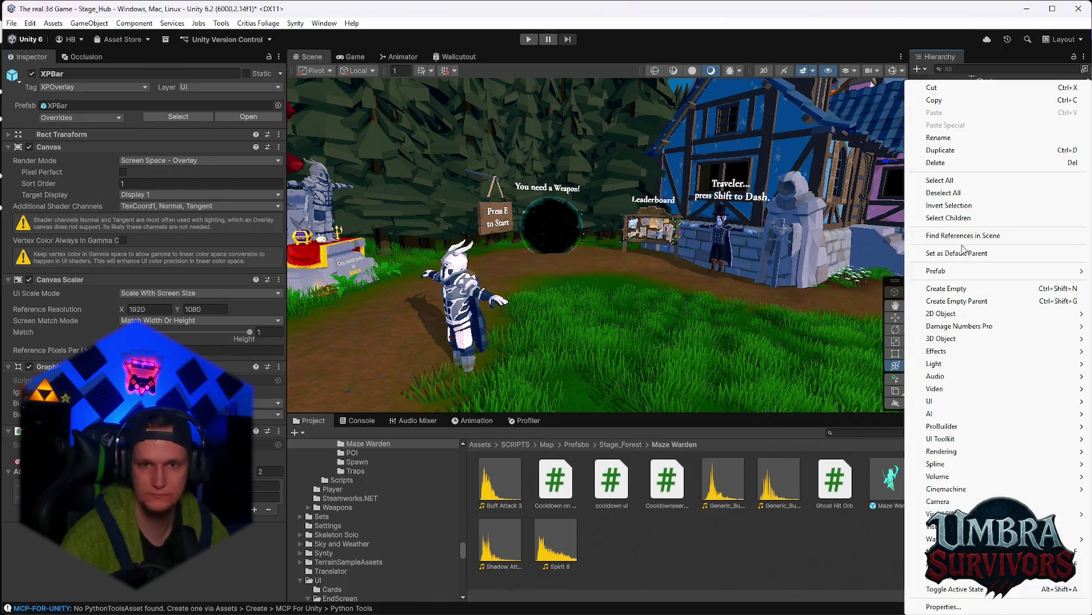
mouse_move(965, 273)
click(811, 283)
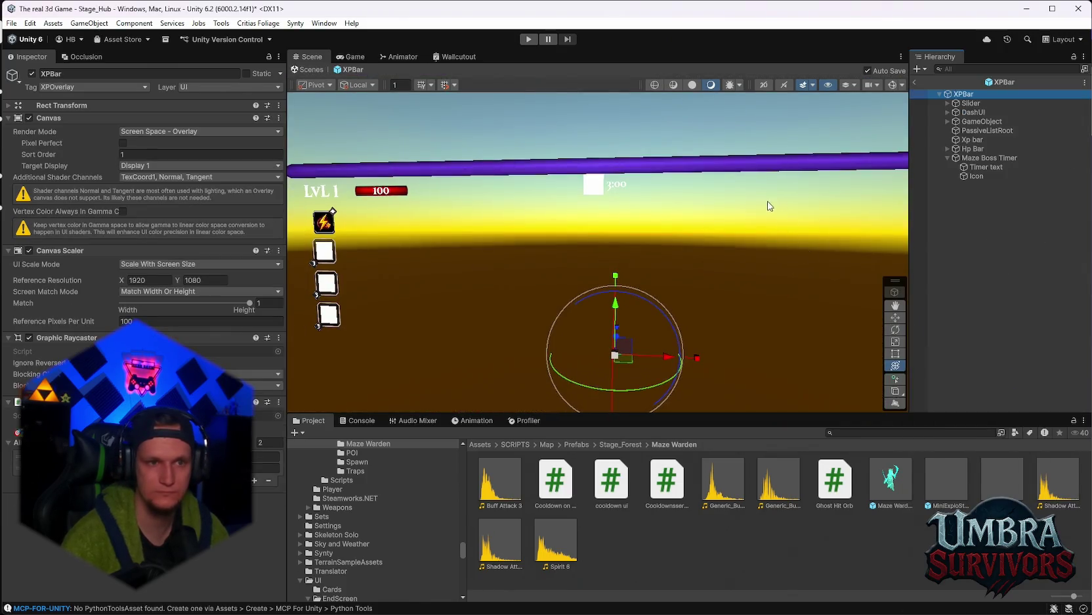
Check the XPBar's Slider and DashUI settings in the Inspector, then bring up Photoshop
click(970, 105)
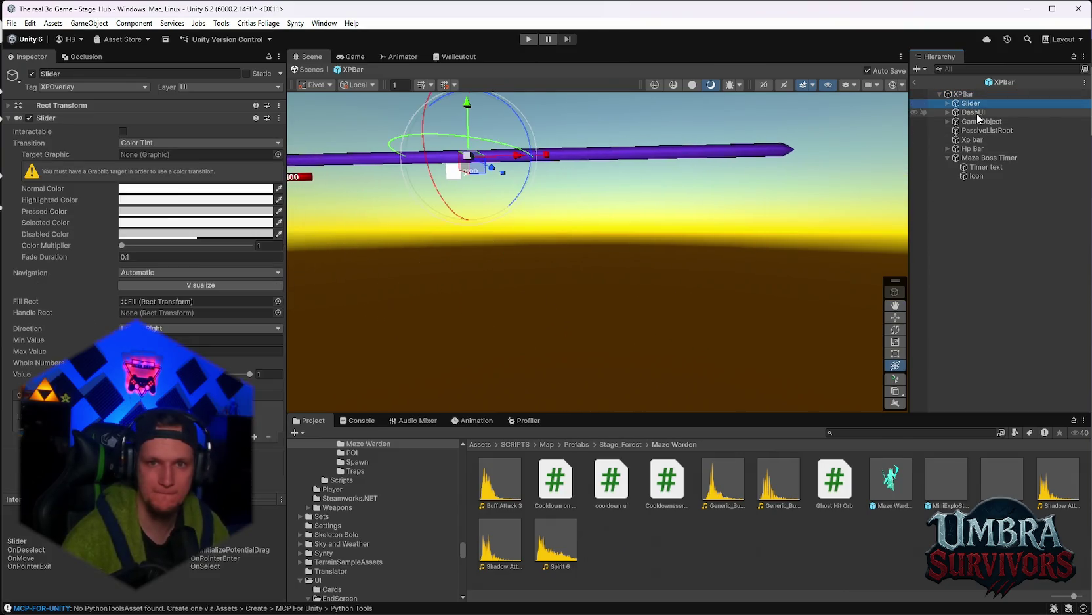
click(976, 113)
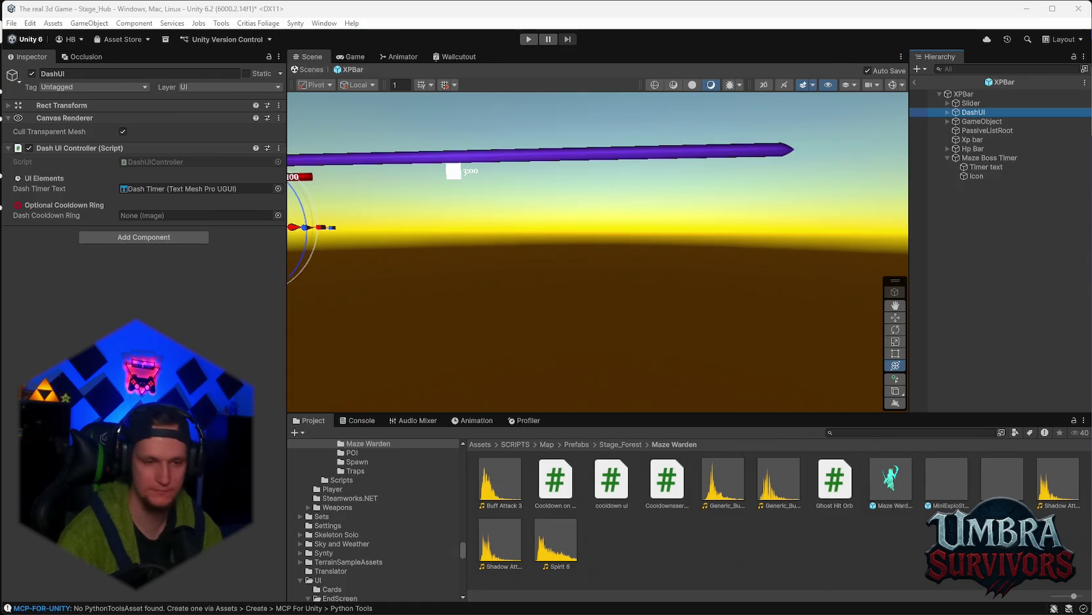
click(485, 601)
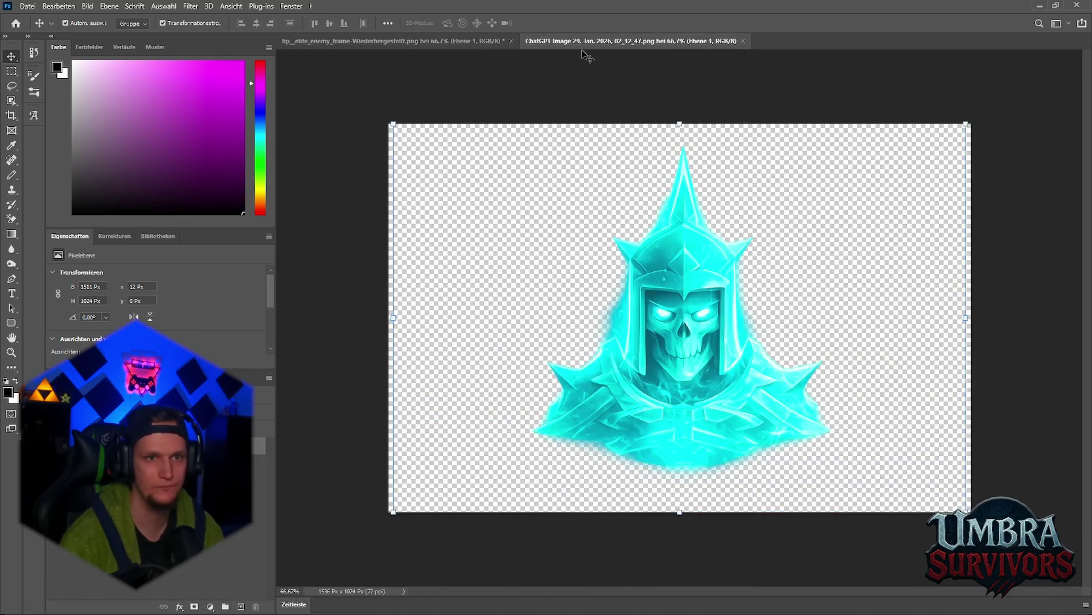
scroll(785, 380, up, 3)
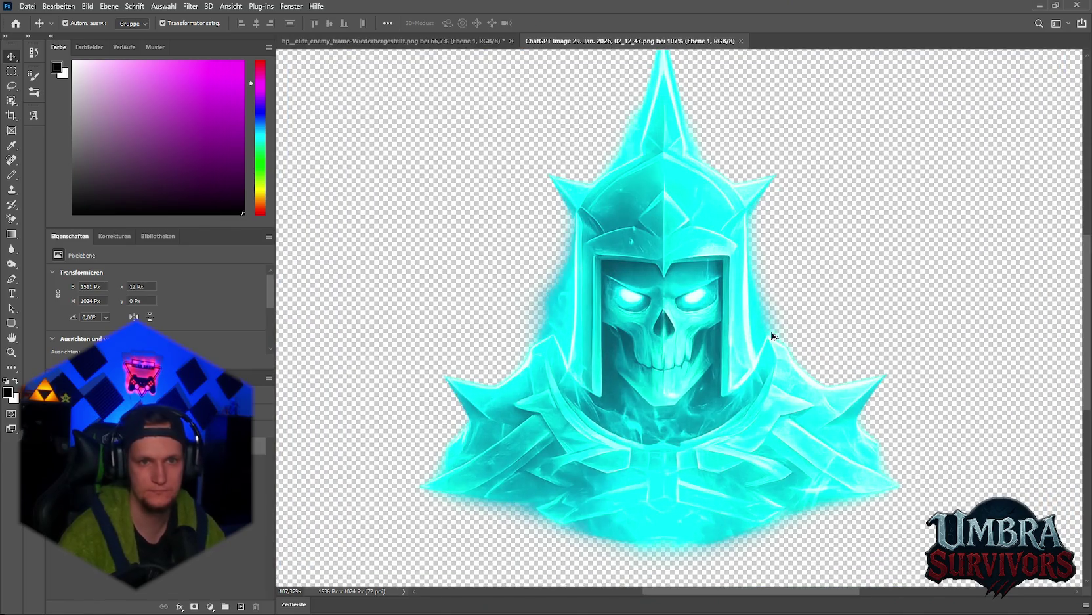
scroll(714, 102, up, 2)
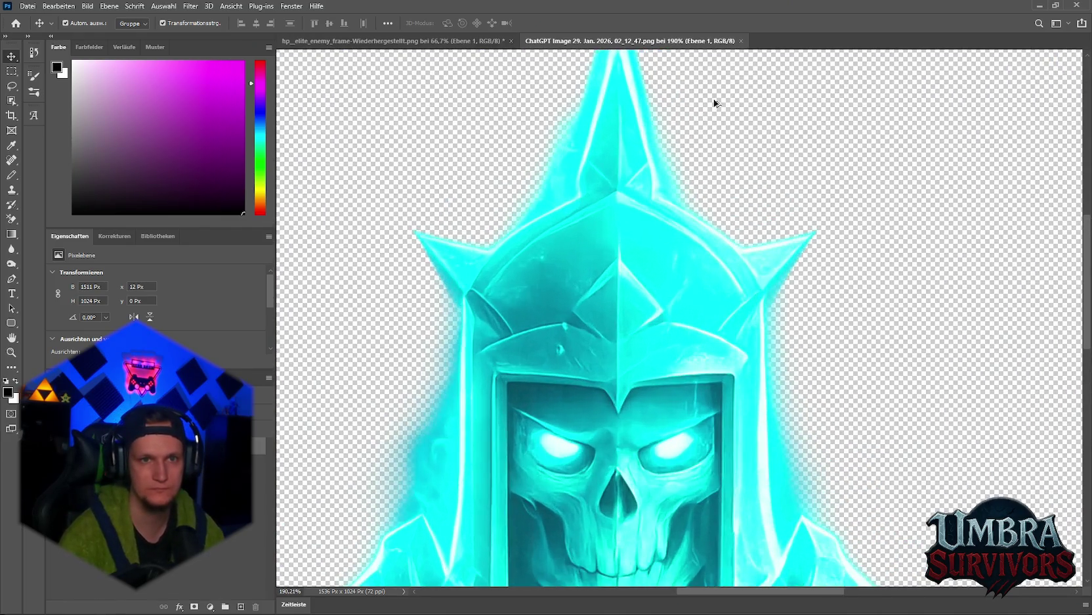
scroll(714, 99, down, 5)
scroll(727, 96, up, 4)
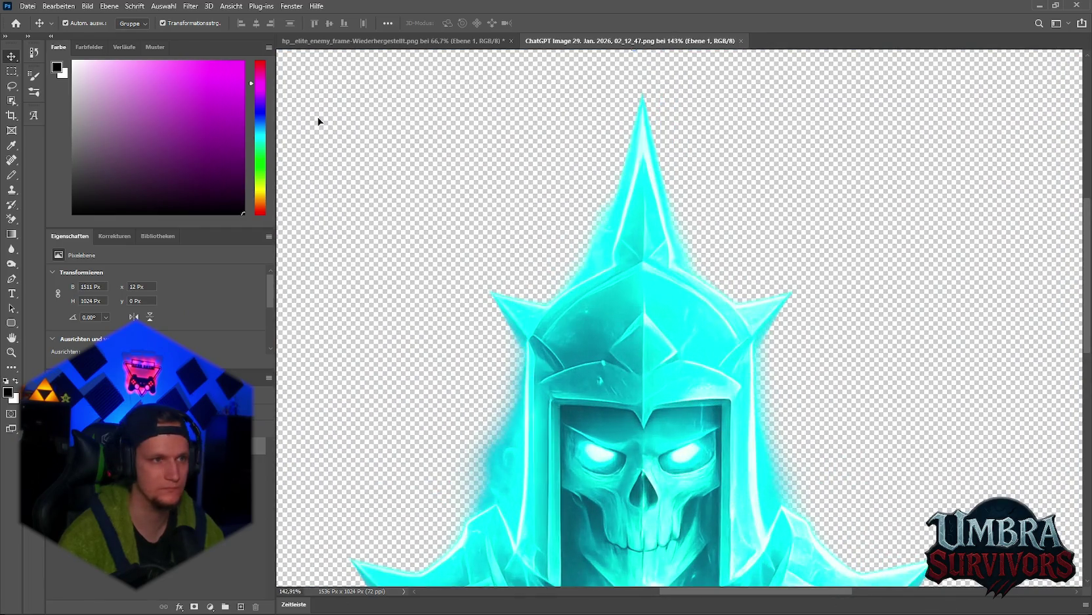
click(12, 70)
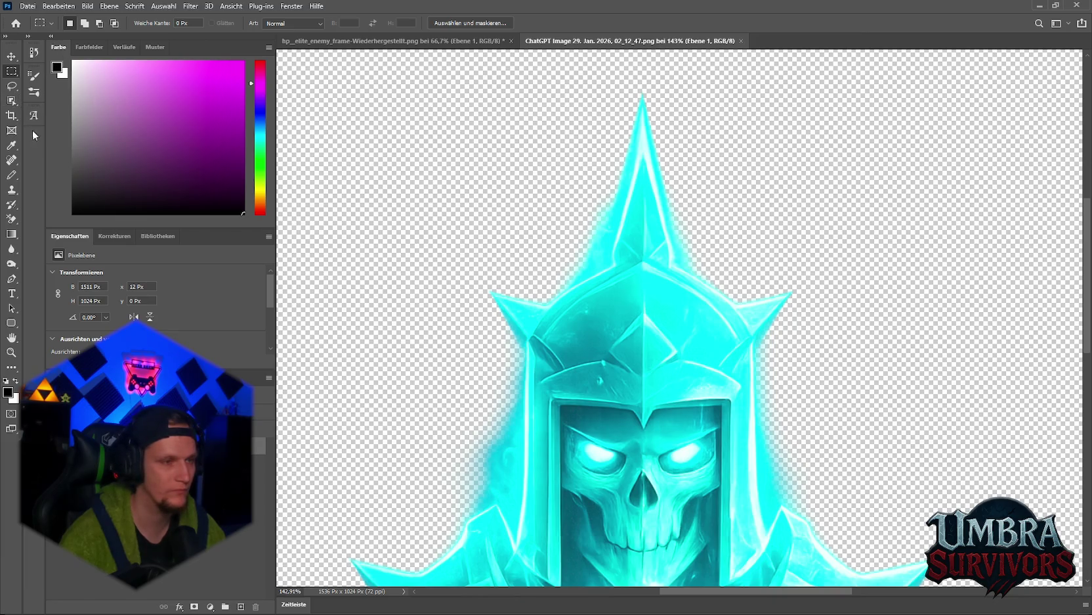
key(ctrl+minus)
key(ctrl+minus)
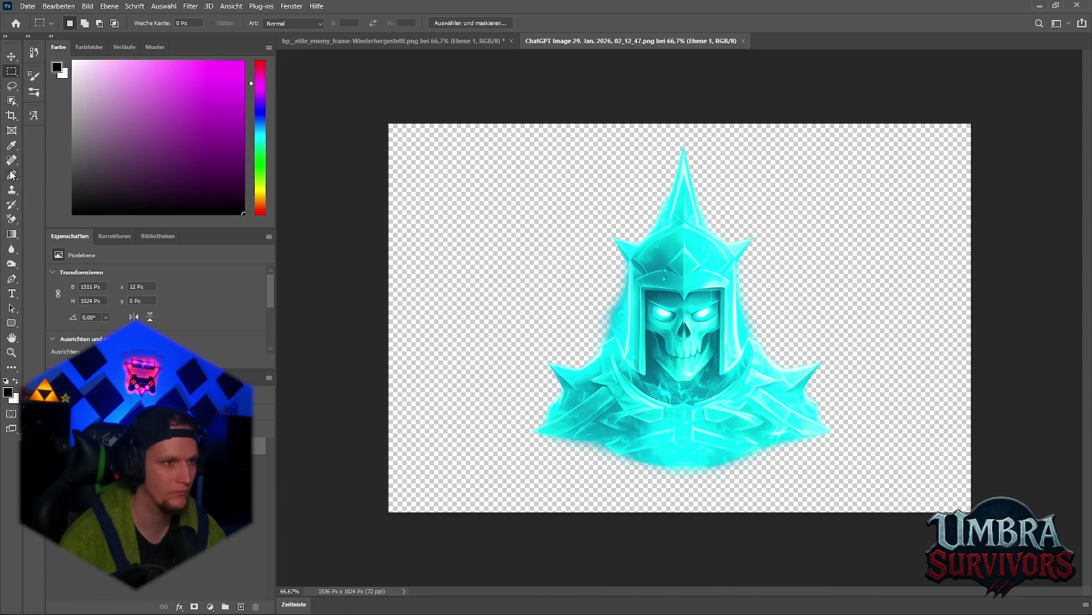
click(11, 102)
mouse_move(459, 140)
mouse_down()
mouse_move(931, 499)
mouse_move(903, 464)
mouse_move(891, 487)
mouse_up()
scroll(828, 432, up, 1)
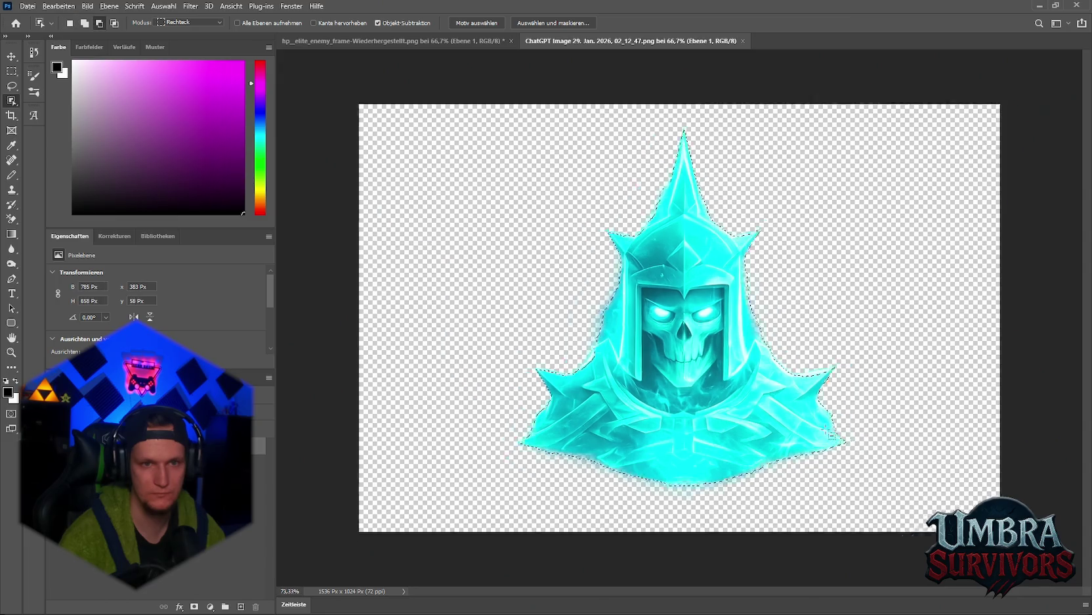
scroll(816, 416, up, 3)
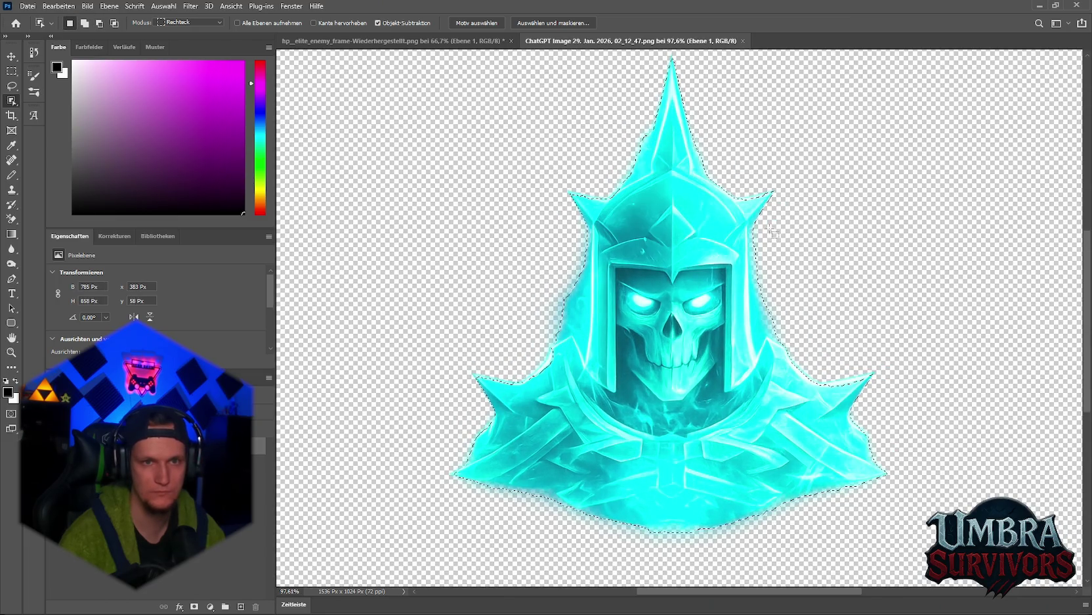
click(791, 227)
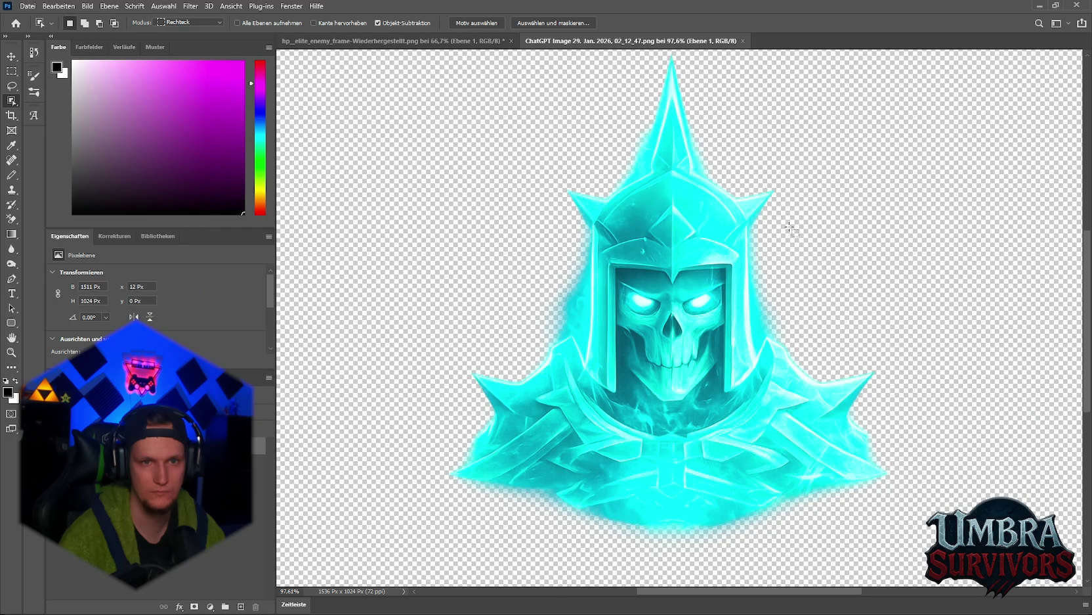
scroll(791, 143, up, 5)
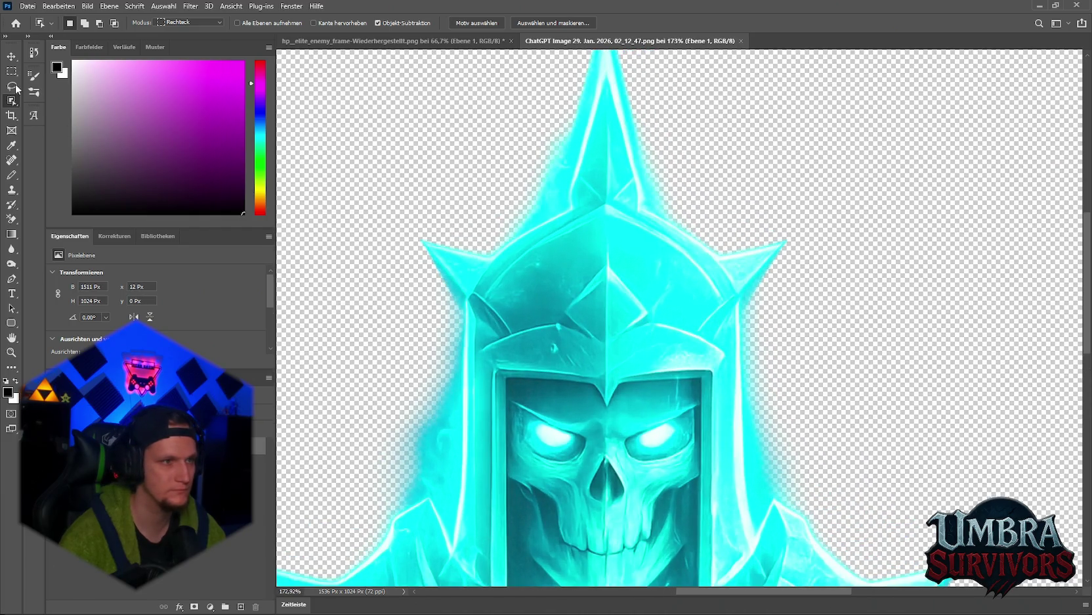
key(g)
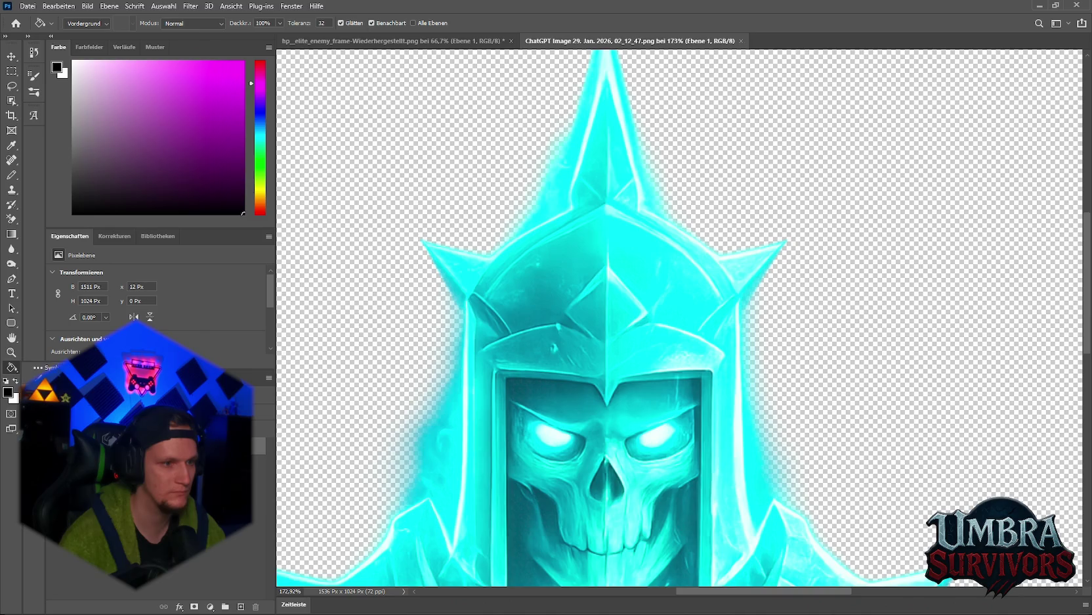
key(e)
scroll(663, 78, up, 3)
scroll(619, 90, down, 3)
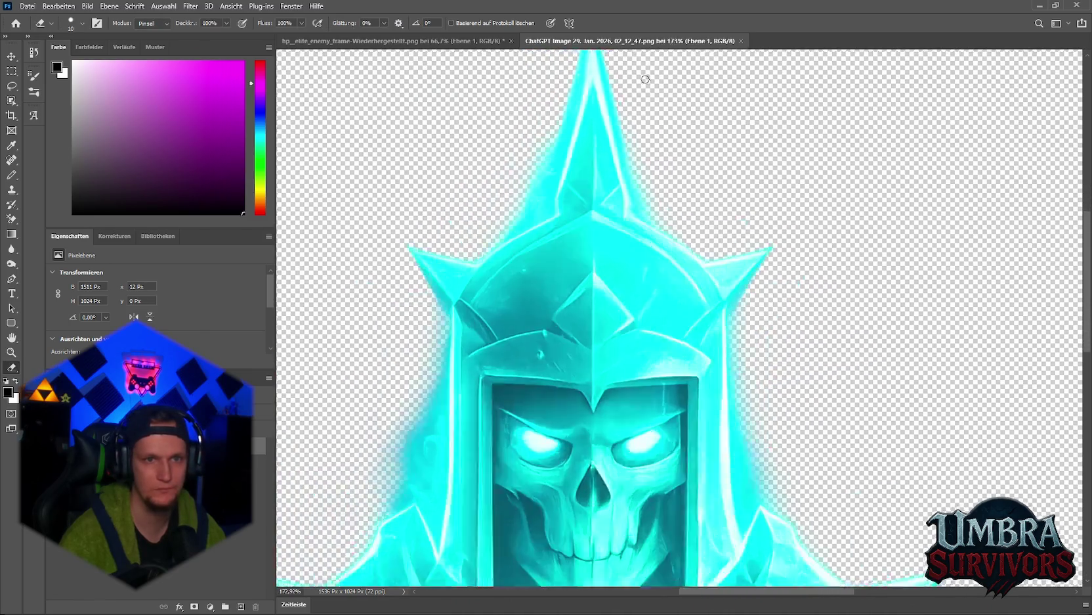
scroll(645, 79, down, 4)
scroll(690, 86, up, 7)
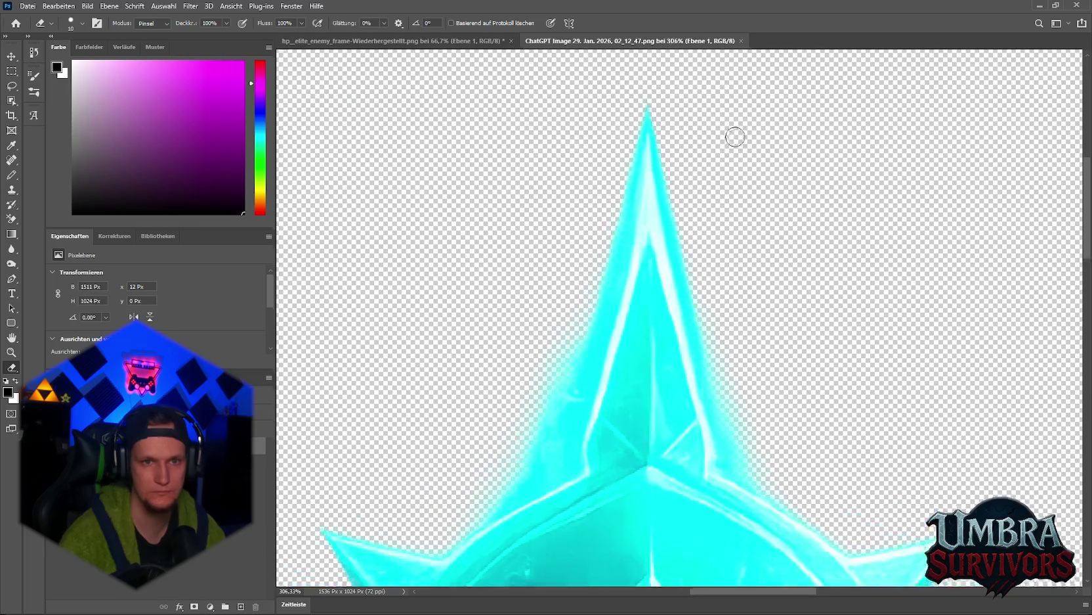
scroll(732, 151, up, 1)
scroll(821, 328, down, 2)
scroll(788, 361, up, 3)
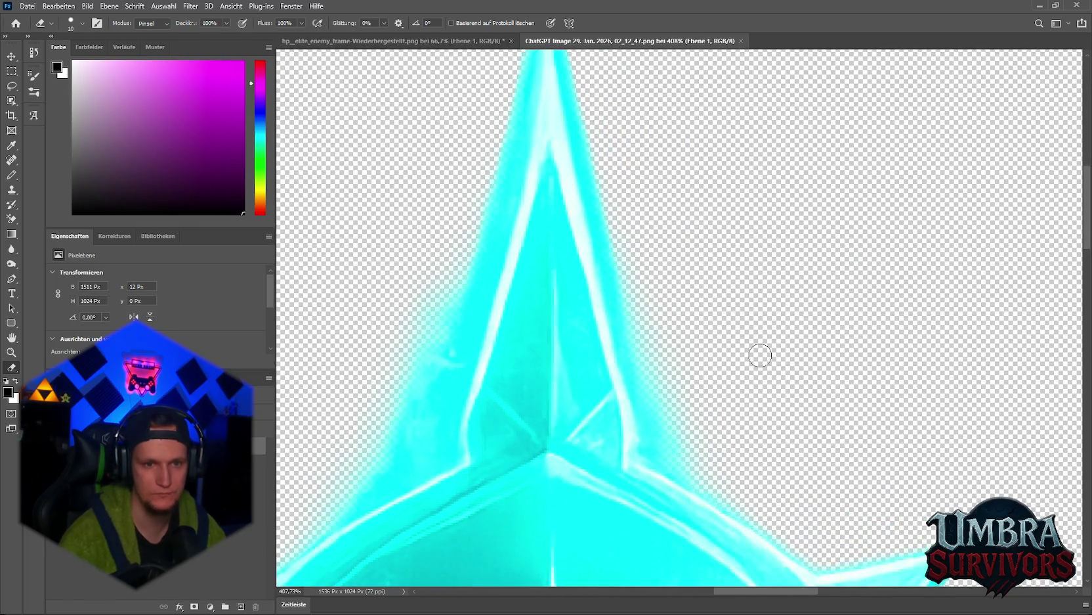
scroll(760, 355, down, 5)
scroll(727, 401, down, 1)
scroll(727, 400, up, 1)
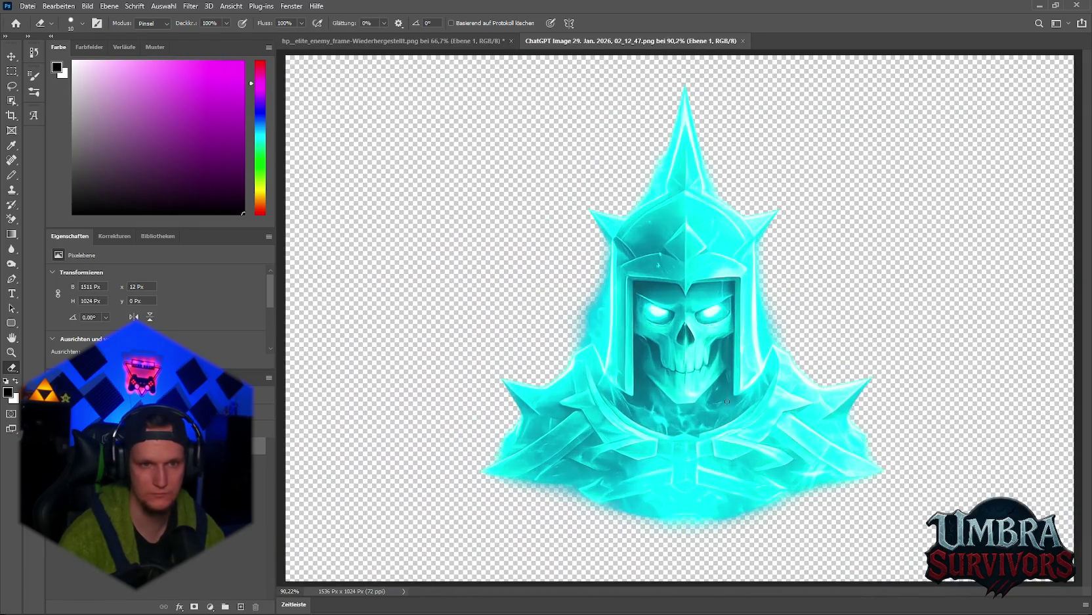
scroll(611, 335, up, 5)
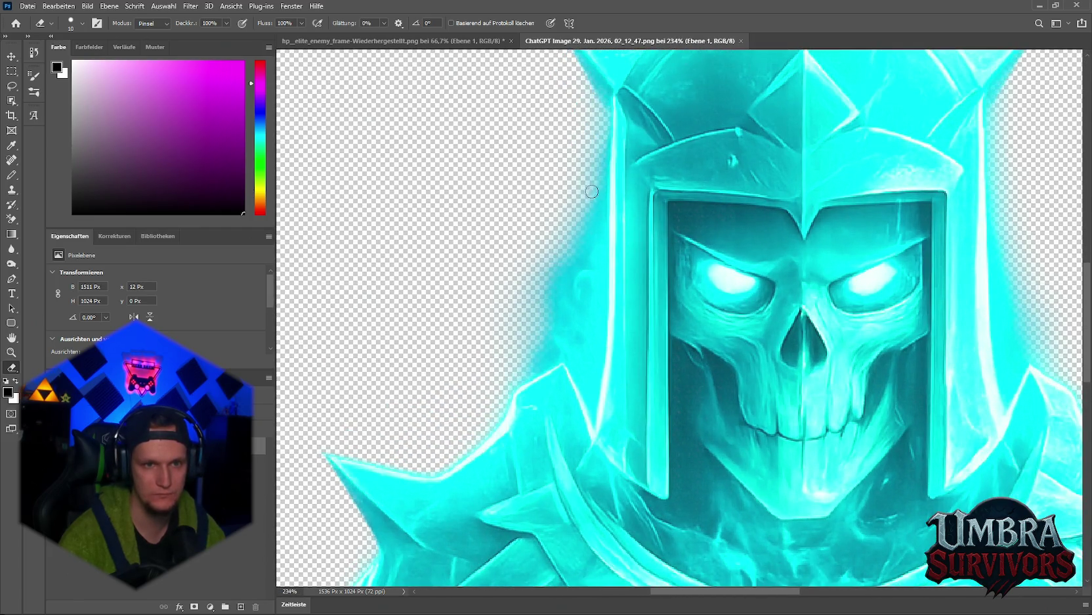
mouse_move(592, 191)
mouse_down()
mouse_move(587, 248)
mouse_move(581, 154)
mouse_move(577, 243)
mouse_move(587, 153)
mouse_up()
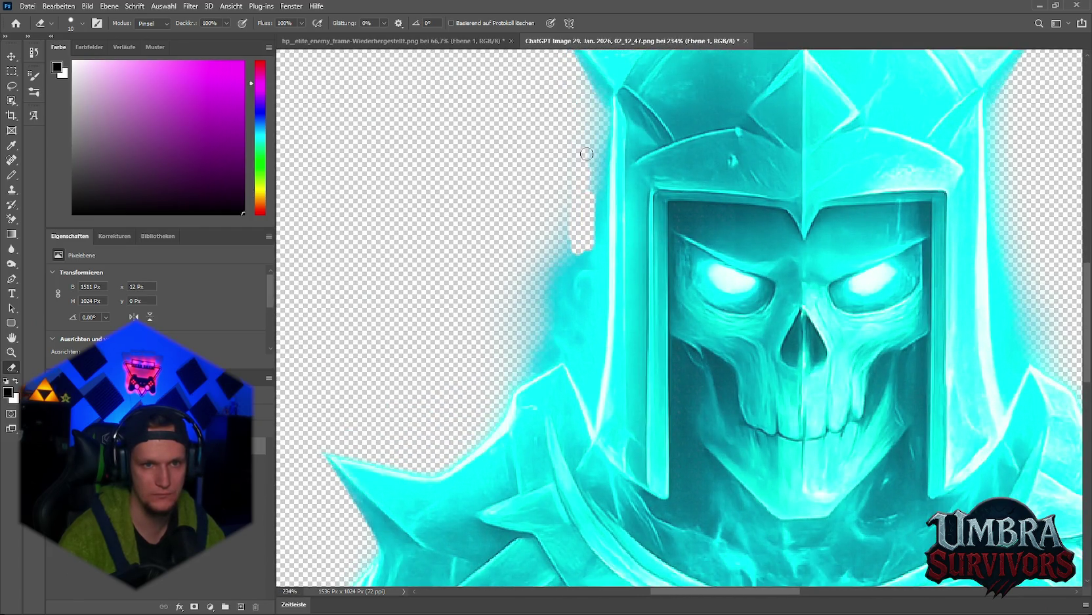
drag(585, 226, 581, 269)
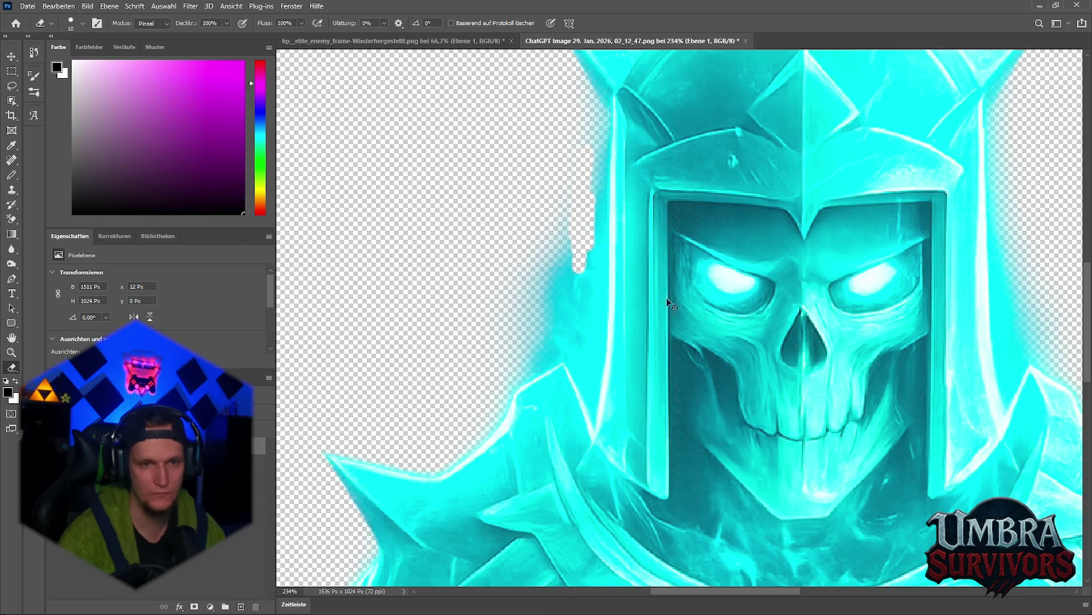
key(ctrl+z)
key(ctrl+z)
key(ctrl+z)
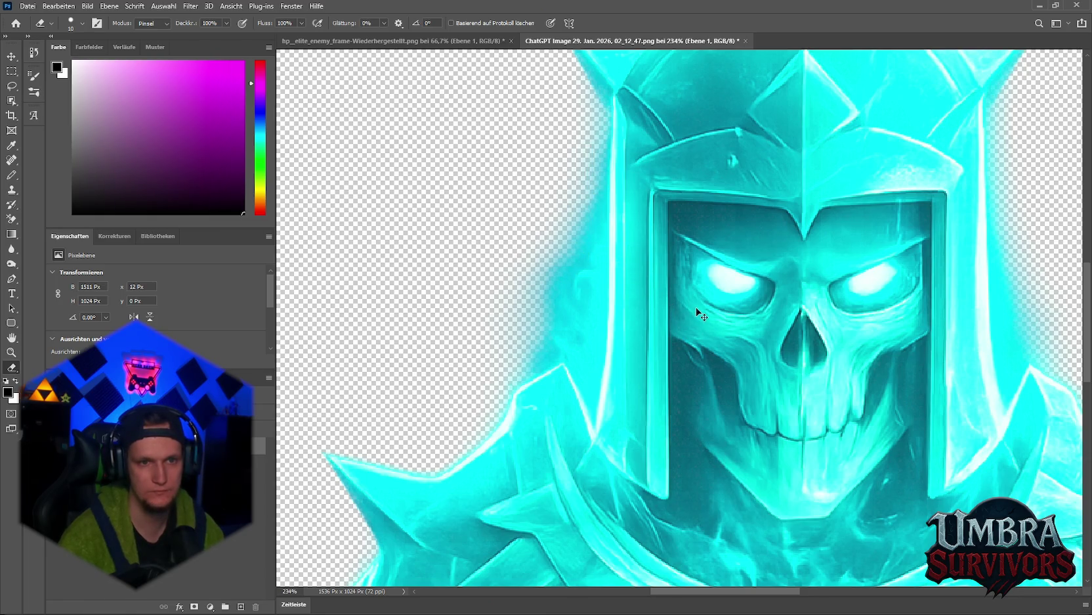
scroll(698, 314, down, 6)
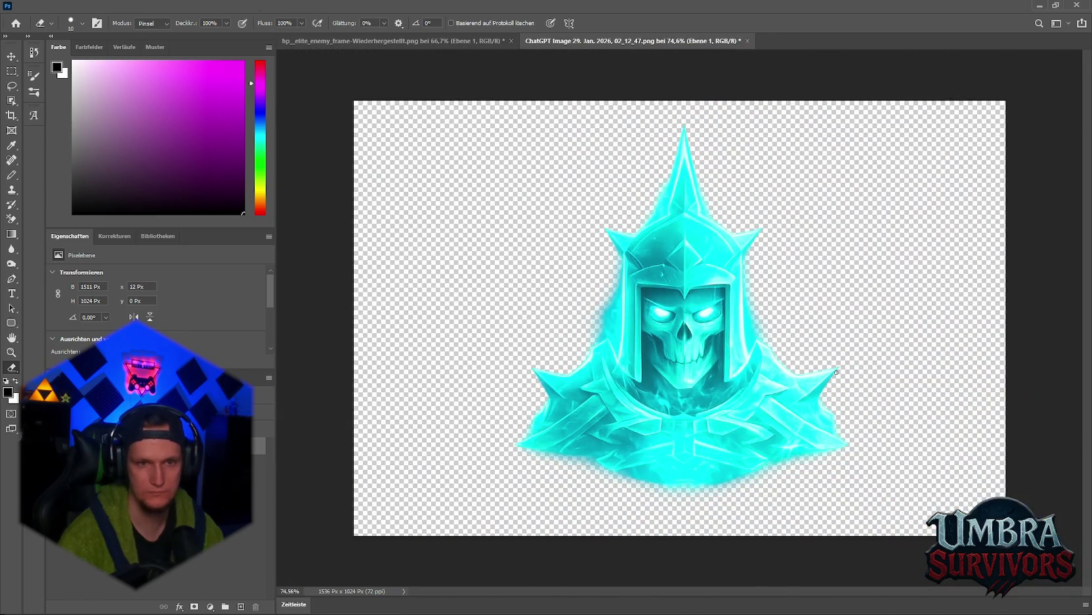
scroll(837, 372, down, 5)
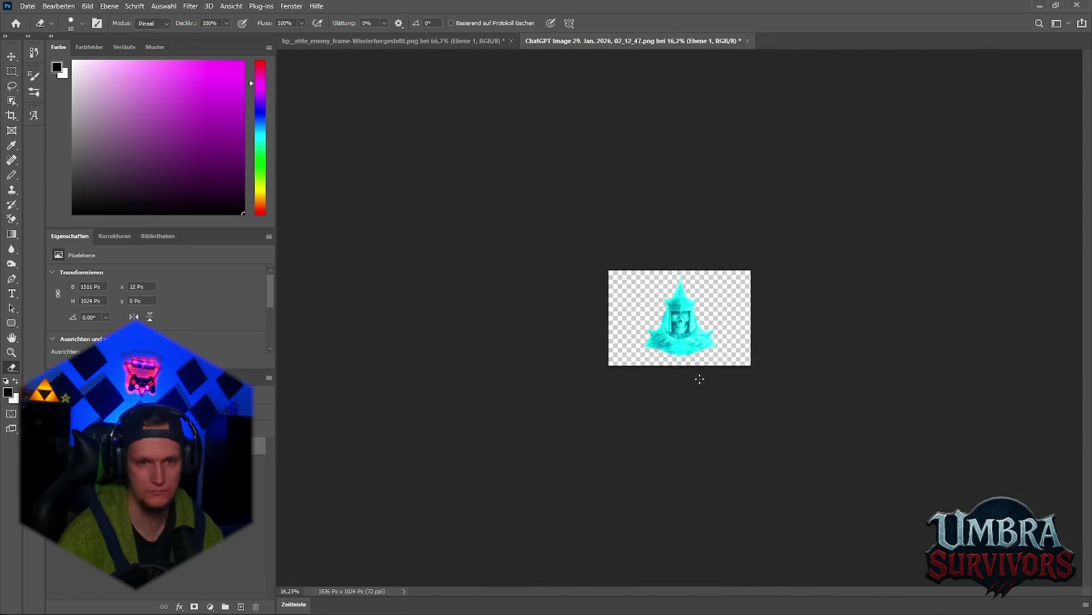
scroll(700, 379, up, 5)
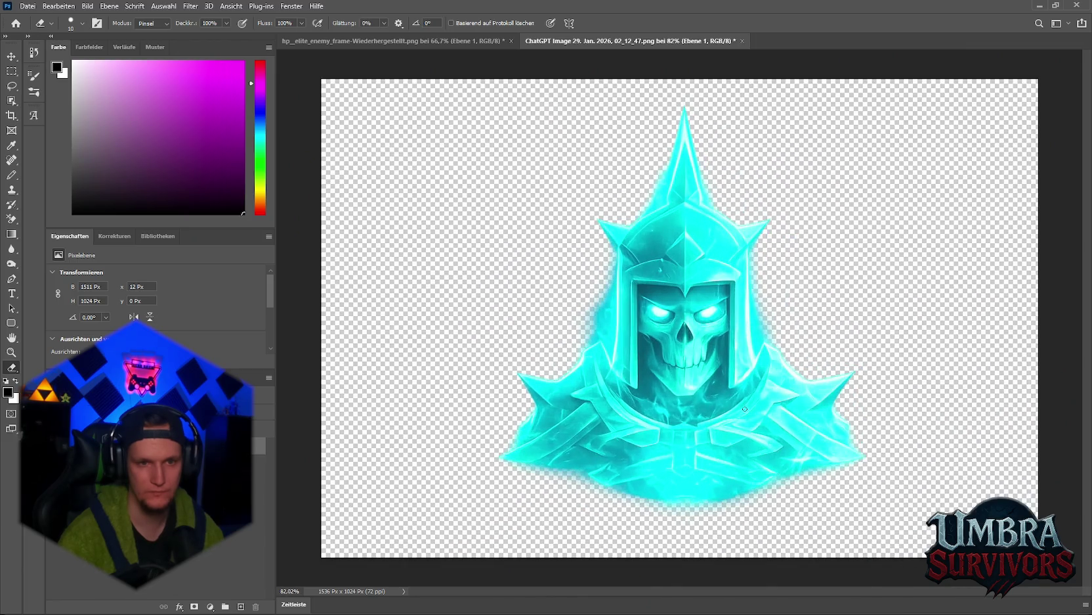
scroll(746, 409, up, 1)
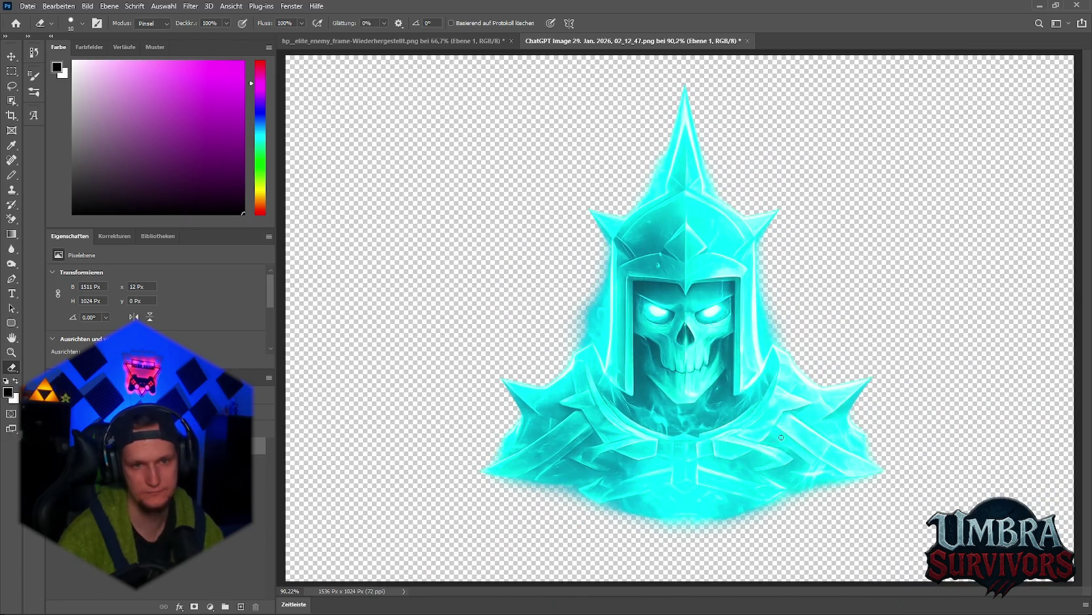
scroll(780, 438, down, 5)
scroll(781, 437, up, 3)
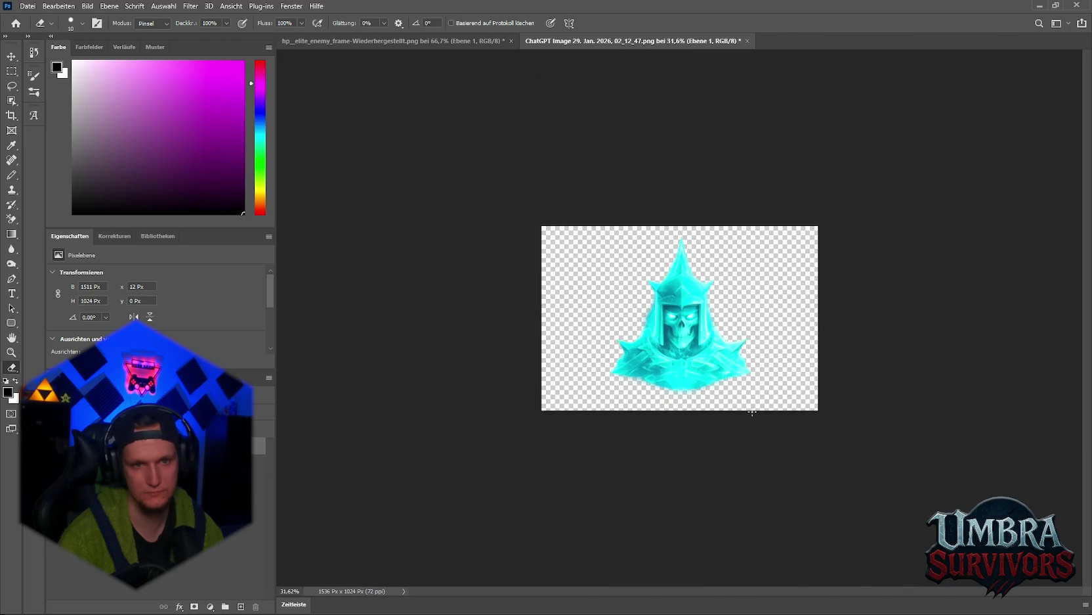
scroll(753, 414, up, 4)
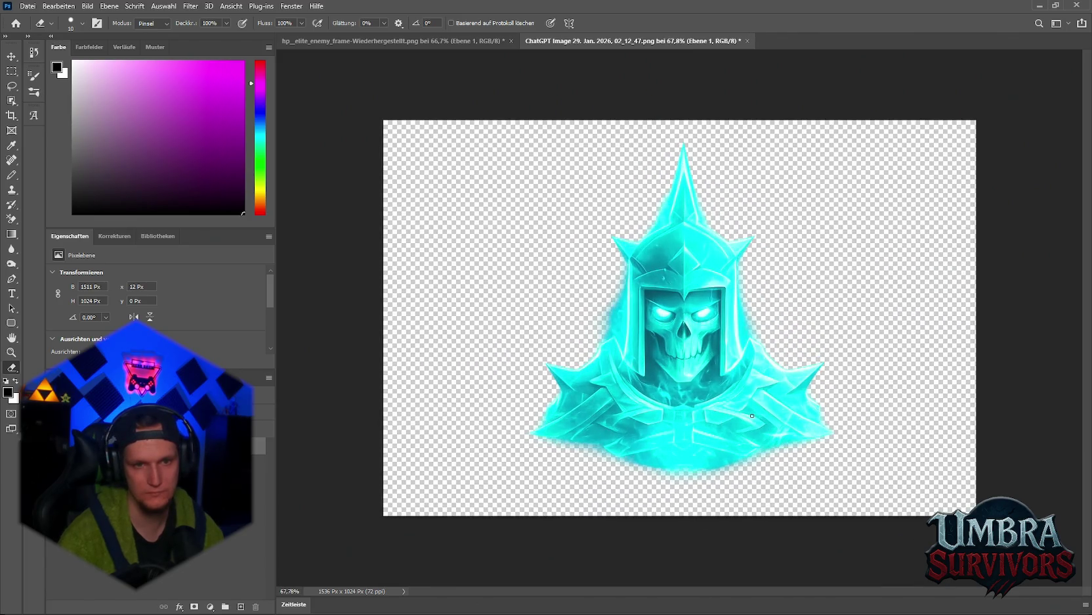
scroll(752, 417, up, 1)
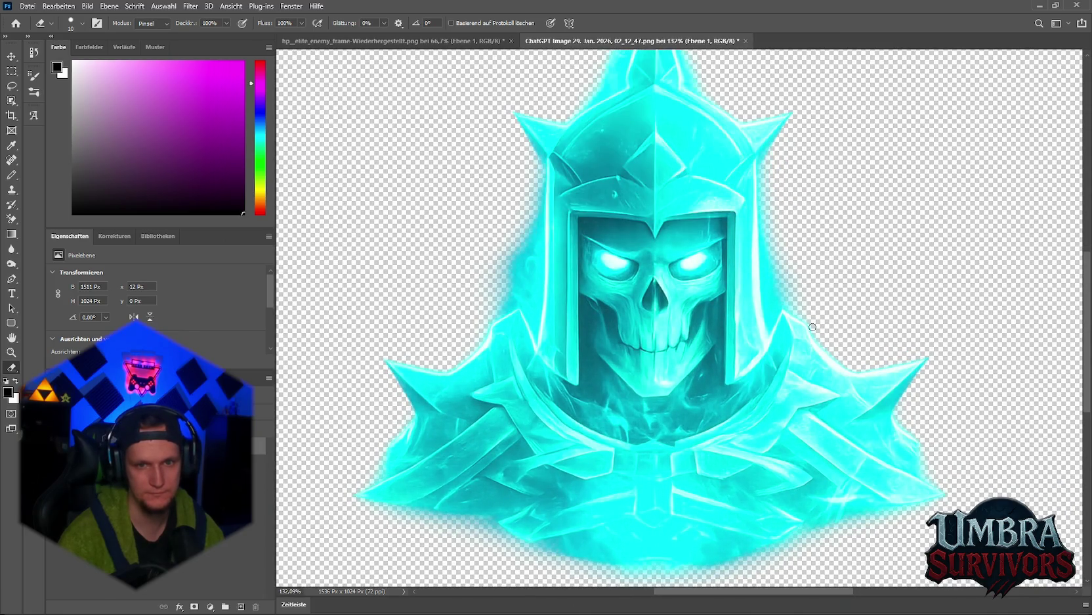
mouse_move(804, 316)
mouse_down()
mouse_move(776, 353)
mouse_move(700, 408)
mouse_move(571, 412)
mouse_move(486, 325)
mouse_move(600, 404)
mouse_up()
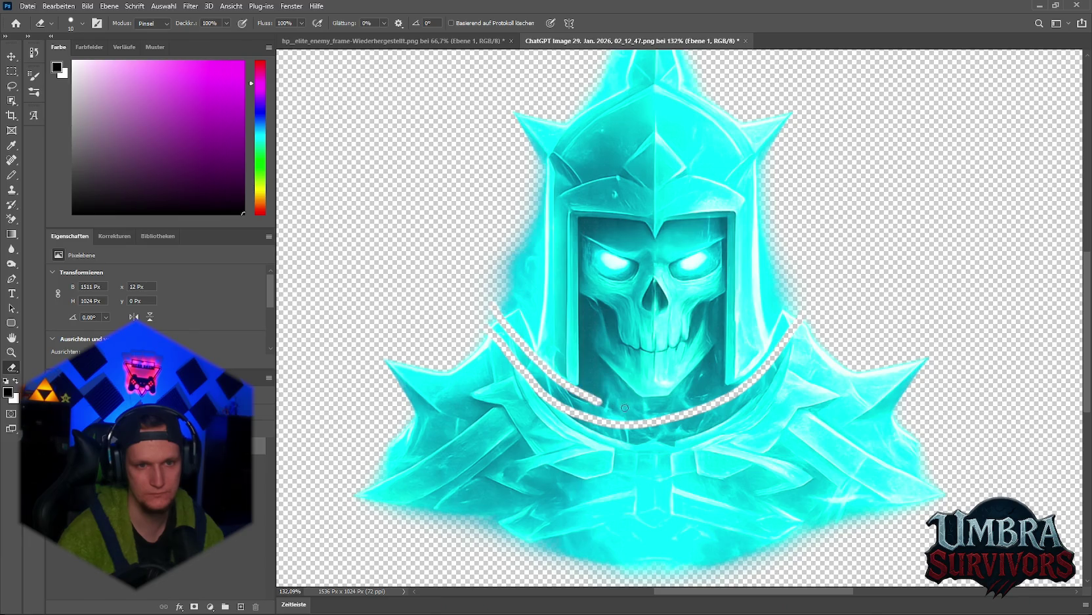
key(ctrl+z)
drag(495, 317, 601, 404)
key(ctrl+z)
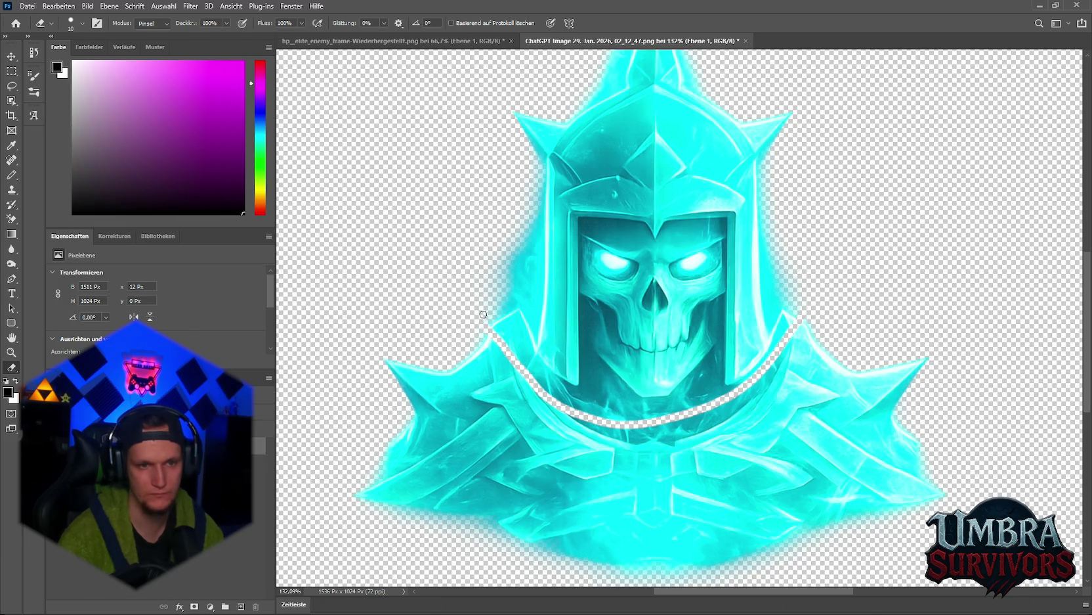
mouse_move(485, 314)
mouse_down()
mouse_move(562, 388)
mouse_move(637, 422)
mouse_move(723, 425)
mouse_up()
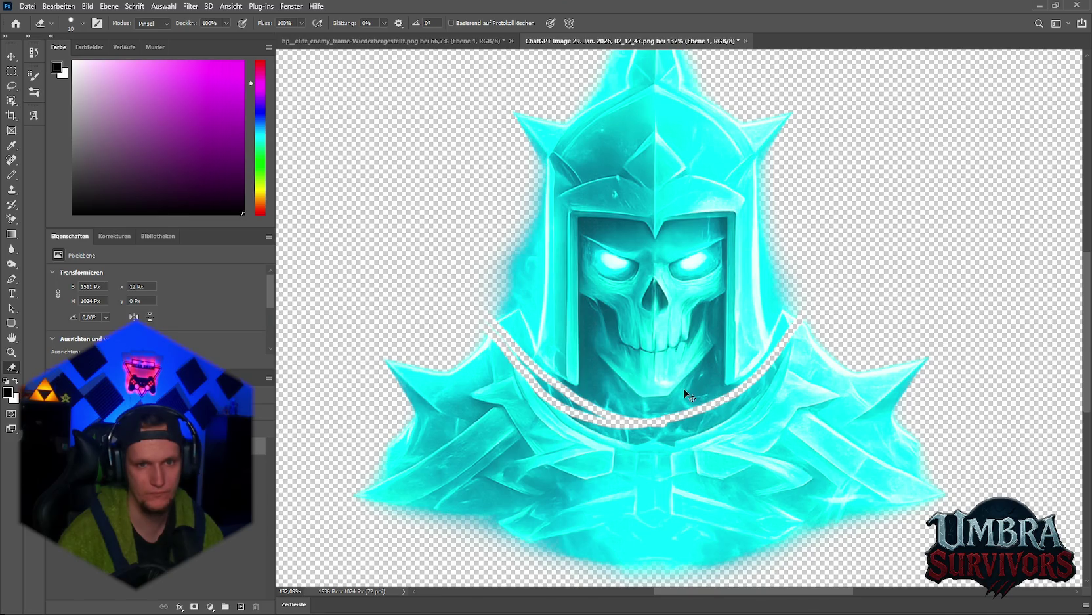
key(ctrl+z)
key(ctrl+z)
key(ctrl+y)
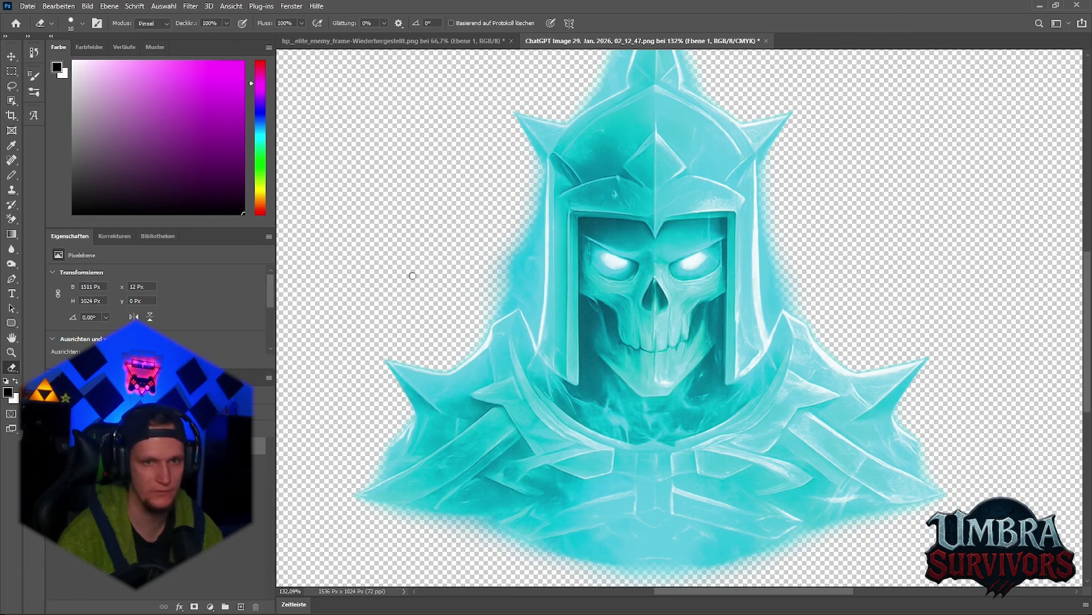
key(ctrl+d)
key(ctrl+0)
key(ctrl+0)
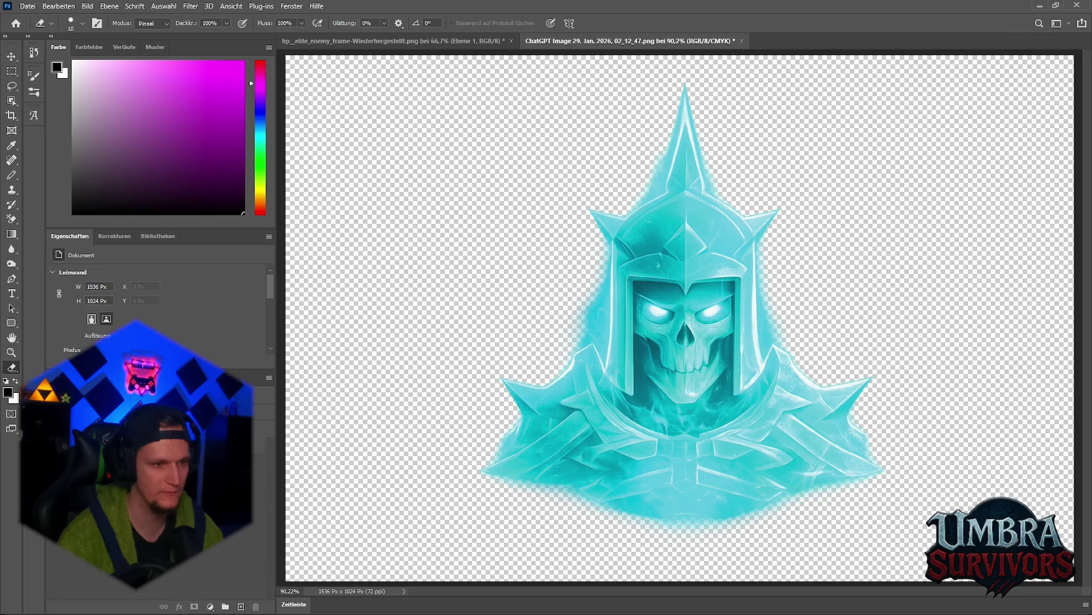
key(ctrl+y)
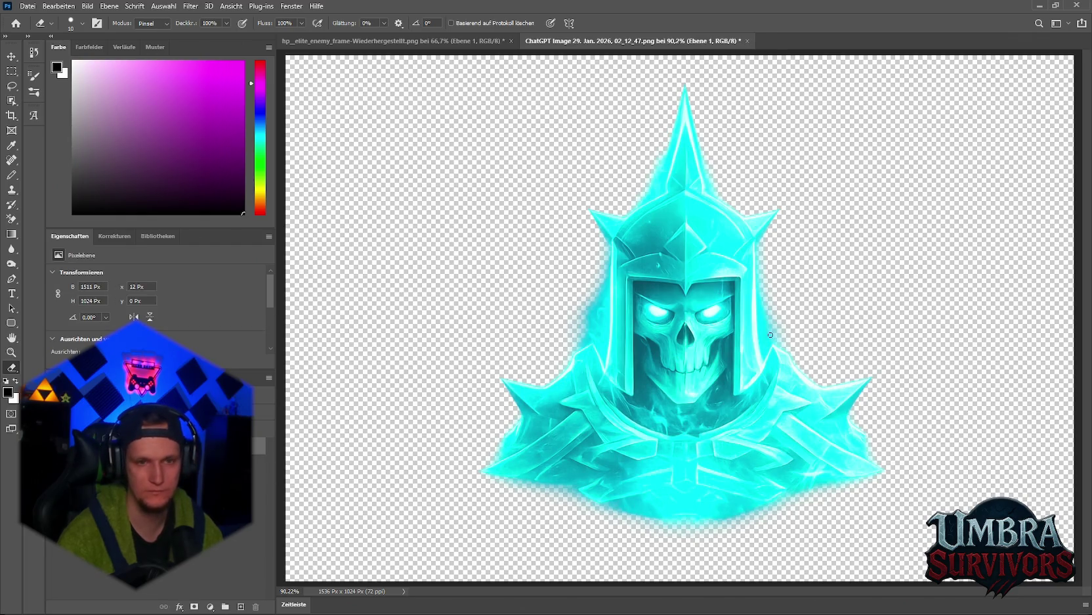
scroll(772, 423, down, 4)
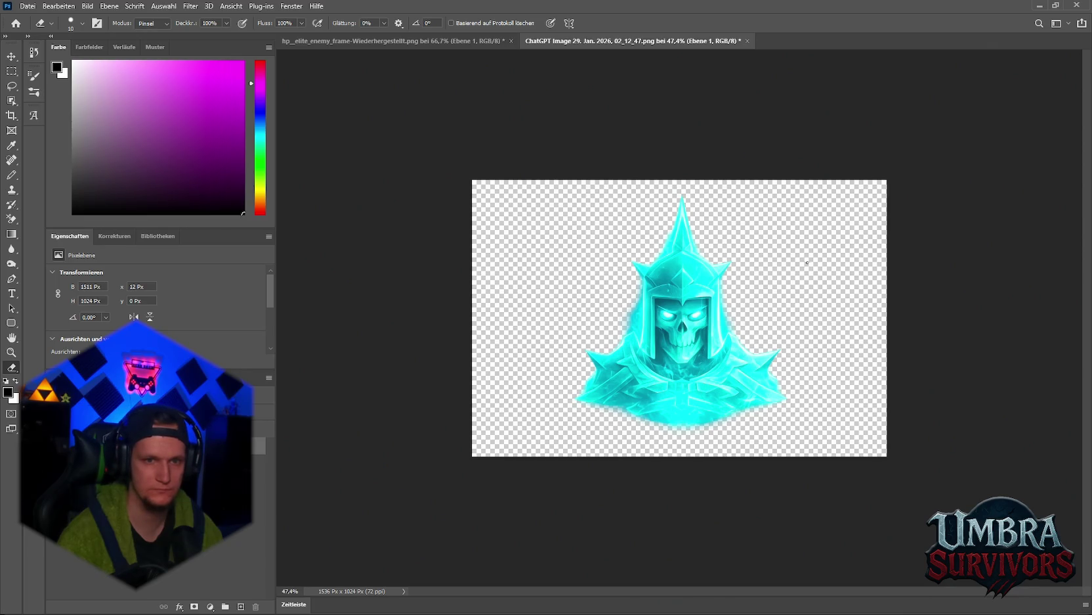
scroll(781, 275, down, 3)
scroll(786, 293, up, 2)
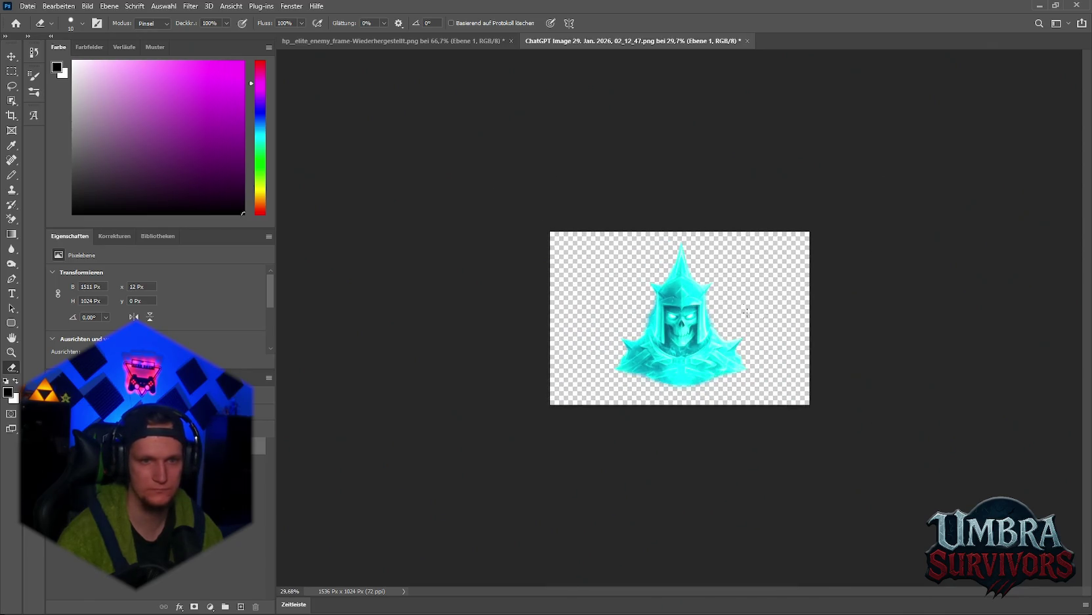
Import the skull-knight image as a Single-mode Sprite (2D and UI) and apply
click(1041, 5)
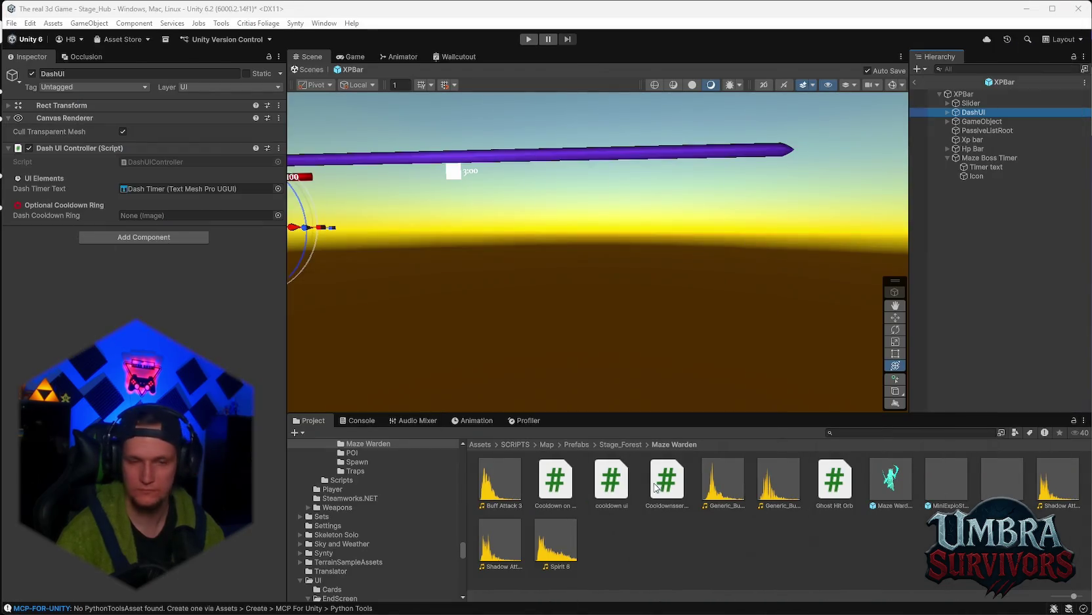
click(604, 547)
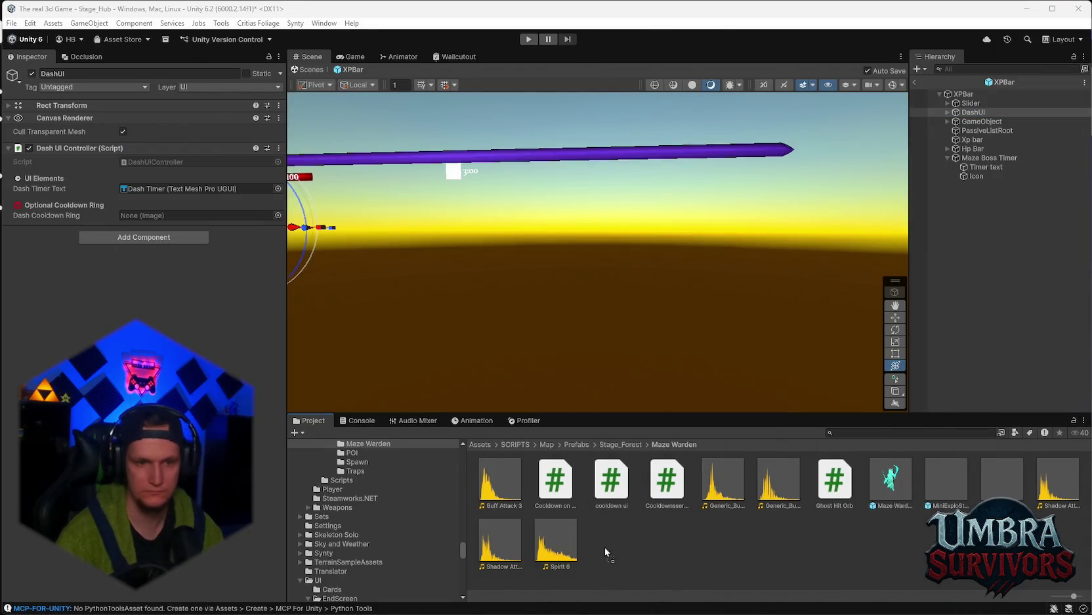
click(555, 479)
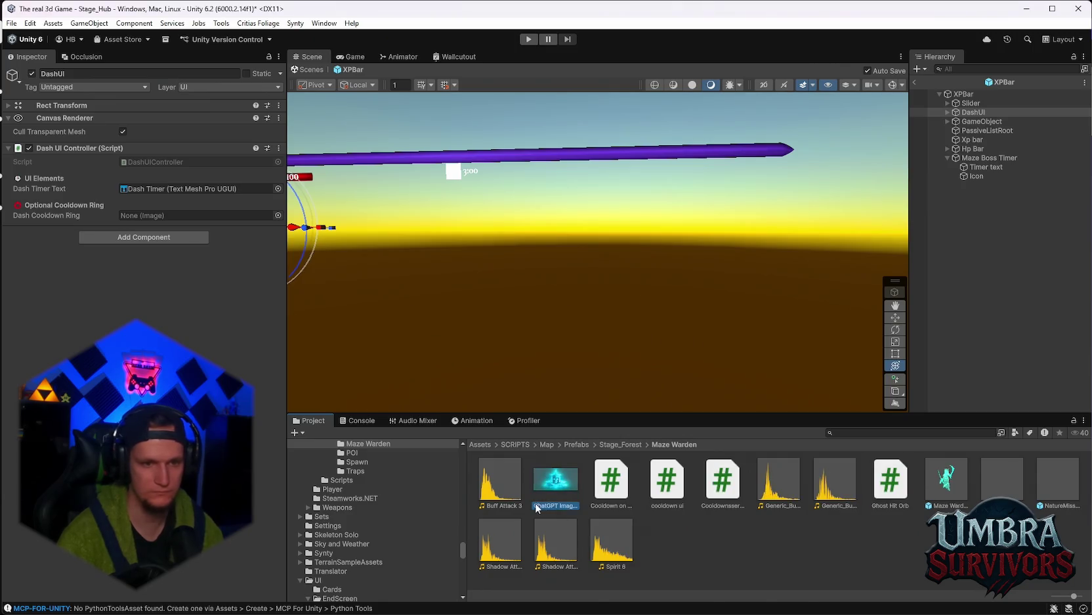
click(140, 128)
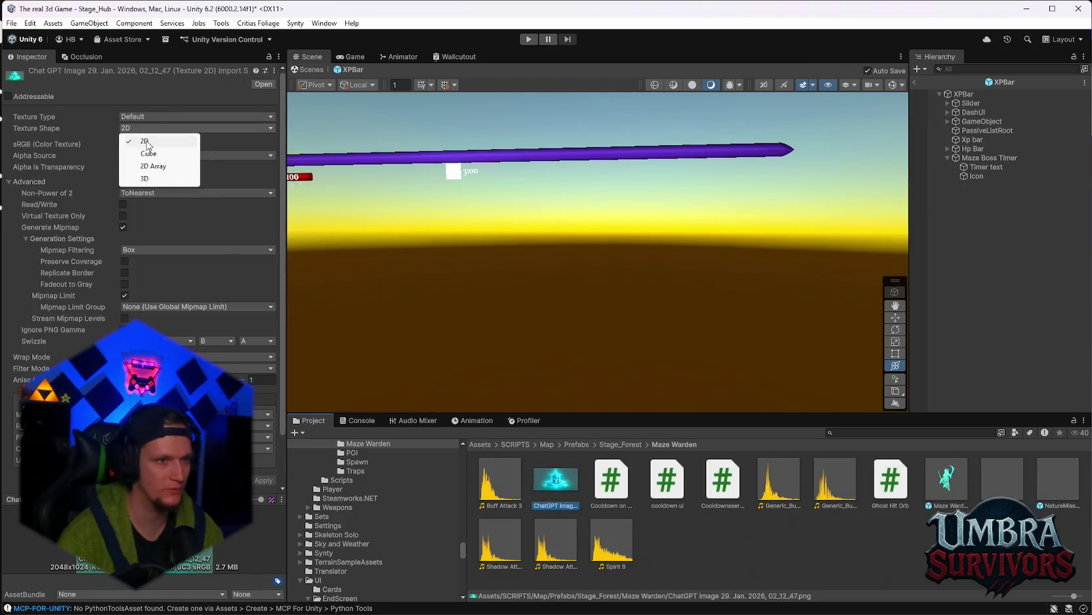
click(233, 156)
click(164, 145)
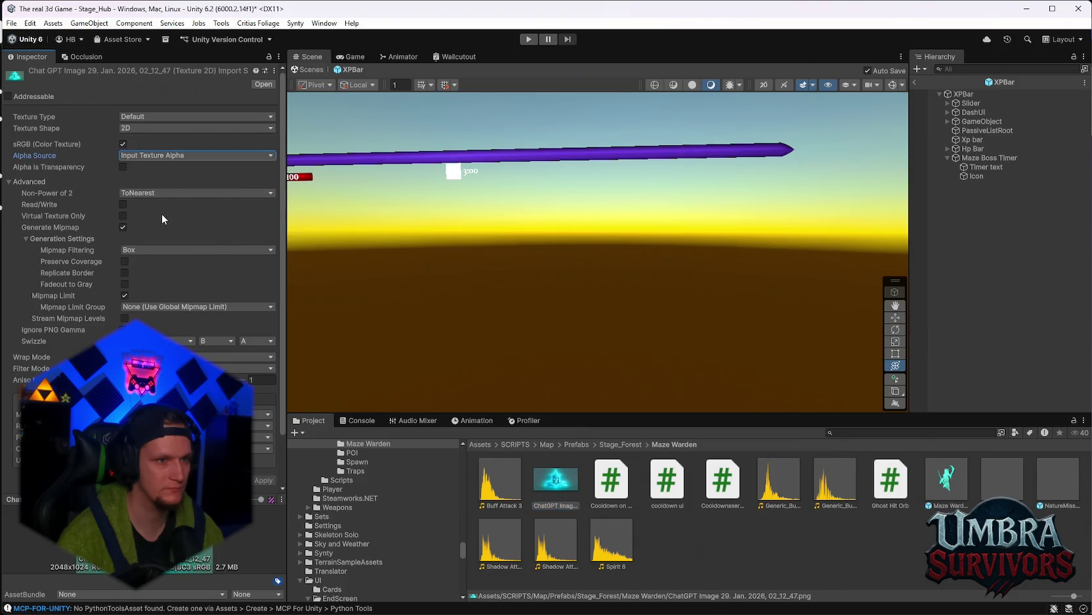
click(146, 193)
click(161, 180)
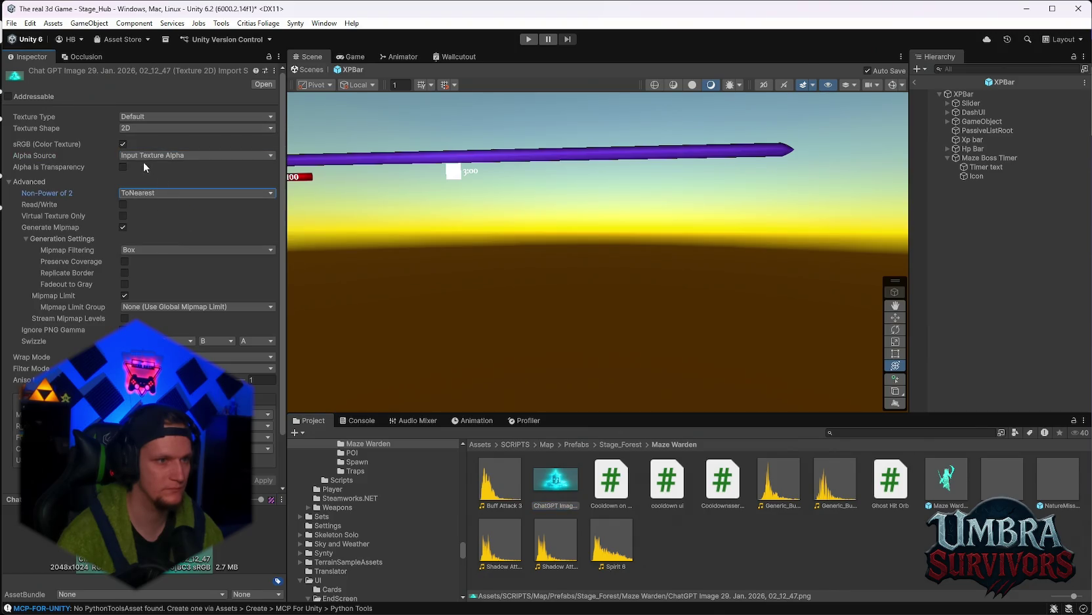
click(151, 117)
click(166, 167)
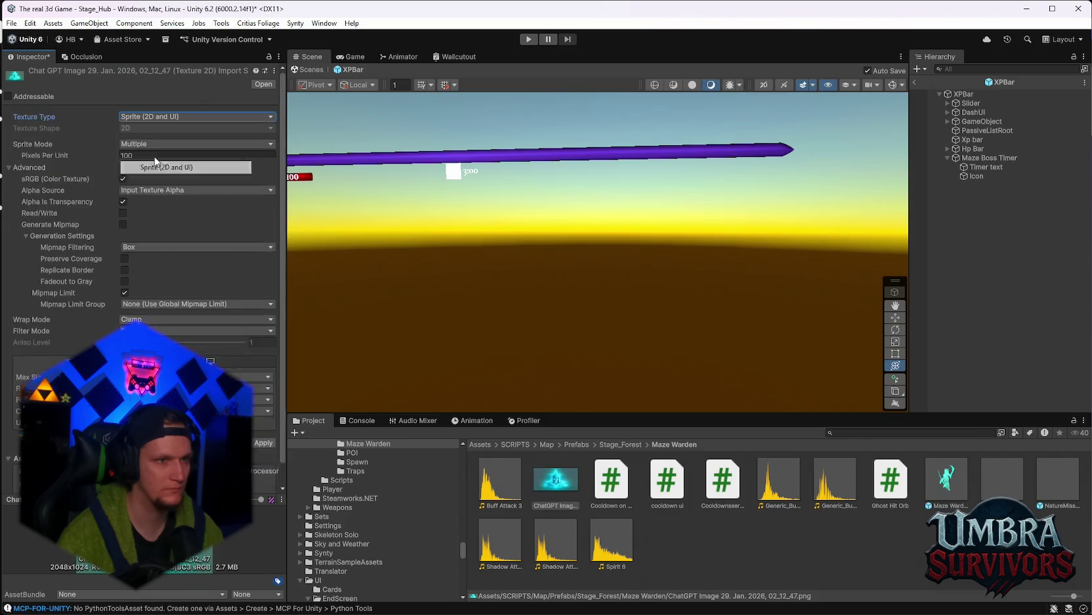
click(164, 144)
click(154, 155)
click(264, 423)
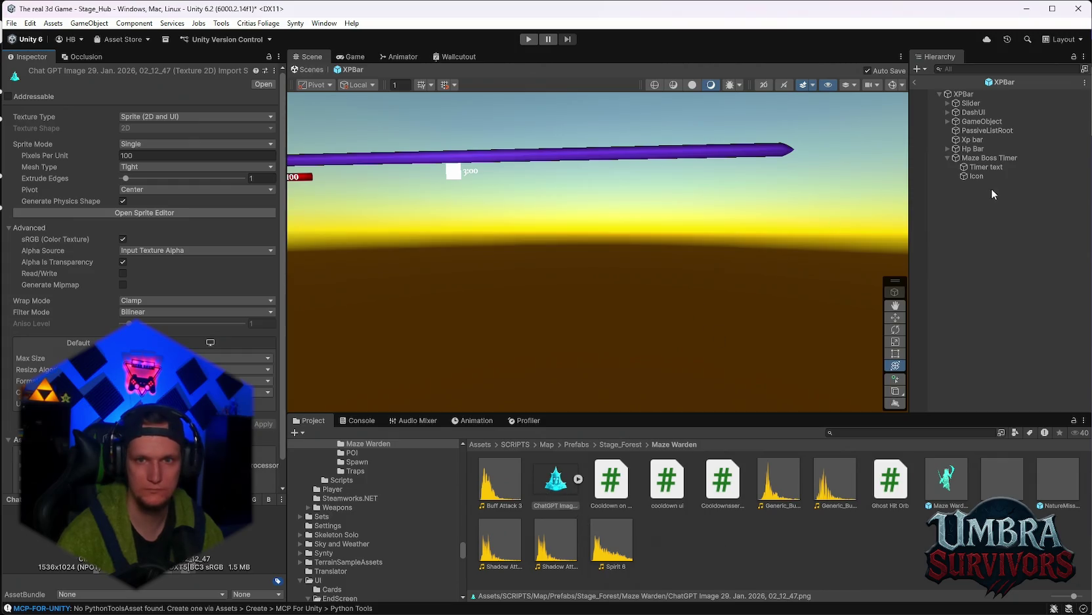
Assign the skull-knight sprite as the Maze Boss Timer Icon's Source Image
click(976, 176)
drag(556, 479, 196, 162)
scroll(602, 273, up, 2)
Set the Icon's Scale Y and Scale Z to 1
key(f)
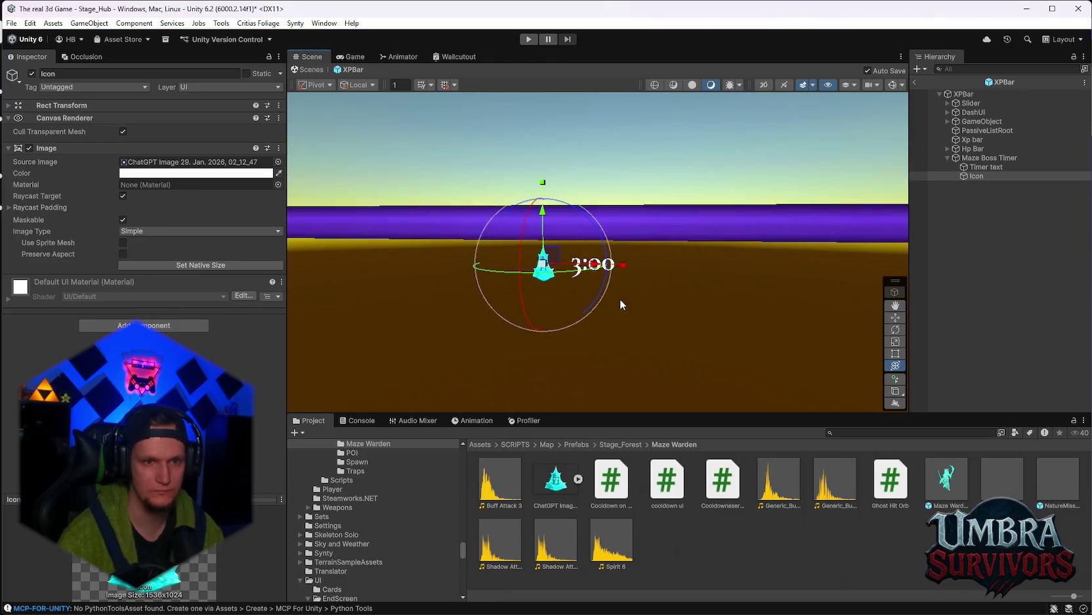
scroll(619, 304, up, 2)
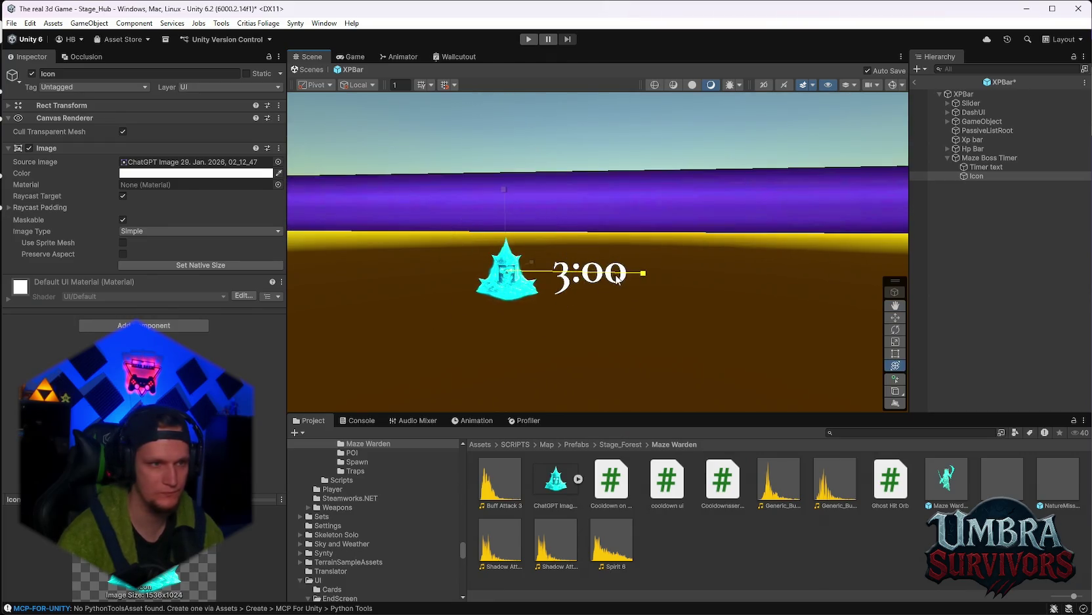
click(986, 167)
click(981, 172)
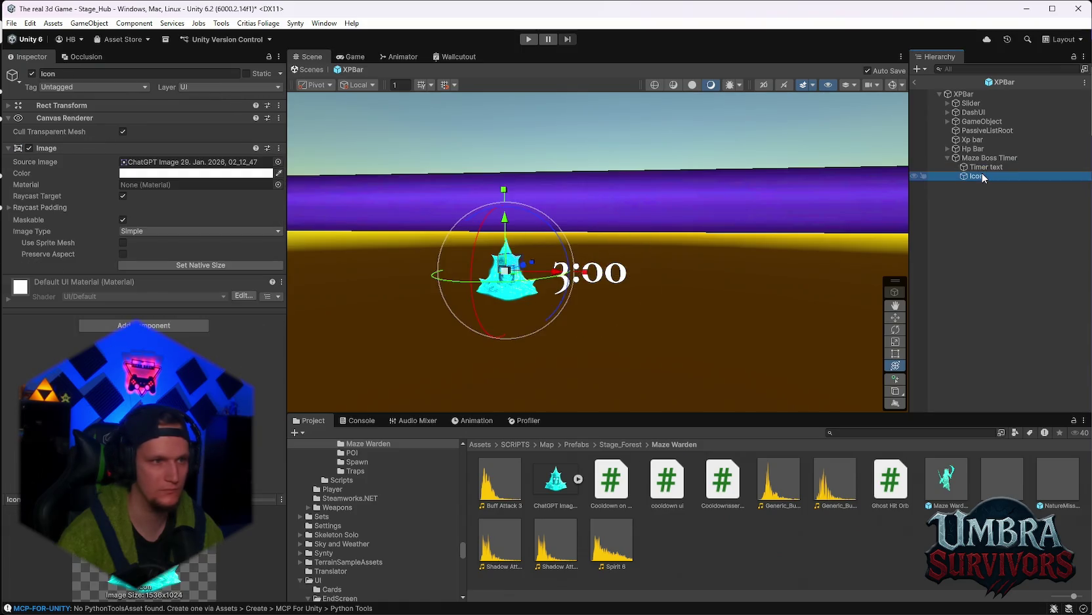
click(8, 106)
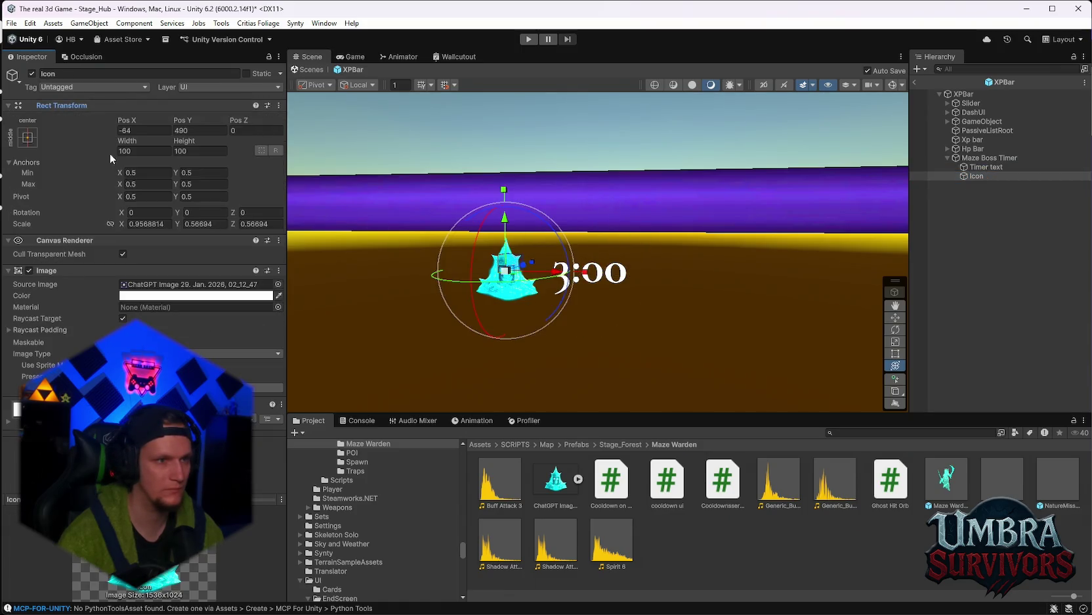
double_click(197, 224)
text(1)
click(261, 224)
text(1)
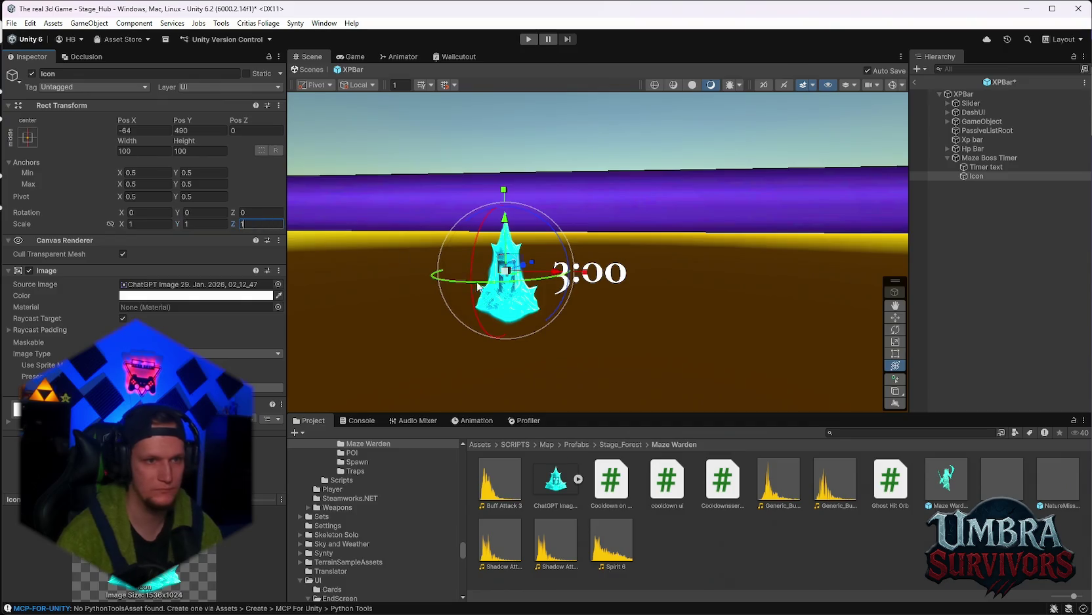
key(Return)
scroll(631, 304, up, 5)
key(f)
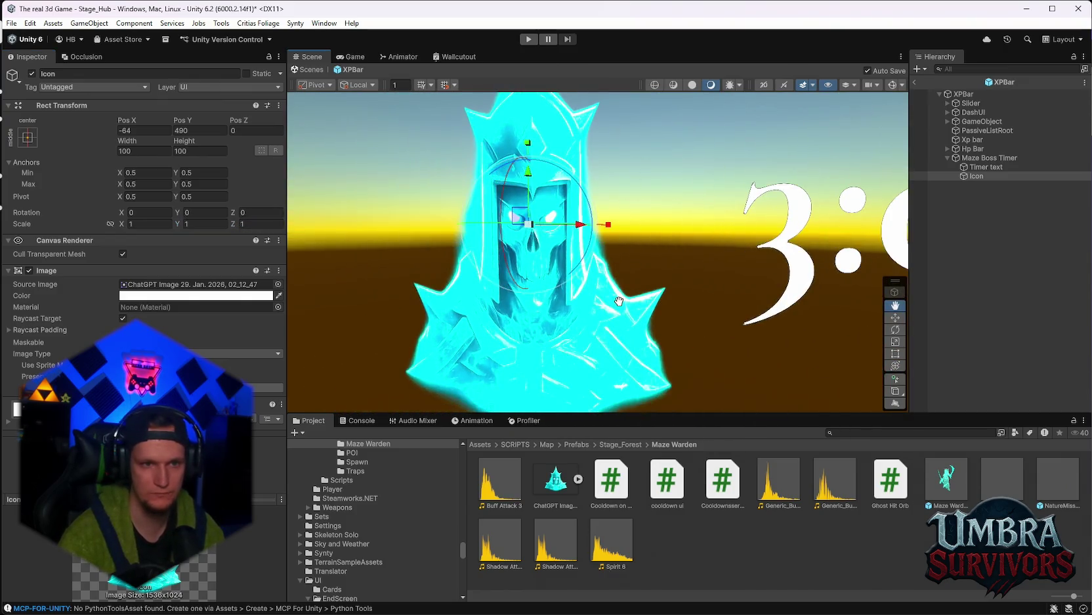
scroll(620, 300, down, 5)
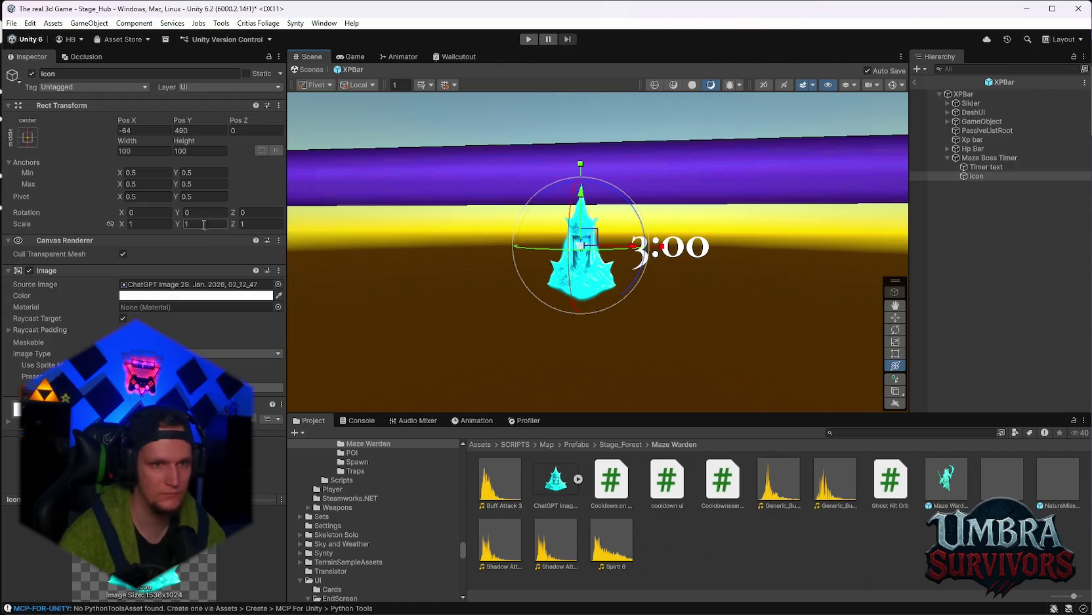
Stretch the Icon wider horizontally in the Scene view
mouse_move(660, 247)
mouse_down()
mouse_move(683, 250)
mouse_move(609, 259)
mouse_move(576, 243)
mouse_move(562, 266)
mouse_move(559, 236)
mouse_up()
scroll(682, 259, down, 5)
scroll(565, 254, up, 5)
scroll(713, 287, down, 3)
scroll(803, 318, down, 4)
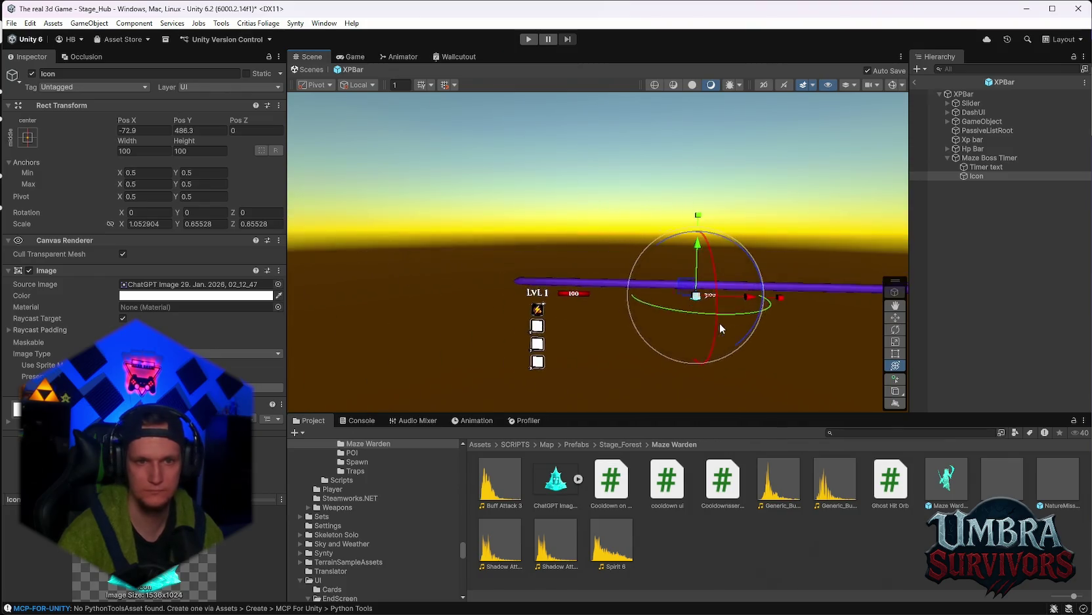
scroll(747, 322, up, 3)
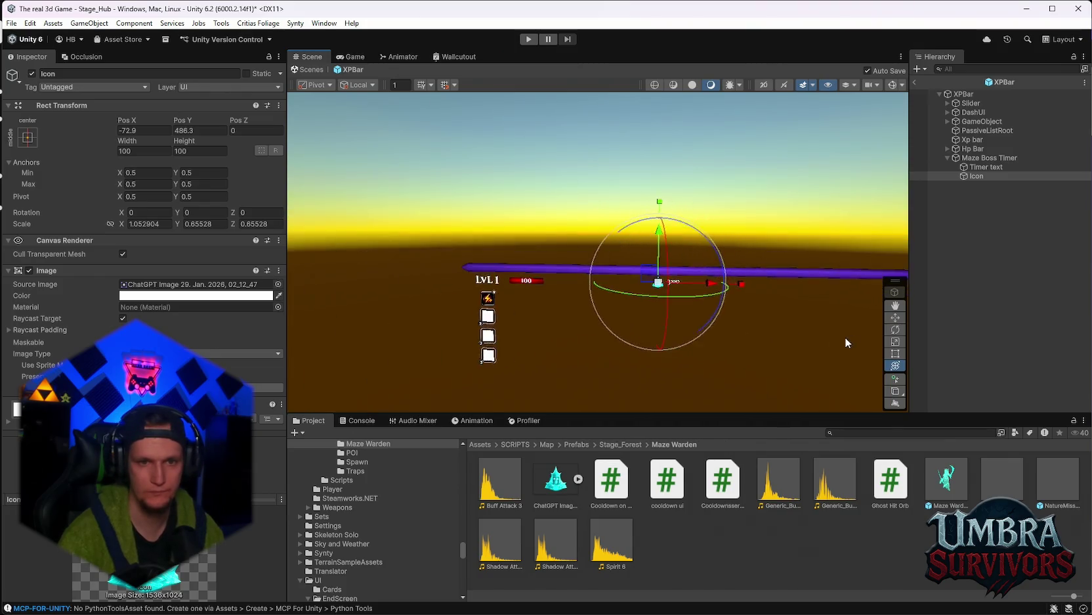
Move the Maze Boss Timer to about 1012, -81 with no rotation, then check the Game view
click(975, 157)
mouse_move(783, 317)
mouse_down()
mouse_move(706, 273)
mouse_move(656, 271)
mouse_up()
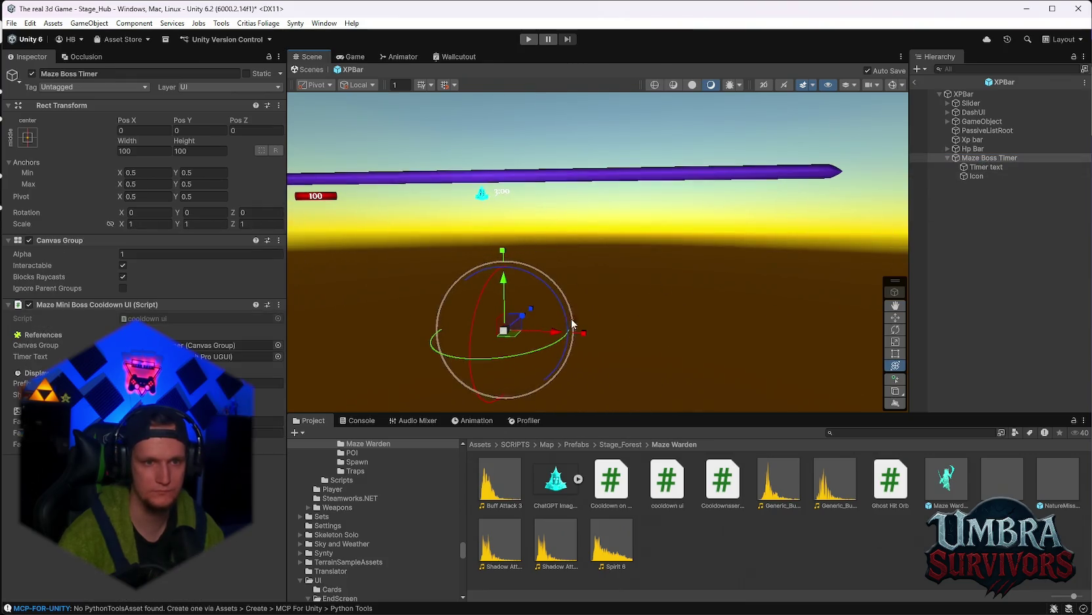
drag(546, 327, 563, 331)
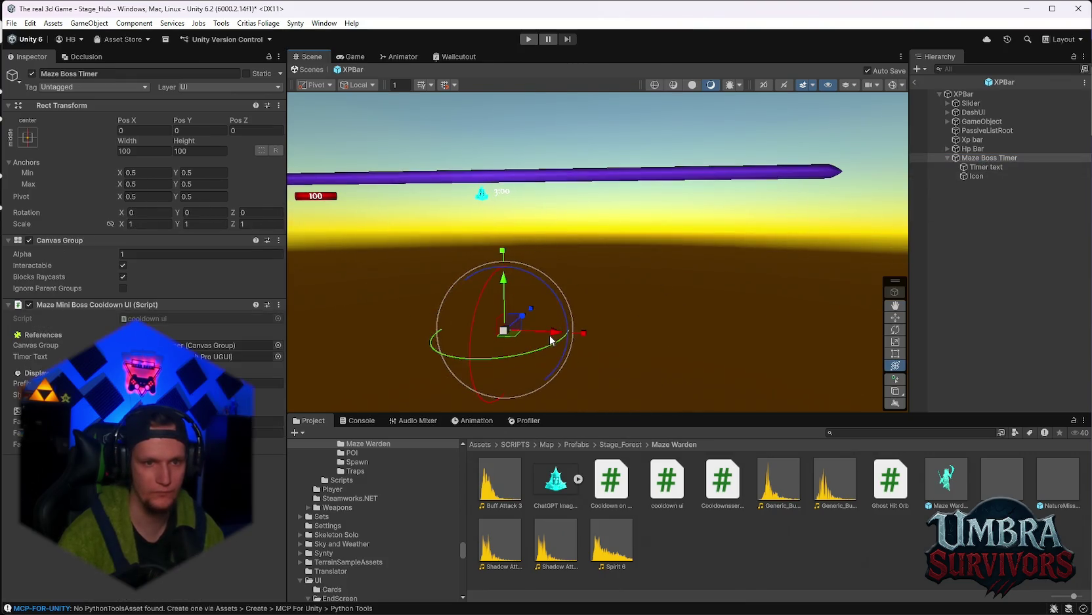
key(ctrl+z)
key(ctrl+z)
mouse_move(821, 333)
mouse_down()
mouse_move(805, 304)
mouse_move(771, 312)
mouse_move(727, 289)
mouse_move(691, 287)
mouse_move(689, 321)
mouse_up()
mouse_move(745, 358)
mouse_down()
mouse_move(767, 360)
mouse_move(762, 298)
mouse_move(772, 287)
mouse_up()
click(352, 57)
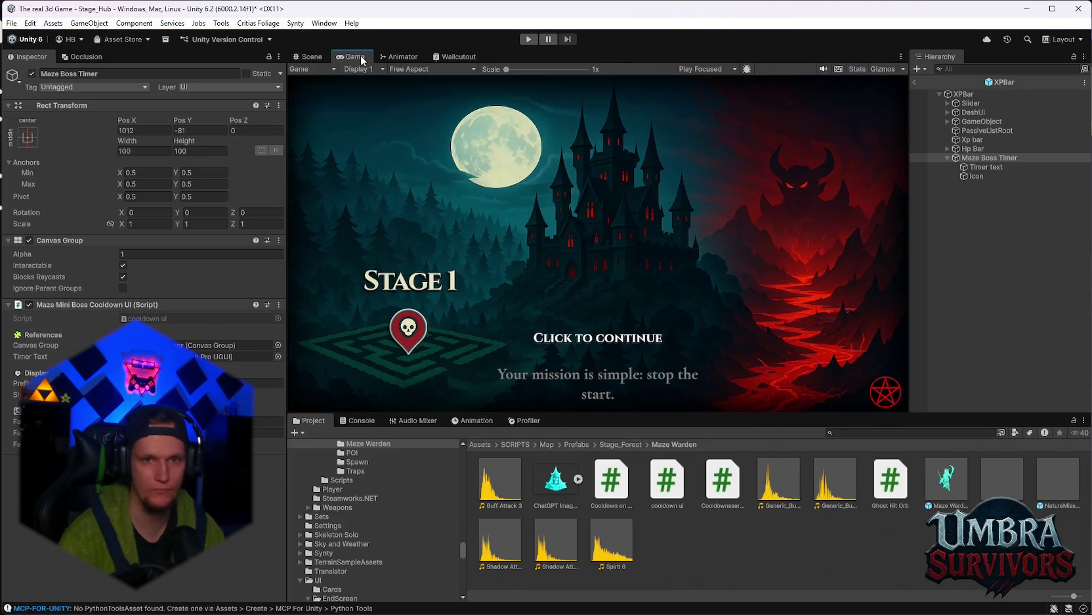
Switch to the Scene view while the play test runs in the hub with 100000 gold
click(308, 57)
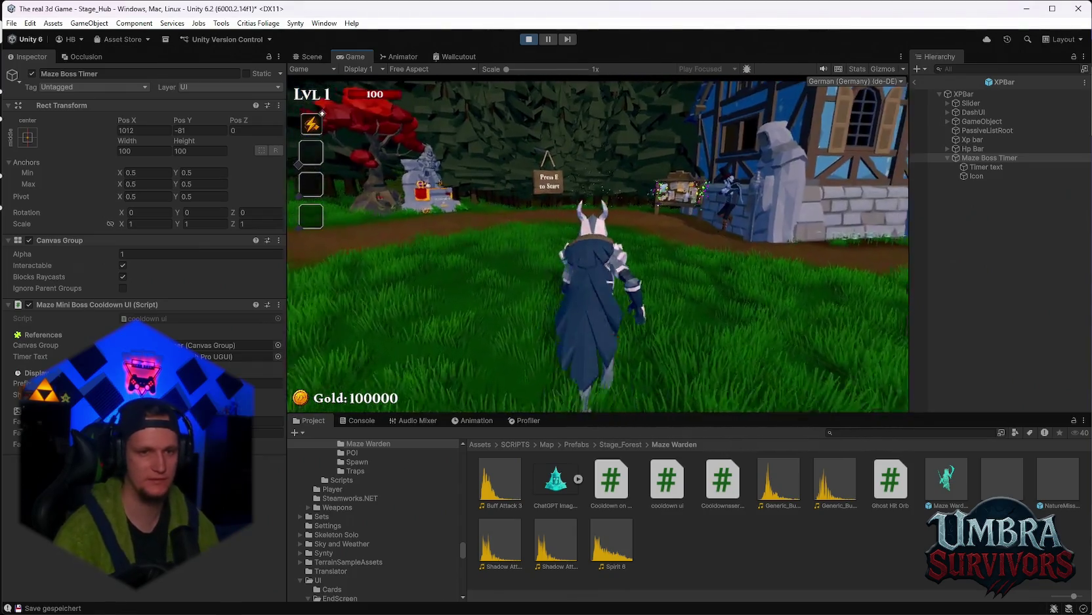
Check the pause Settings, resume, and pick the Meteor weapon card to enter Stage 1
key(Escape)
click(589, 249)
key(Escape)
key(Escape)
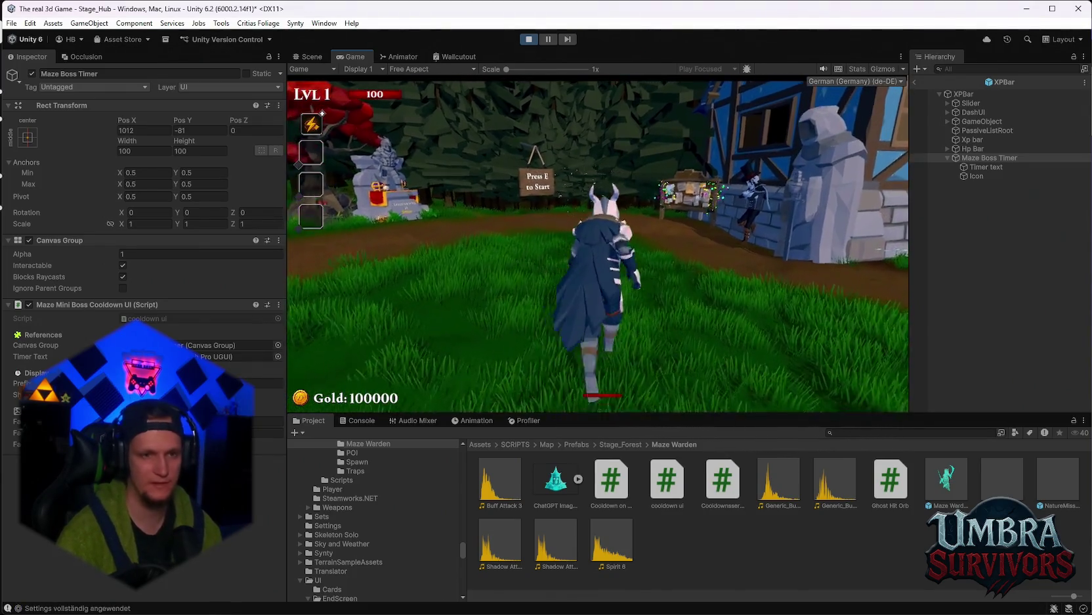
key(e)
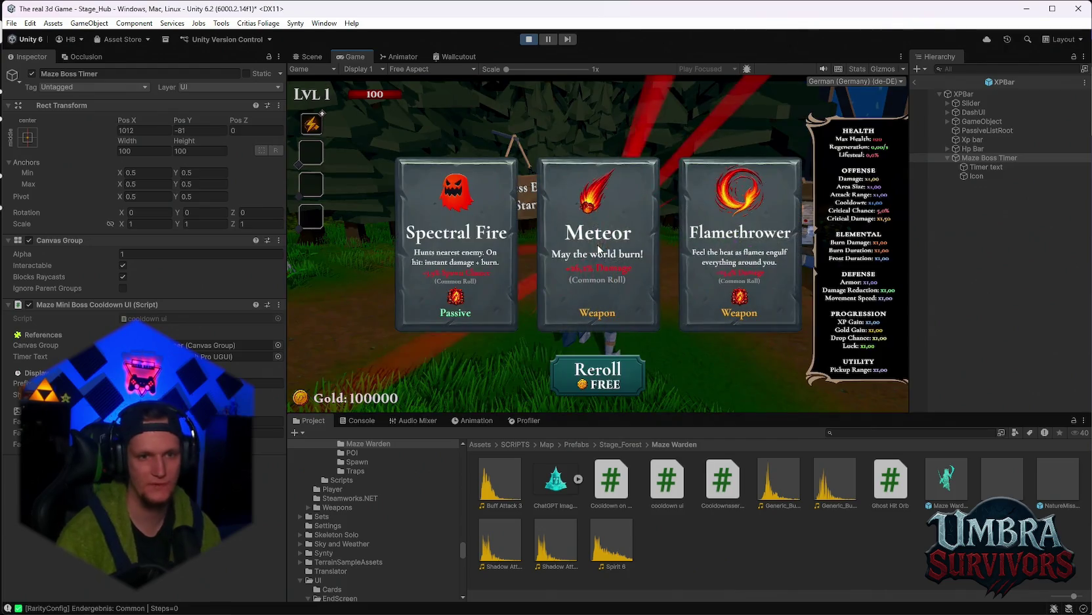
click(623, 280)
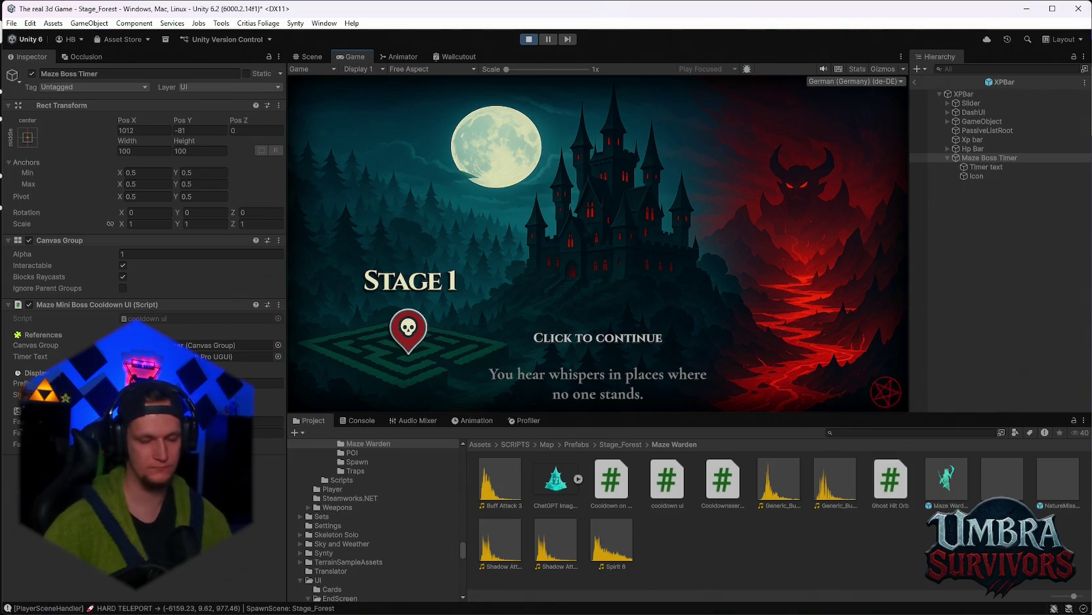
Enter the forest, then set Meteor(Clone)'s Runtime Level to 10 and resume
key(space)
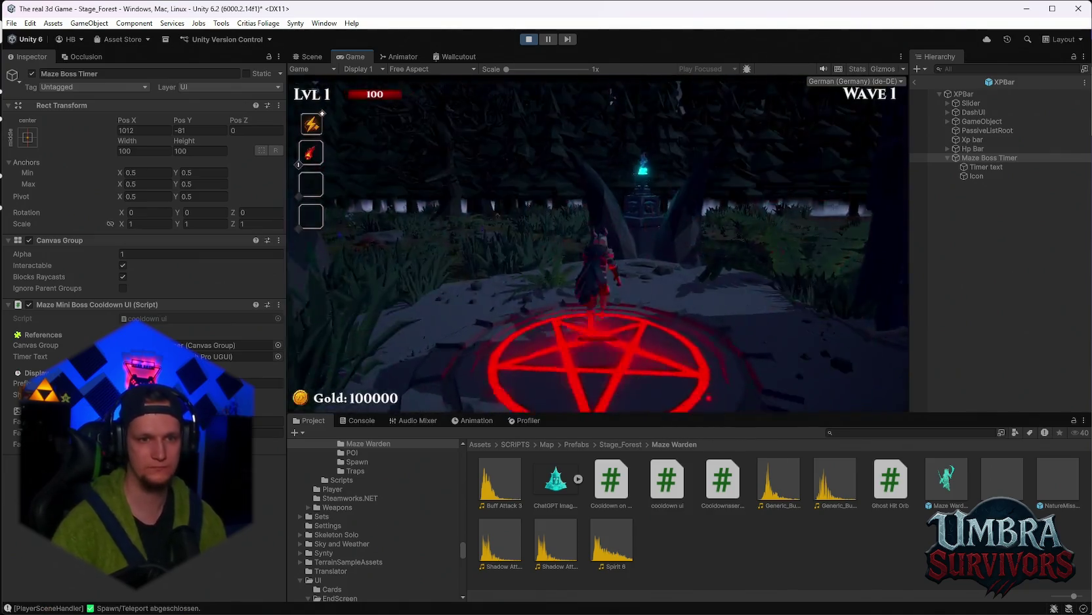
key(w)
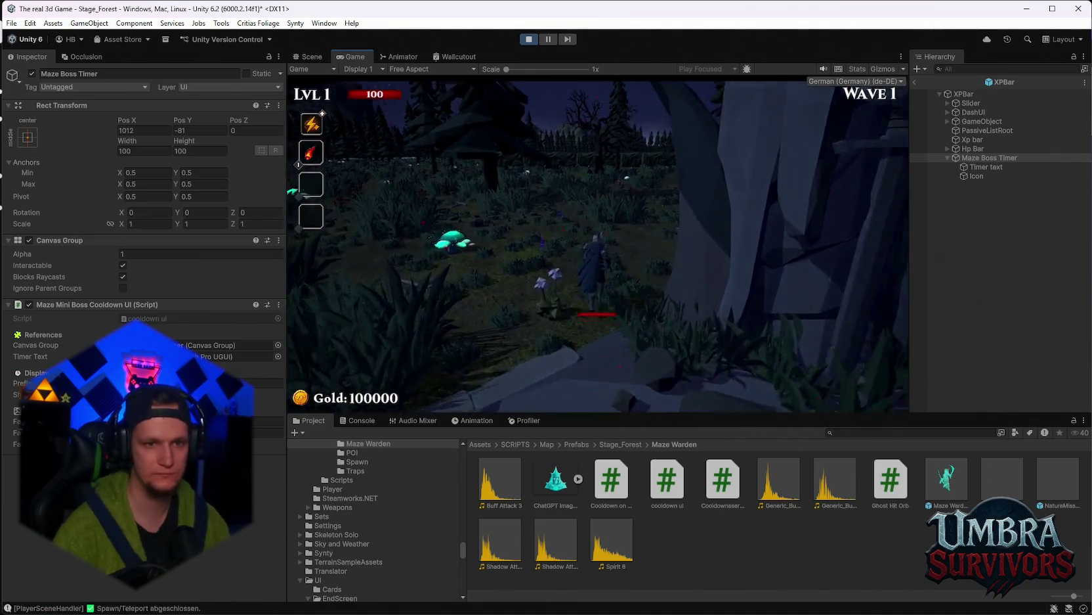
key(Escape)
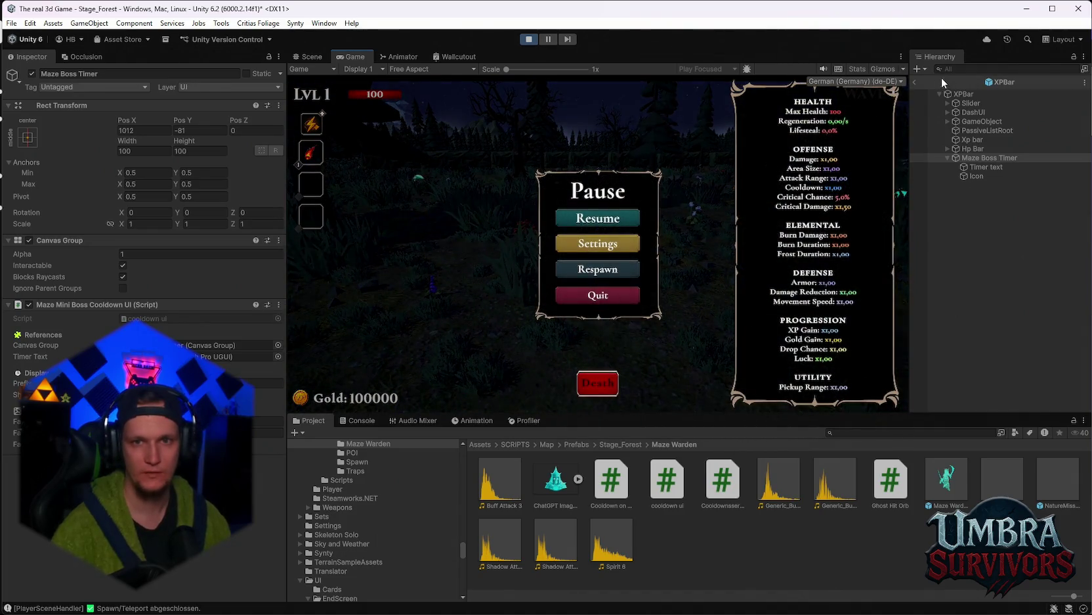
click(915, 81)
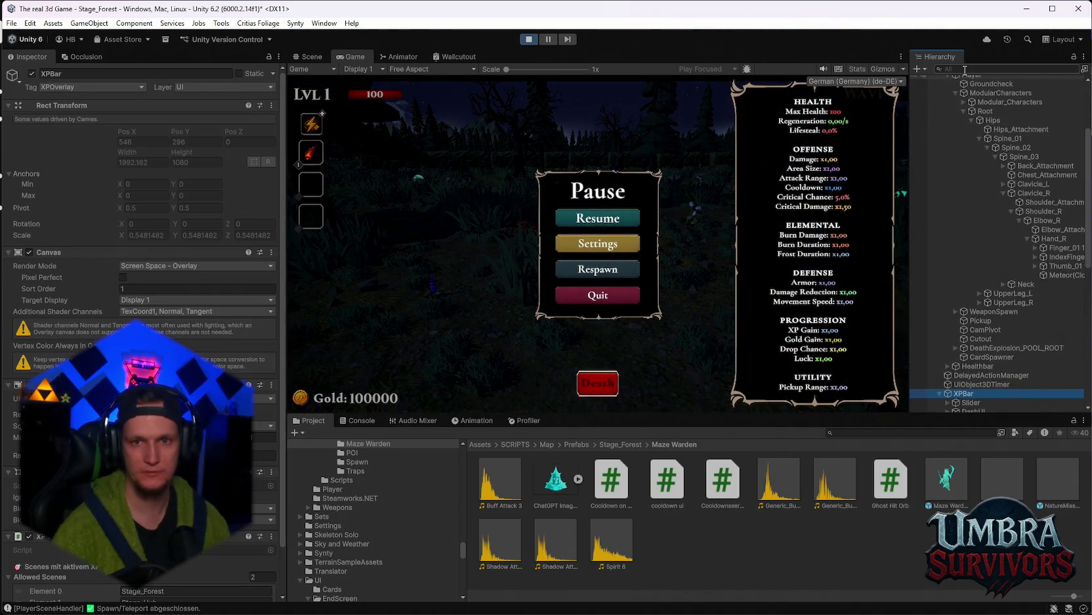
click(1065, 274)
click(160, 235)
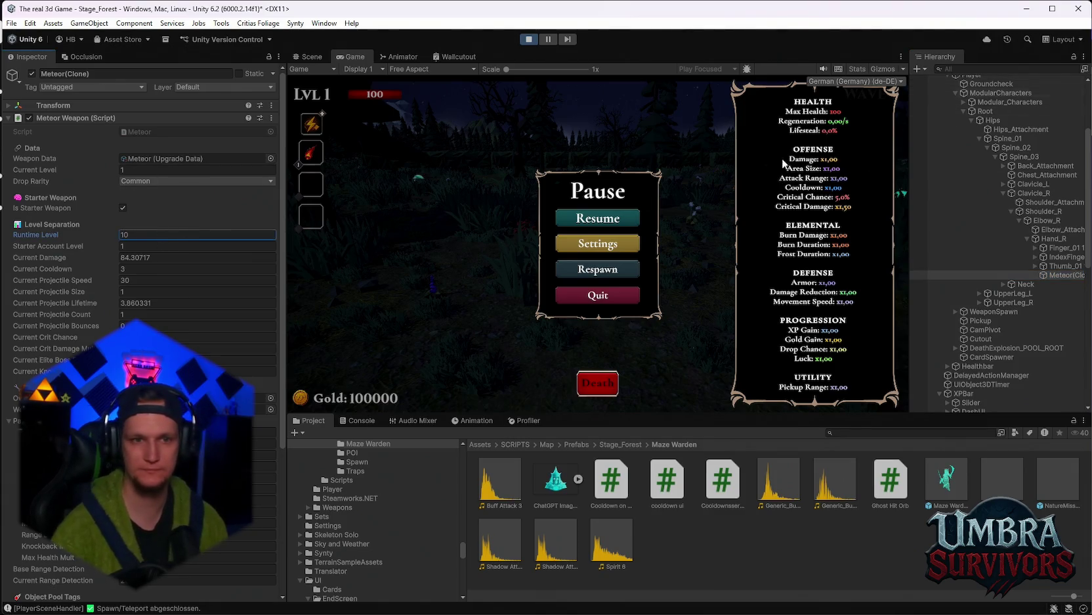
click(598, 218)
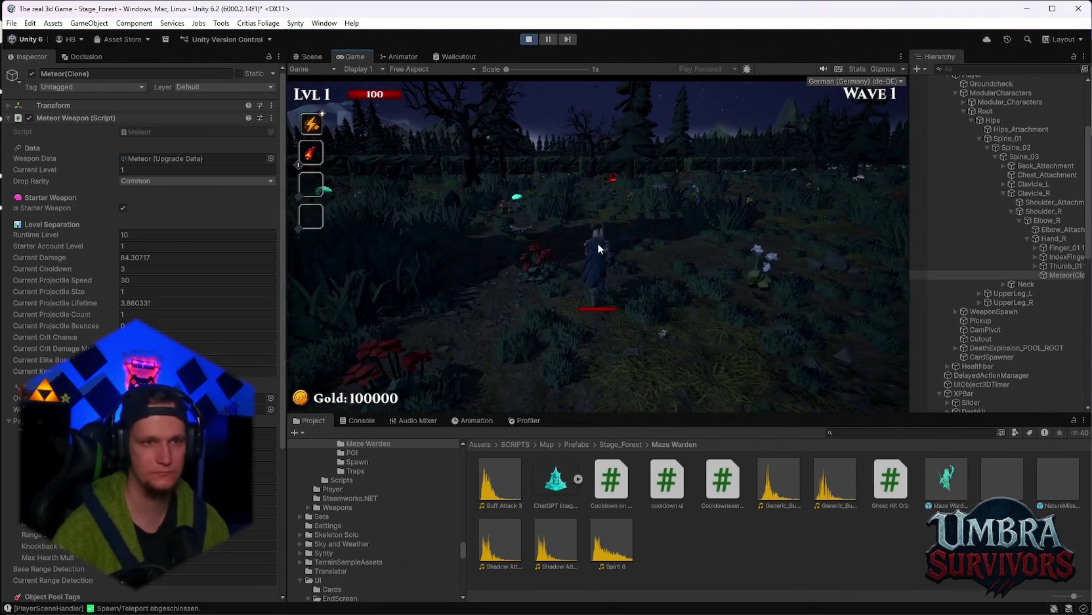
Maximize the Game view and continue the maze stage run
key(Escape)
double_click(360, 58)
click(538, 307)
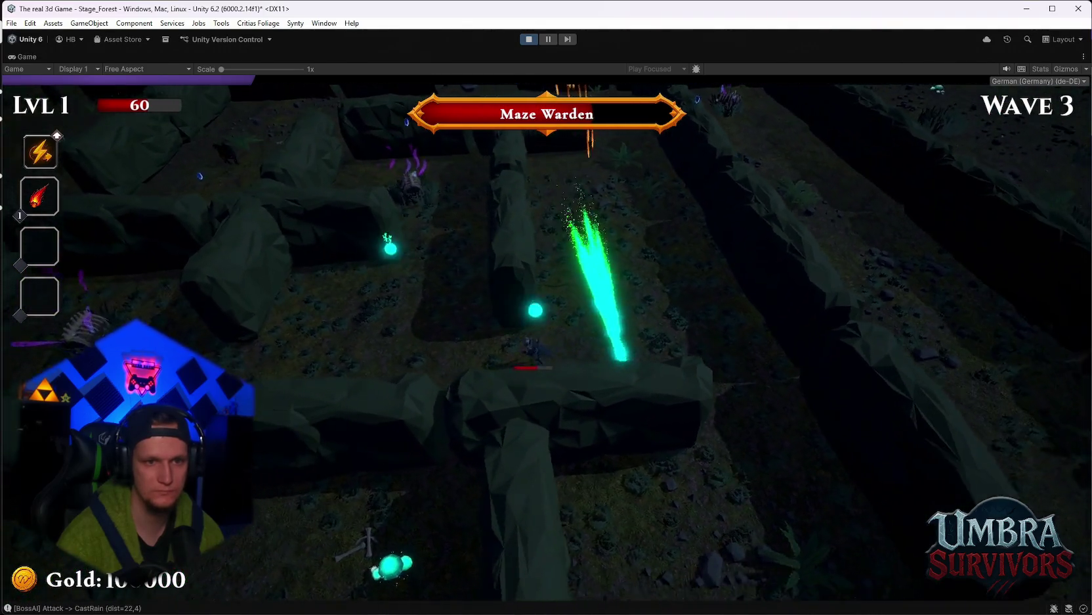
Move through the maze dodging the Maze Warden until the 180s boss timer appears, then pause
key(d)
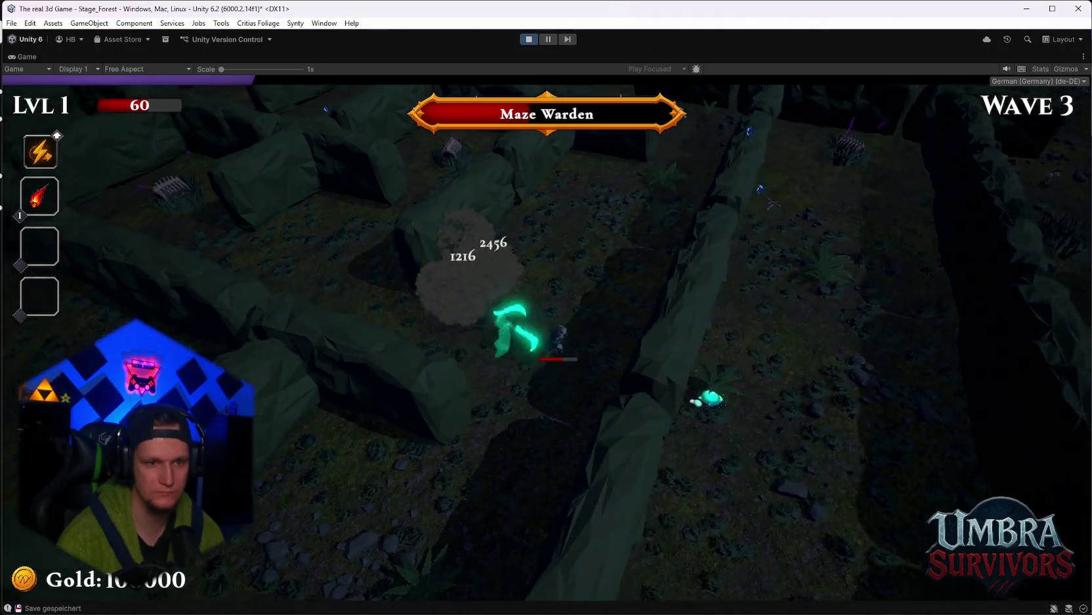
key(d)
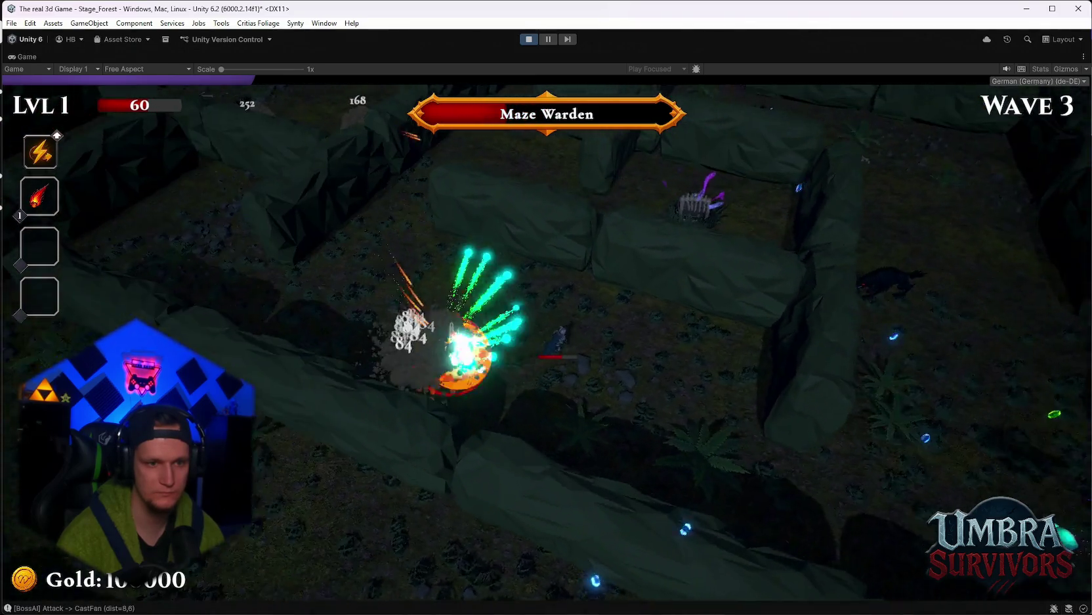
key(d)
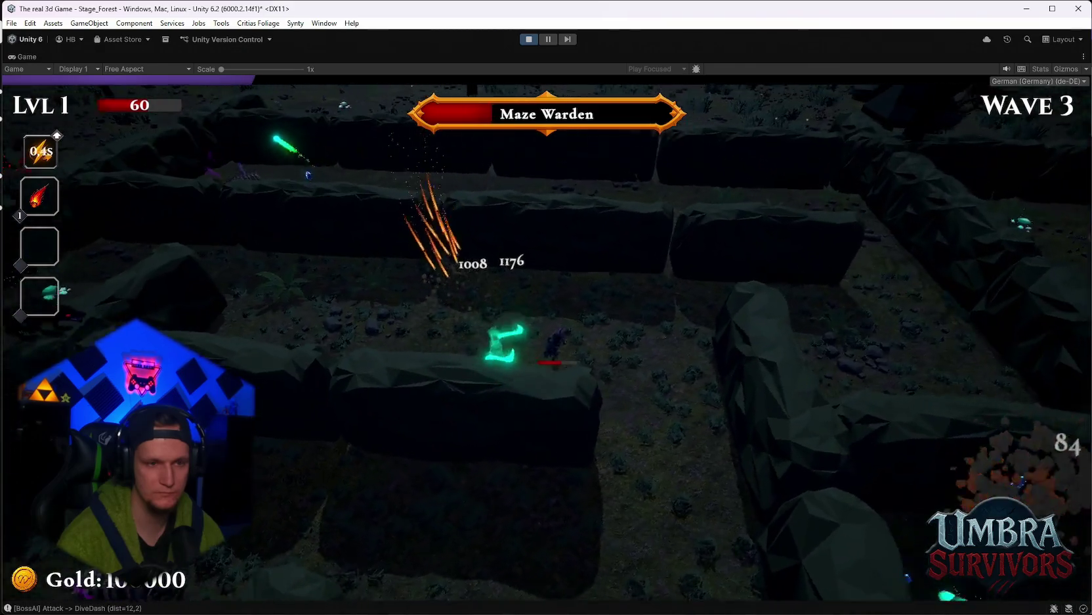
key(w)
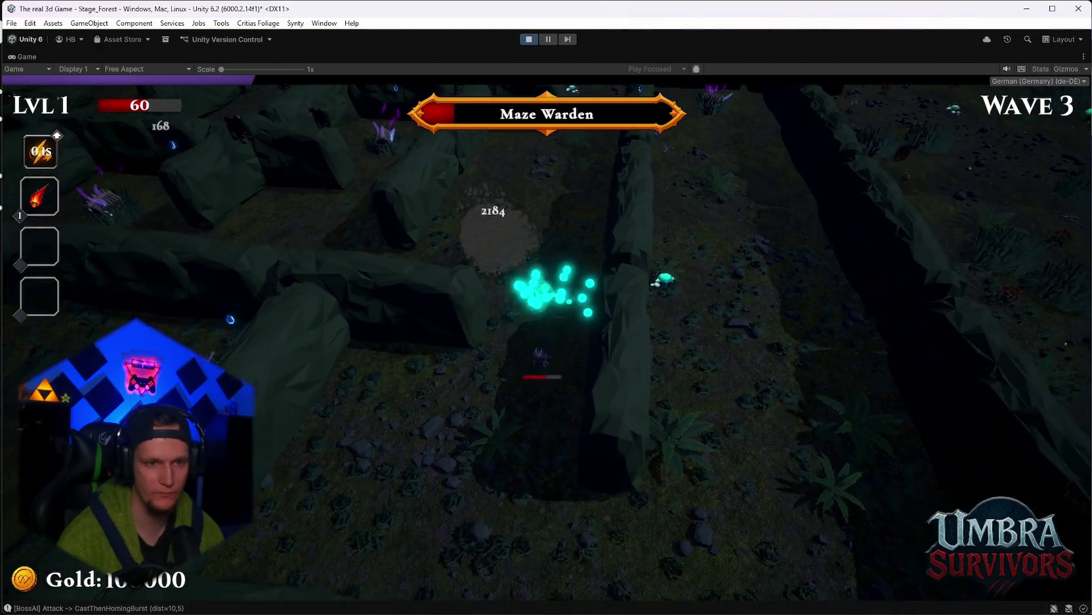
key(d)
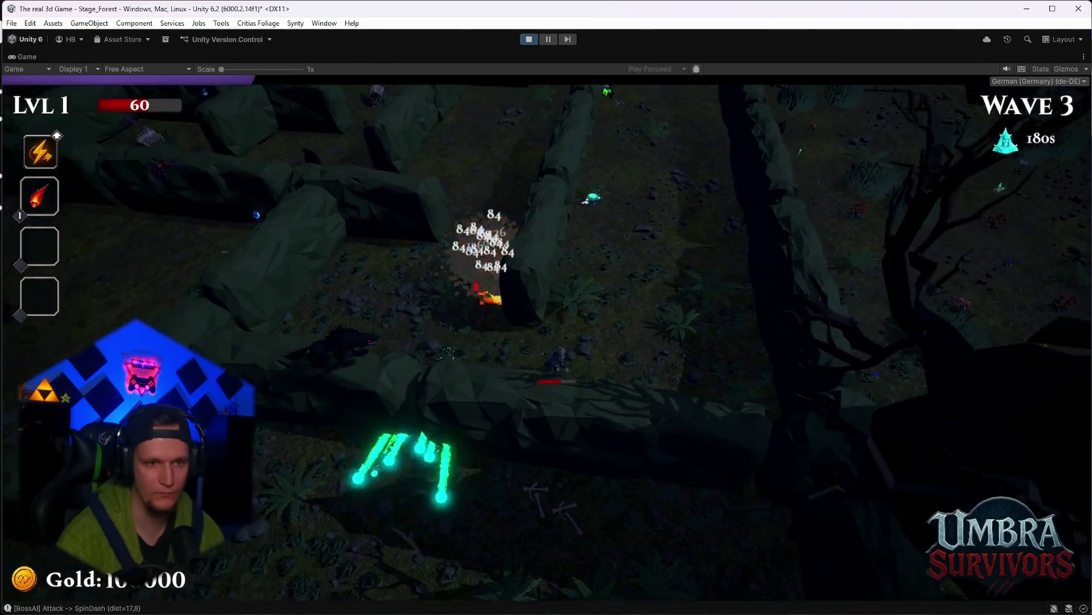
key(d)
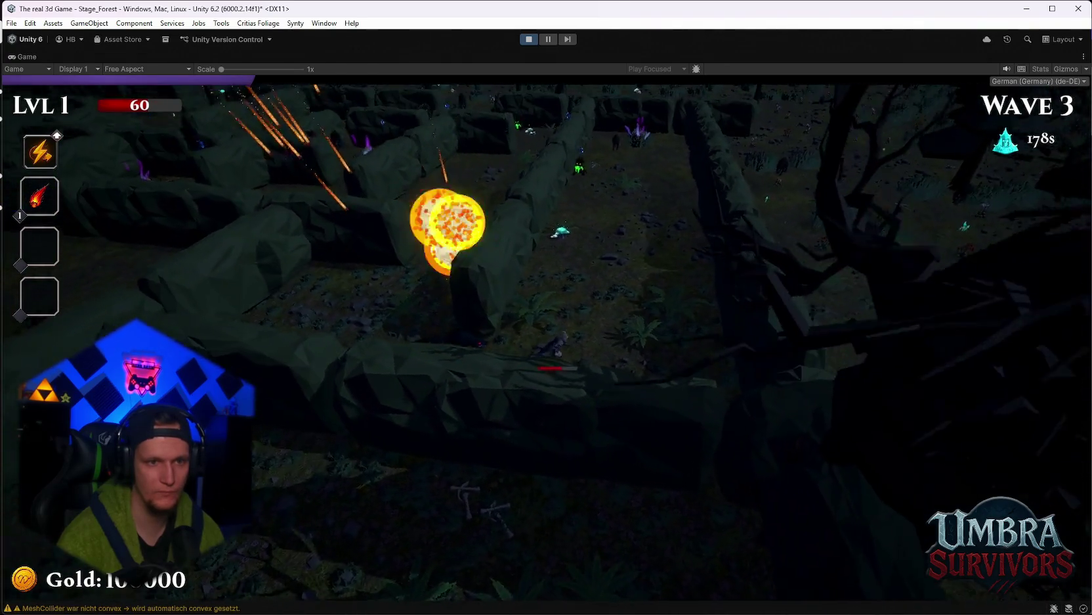
key(a)
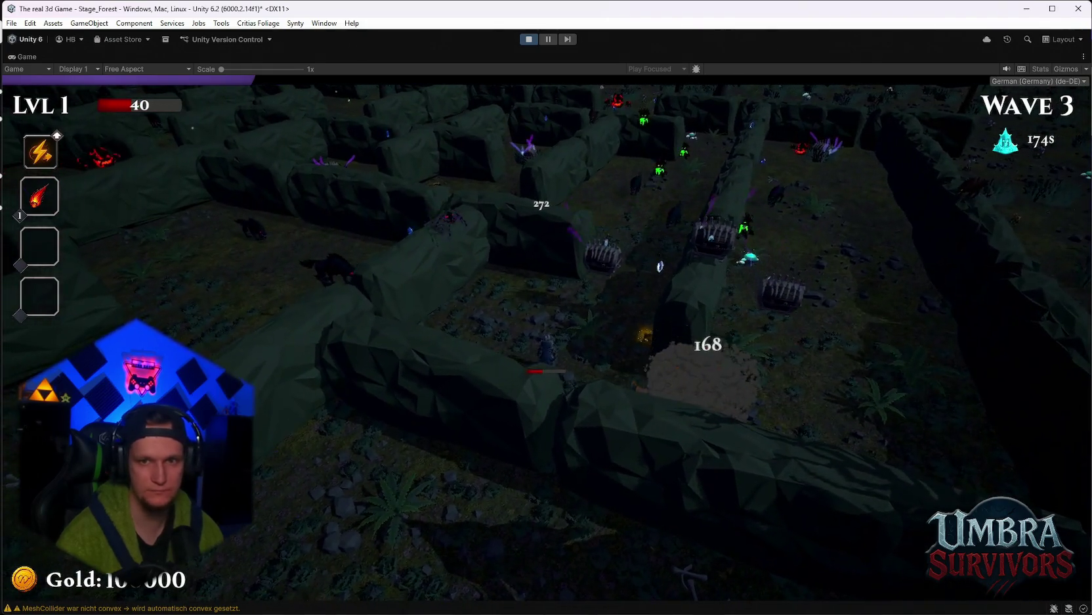
key(Escape)
key(Escape)
key(Escape)
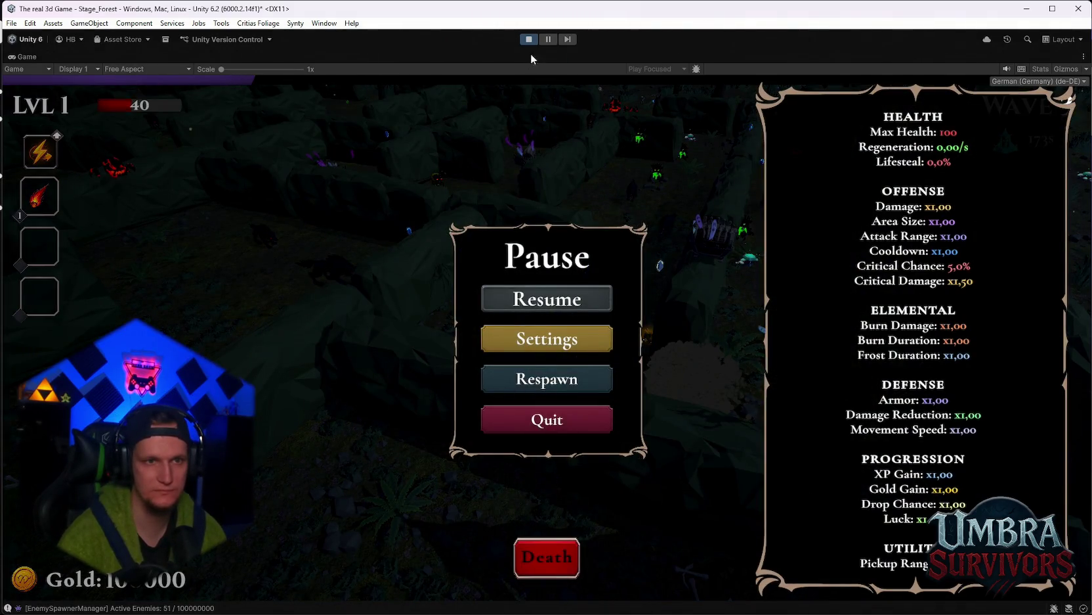
Close the in-game menu, pause the editor, and find XPBar by searching 'xp' in the Hierarchy
key(Escape)
key(ctrl+shift+p)
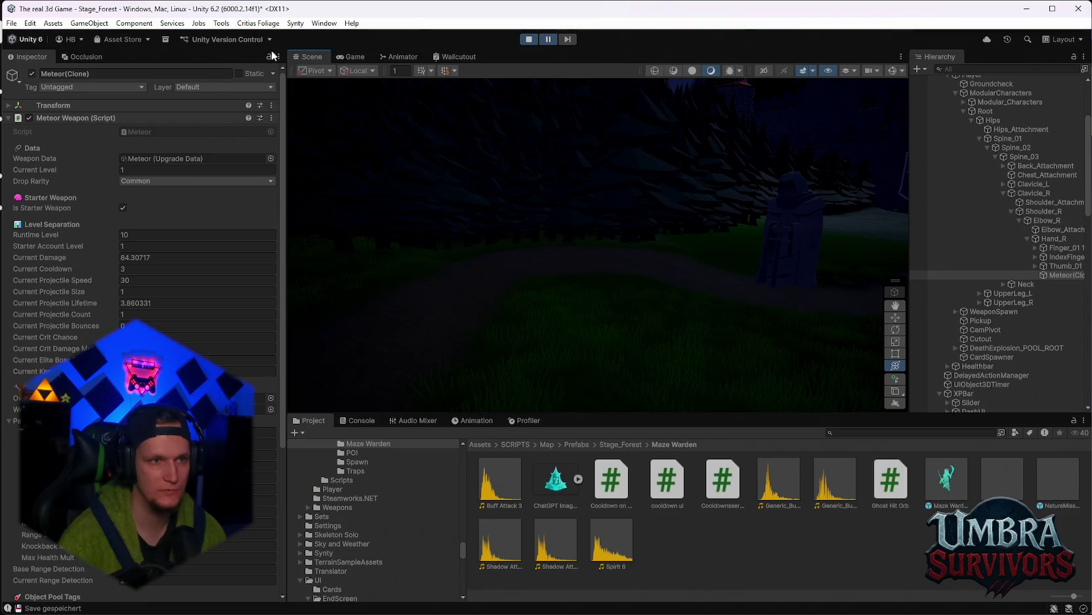
click(350, 57)
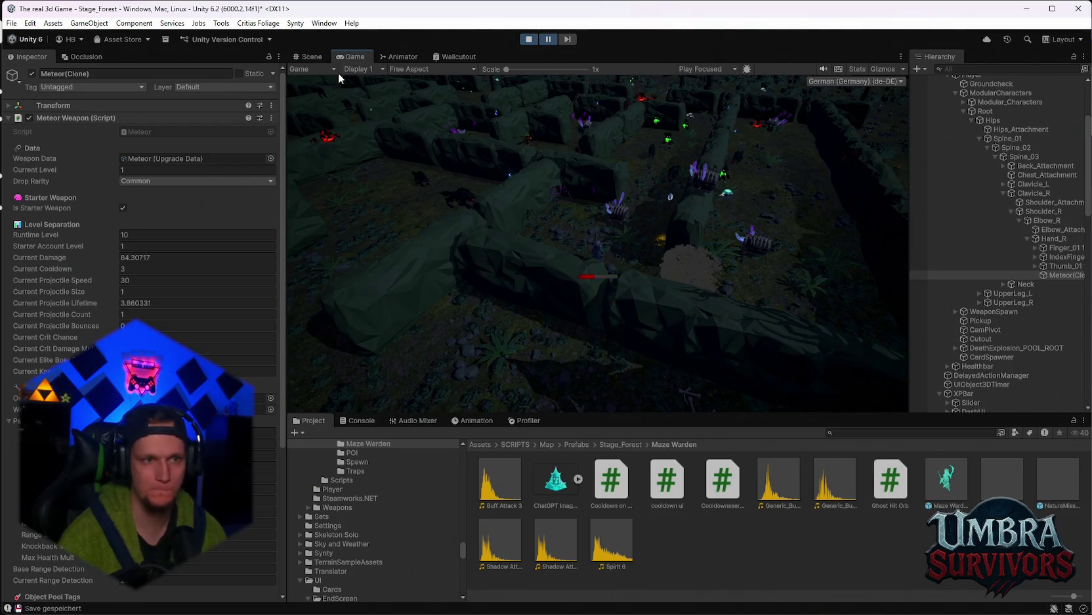
scroll(971, 131, up, 5)
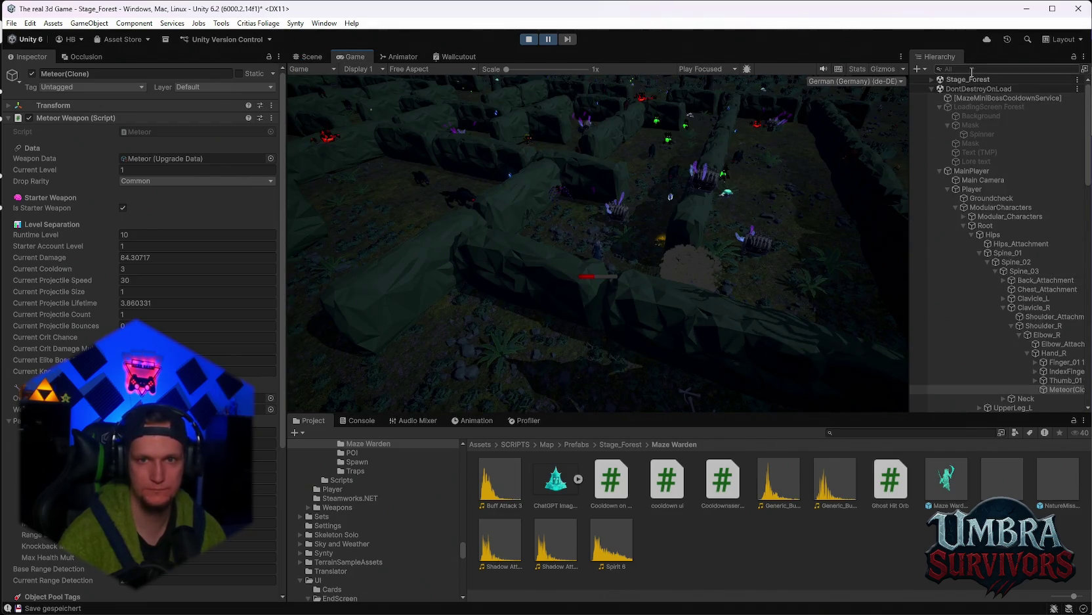
click(971, 69)
text(xp)
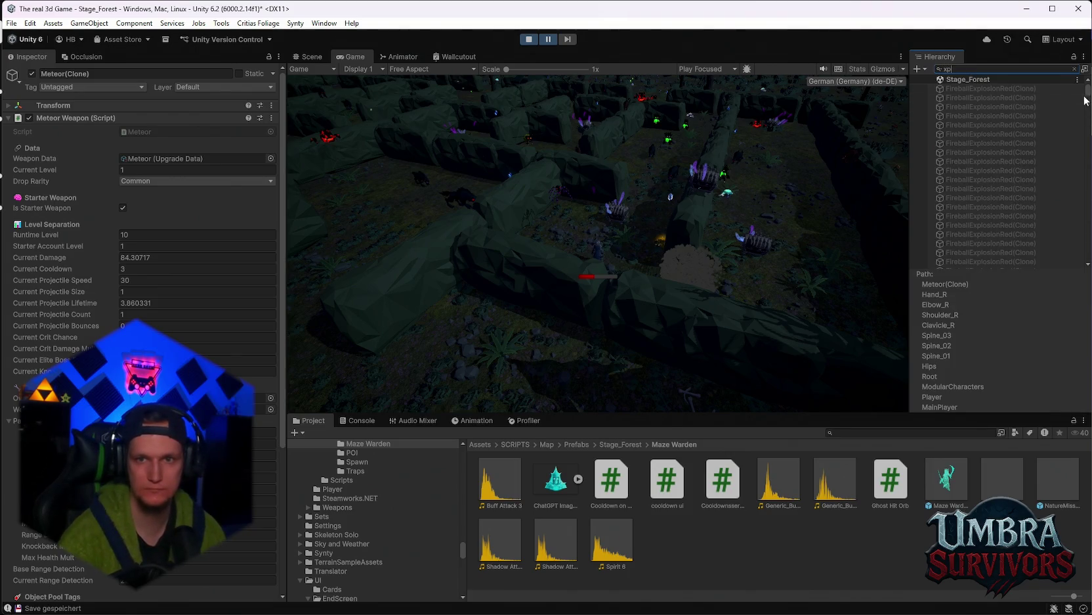
drag(1085, 100, 1087, 257)
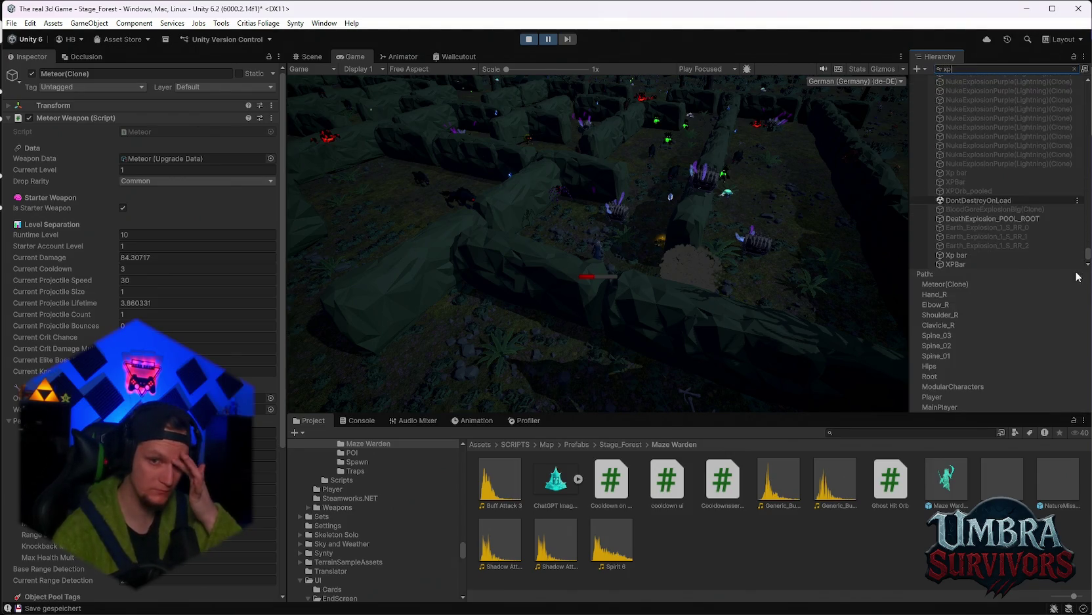
click(978, 263)
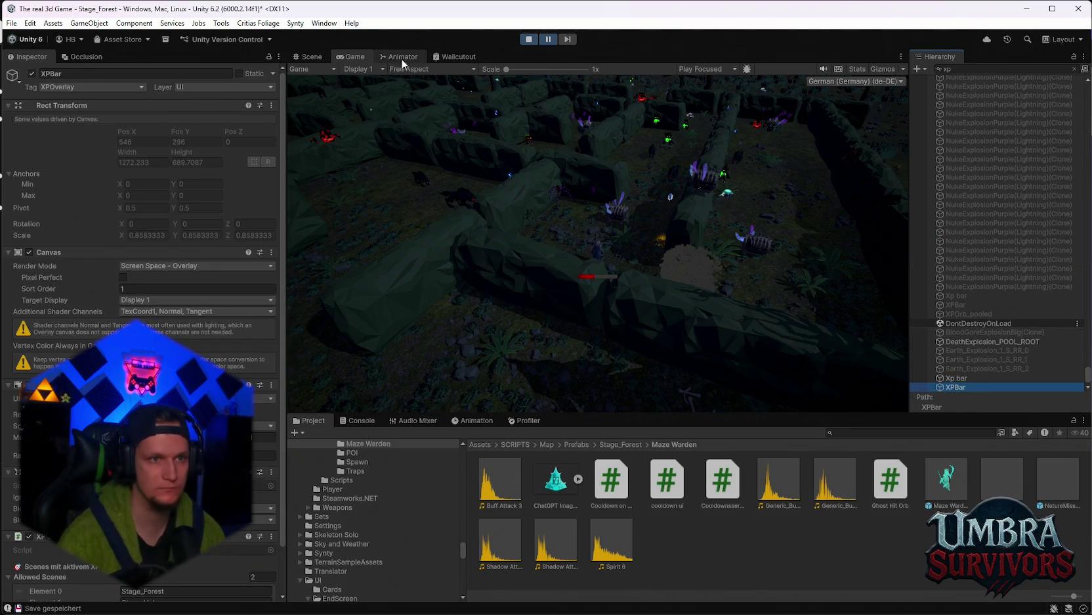
Frame the XP bar HUD in the Scene view, then select Maze Boss Timer and return to Game
click(319, 58)
click(955, 378)
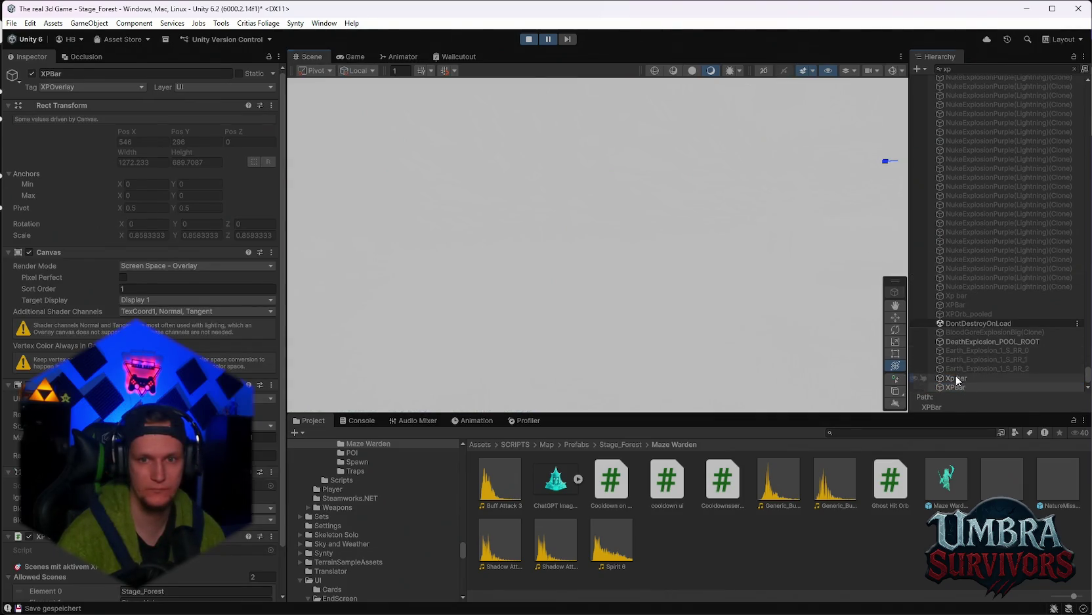
double_click(961, 374)
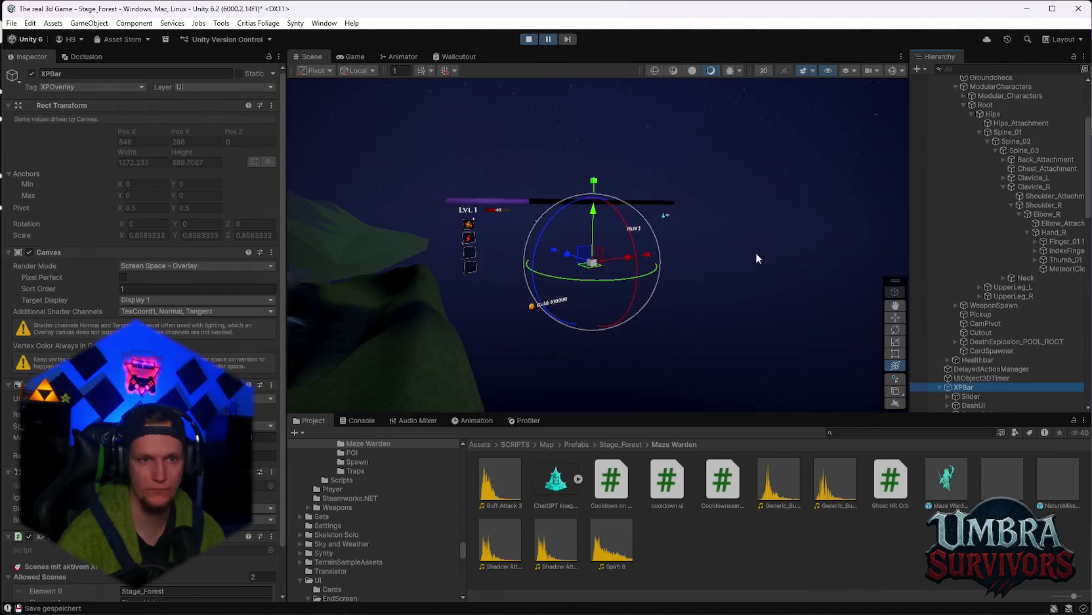
mouse_move(657, 247)
mouse_down()
mouse_move(672, 228)
mouse_move(578, 276)
mouse_move(653, 269)
mouse_up()
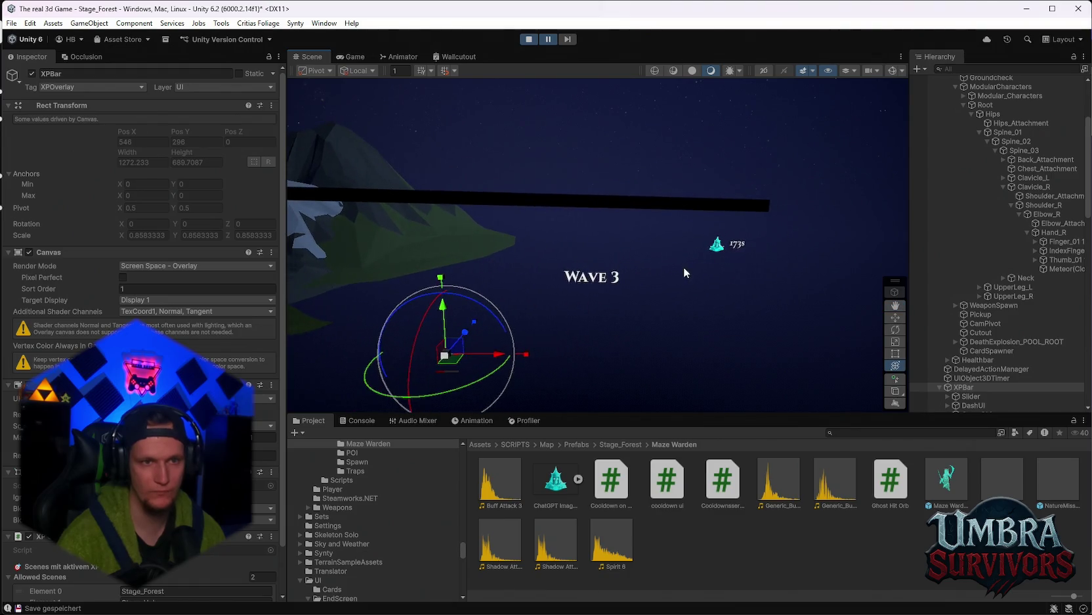
scroll(985, 405, down, 5)
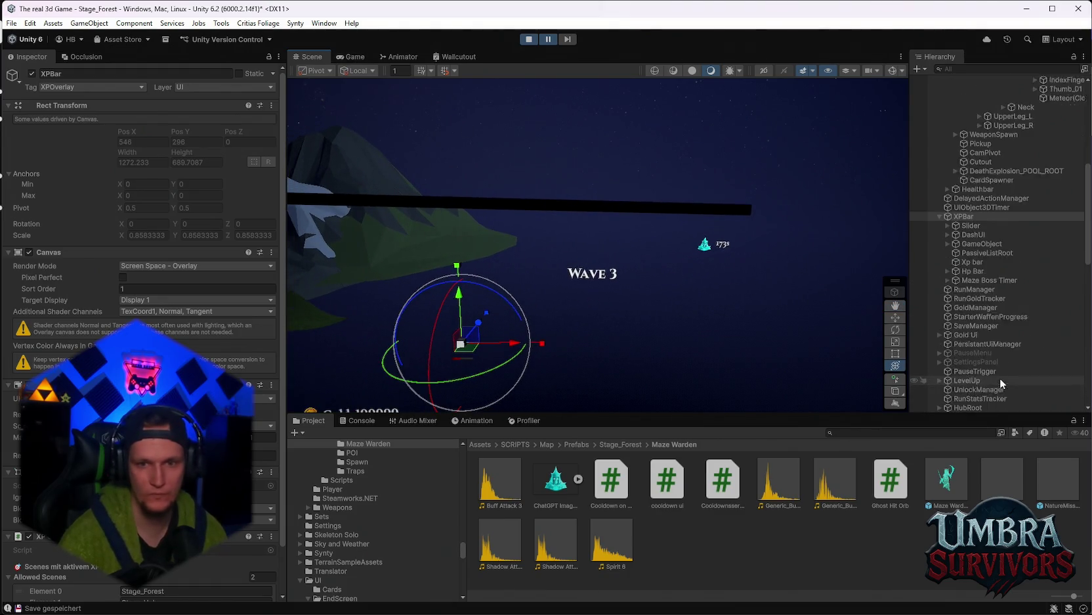
click(912, 246)
click(352, 57)
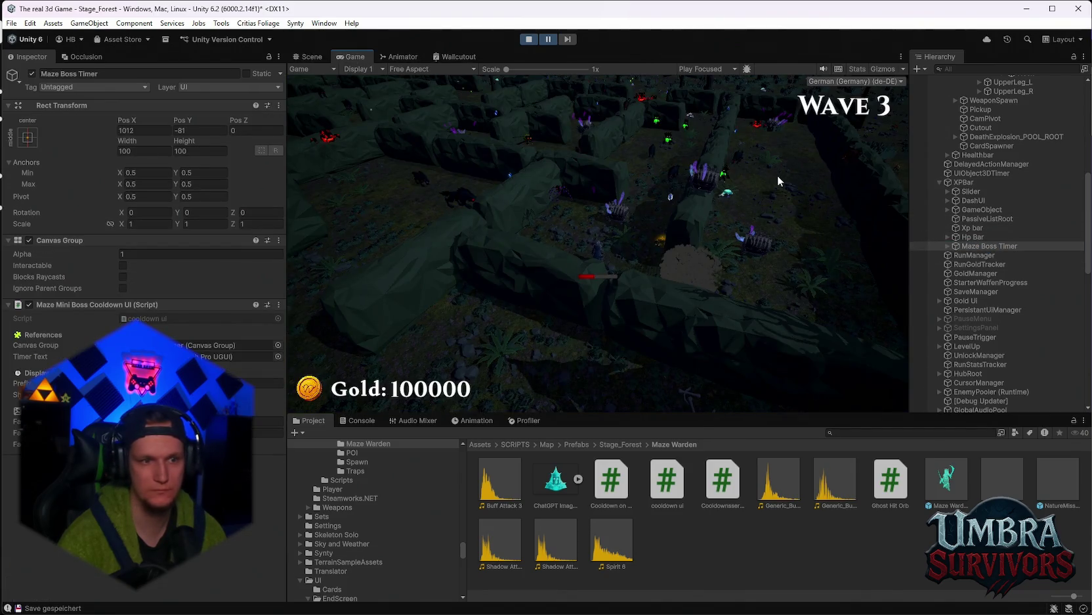
Pause the play-test and resize the Hierarchy, Game and Project panels
click(526, 40)
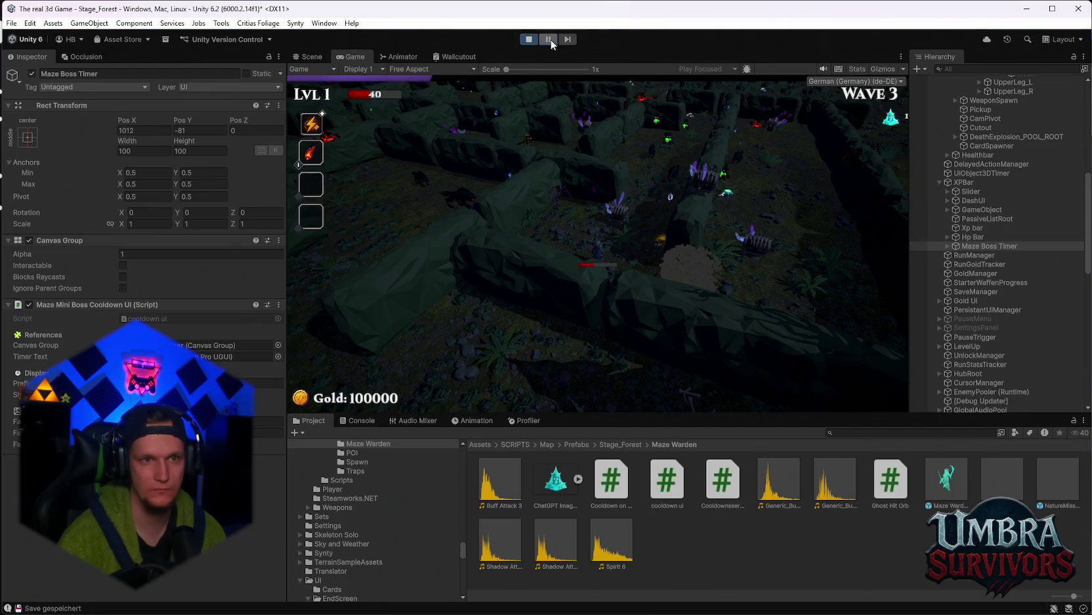
click(551, 39)
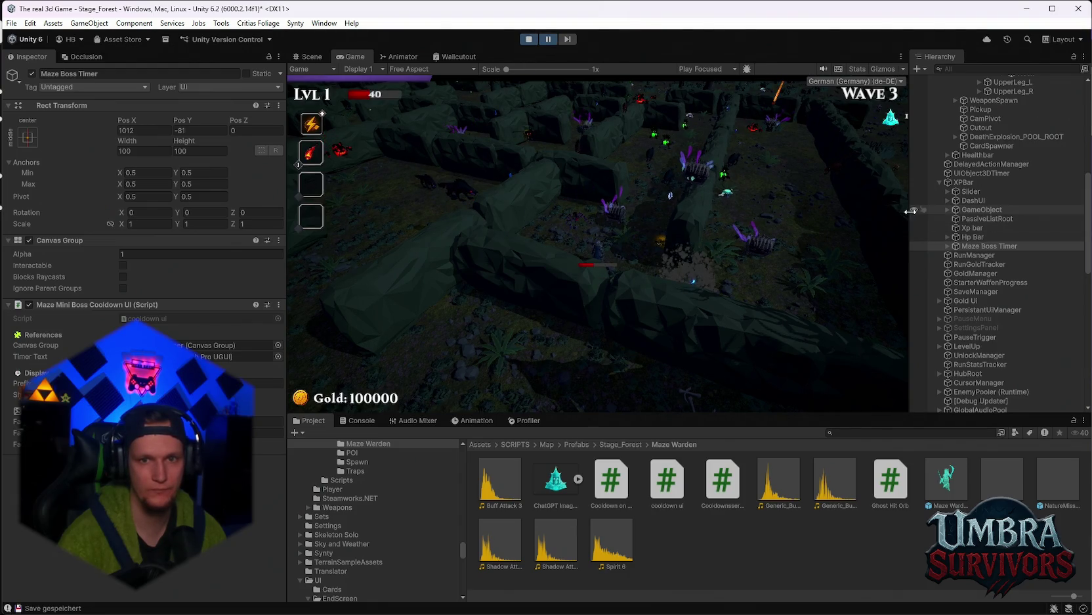
mouse_move(911, 211)
mouse_down()
mouse_move(992, 216)
mouse_move(825, 215)
mouse_move(944, 208)
mouse_move(820, 204)
mouse_move(942, 204)
mouse_move(916, 204)
mouse_up()
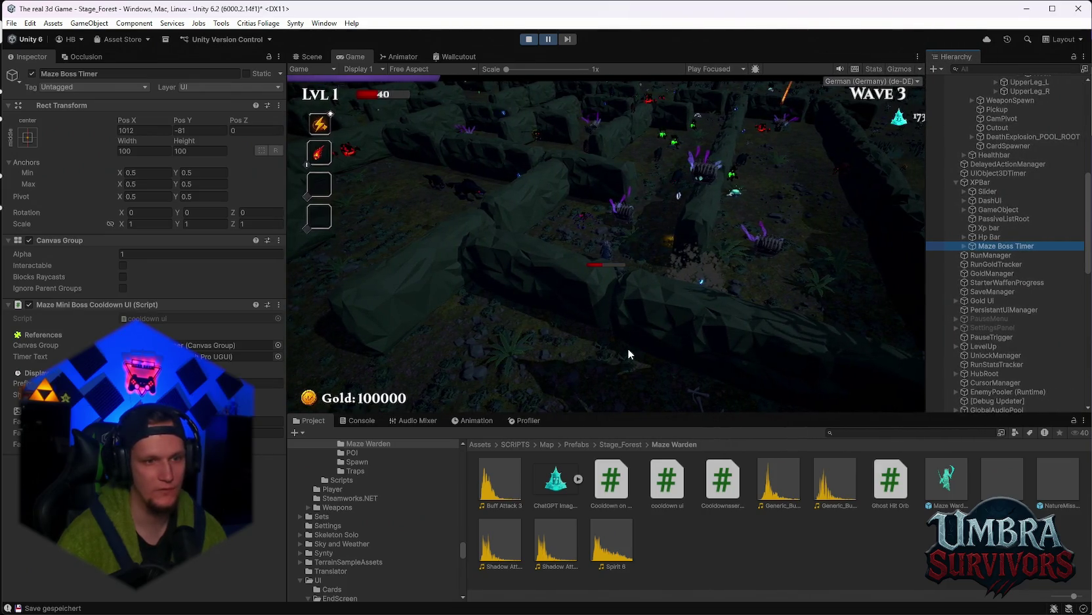
mouse_move(564, 427)
mouse_down()
mouse_move(561, 409)
mouse_move(564, 480)
mouse_up()
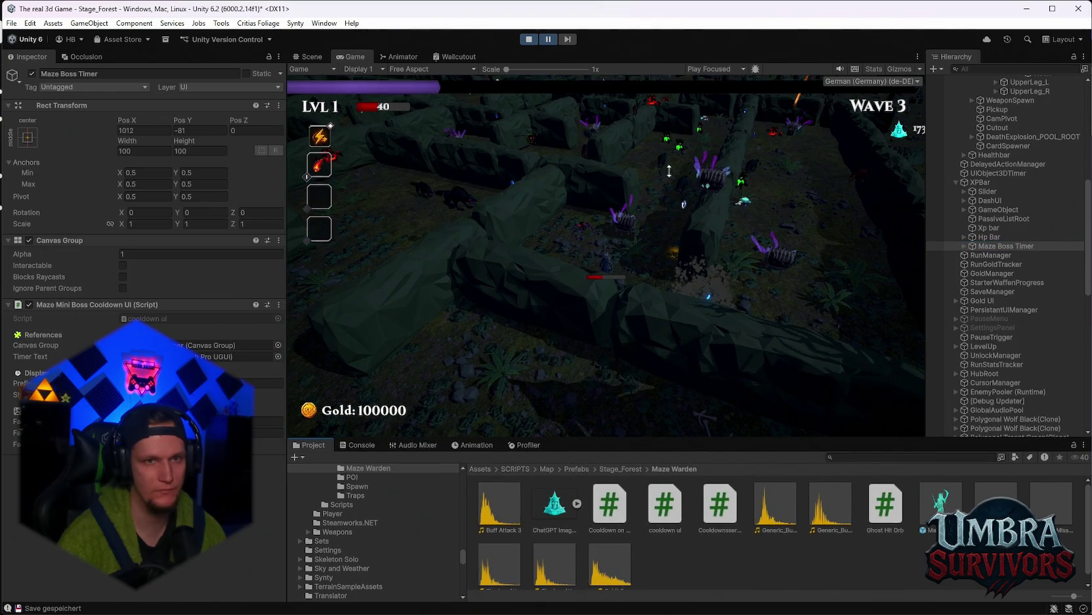
drag(669, 171, 795, 197)
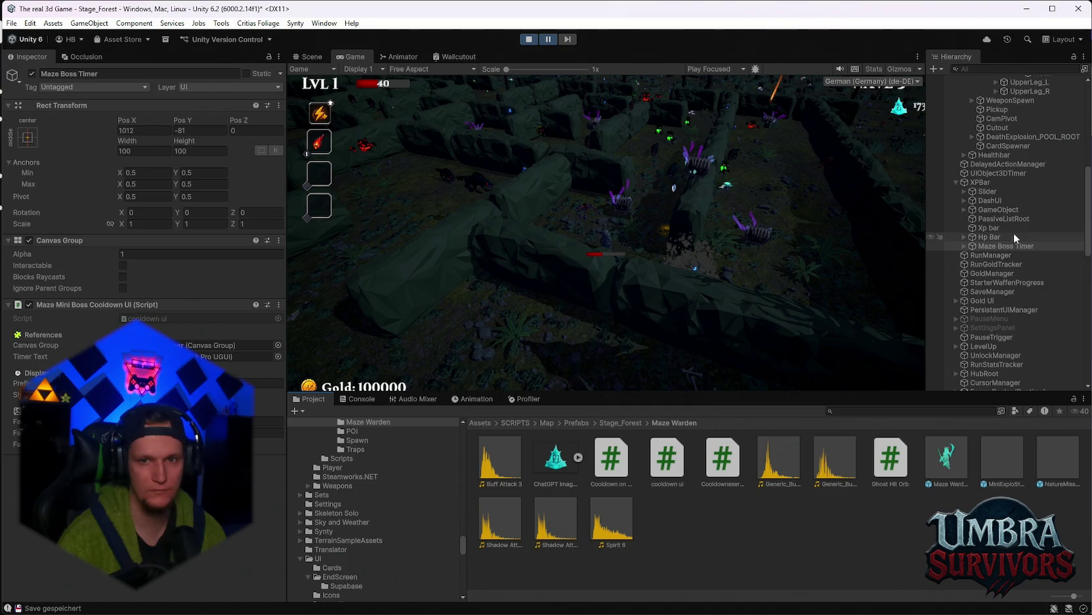
Select the XPBar canvas, fine-tune the Game and Project panel sizes, then resume play
click(978, 182)
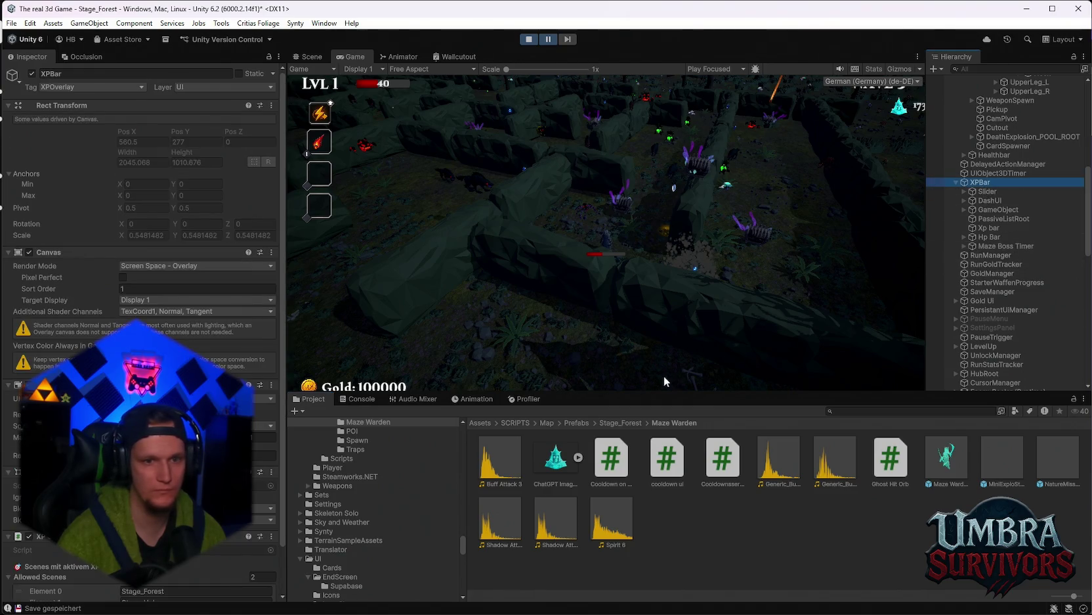
drag(638, 395, 637, 399)
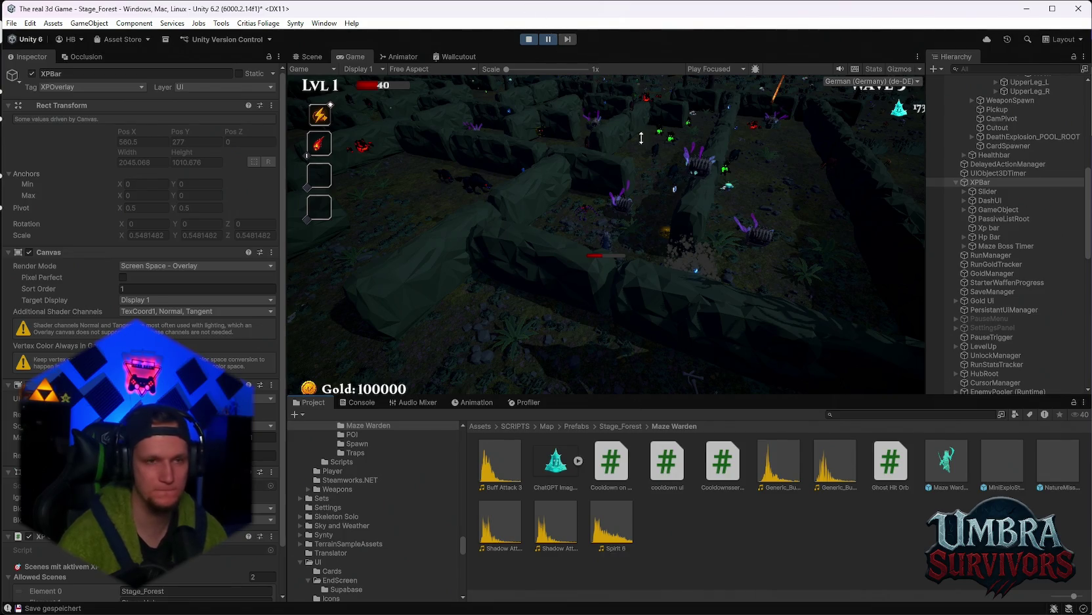
drag(637, 399, 637, 405)
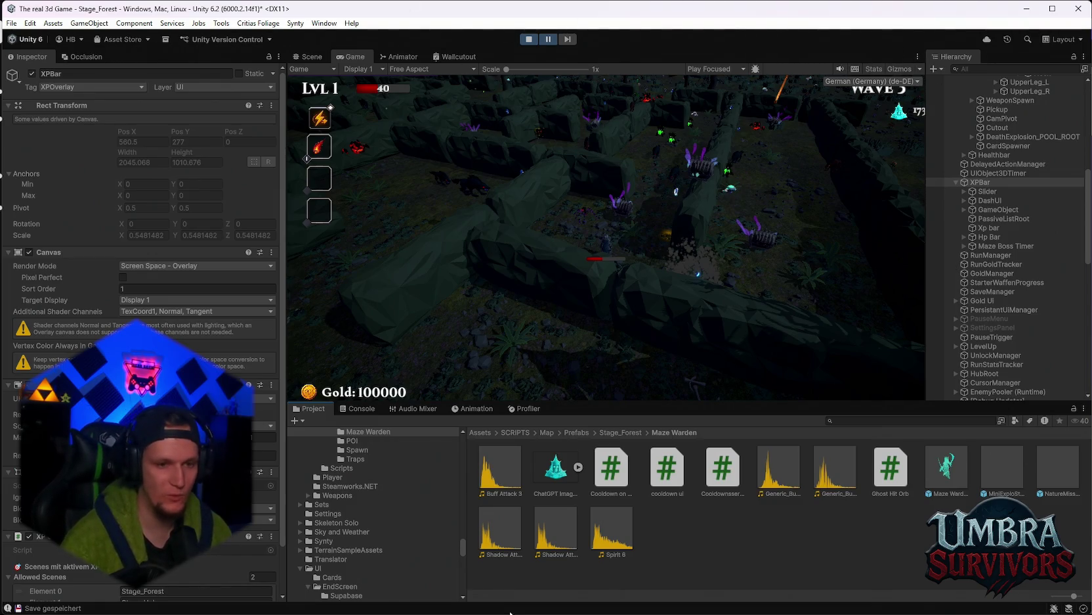
drag(437, 412, 437, 398)
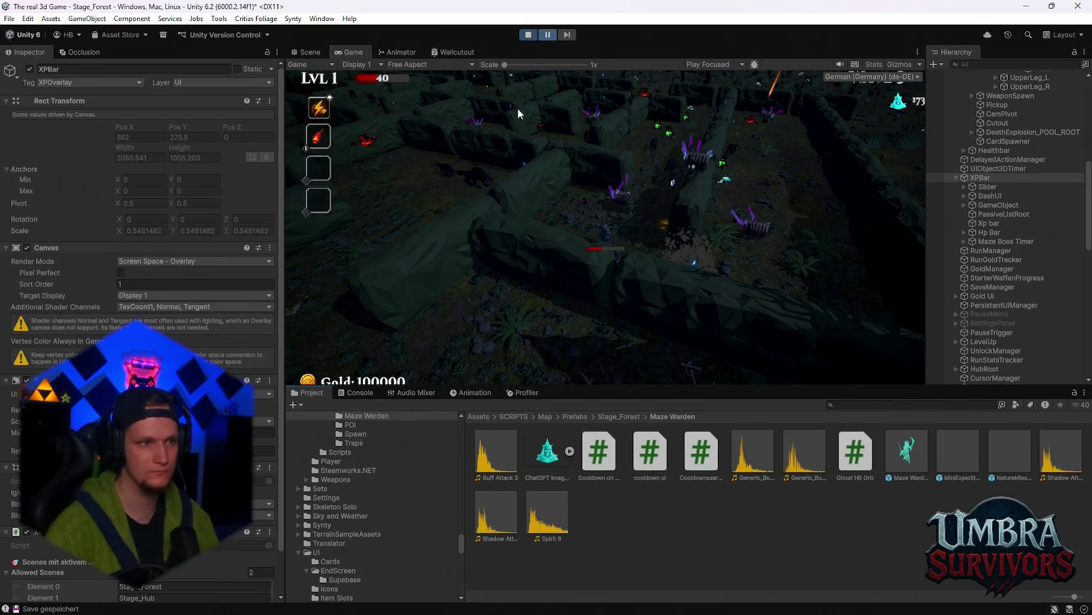
click(549, 35)
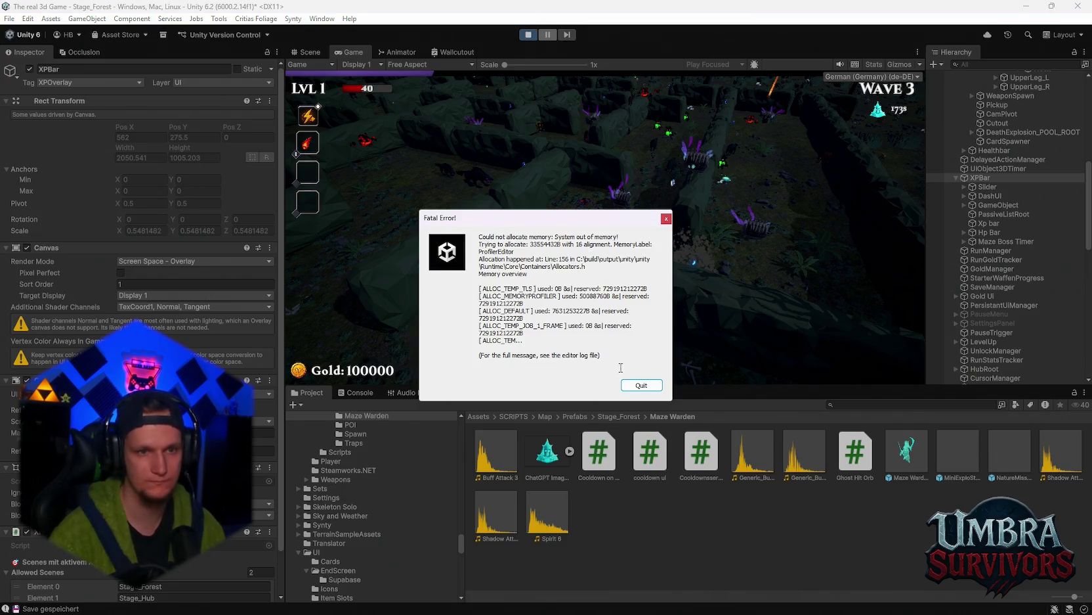
Quit the crashed editor from the Fatal Error dialog
click(640, 386)
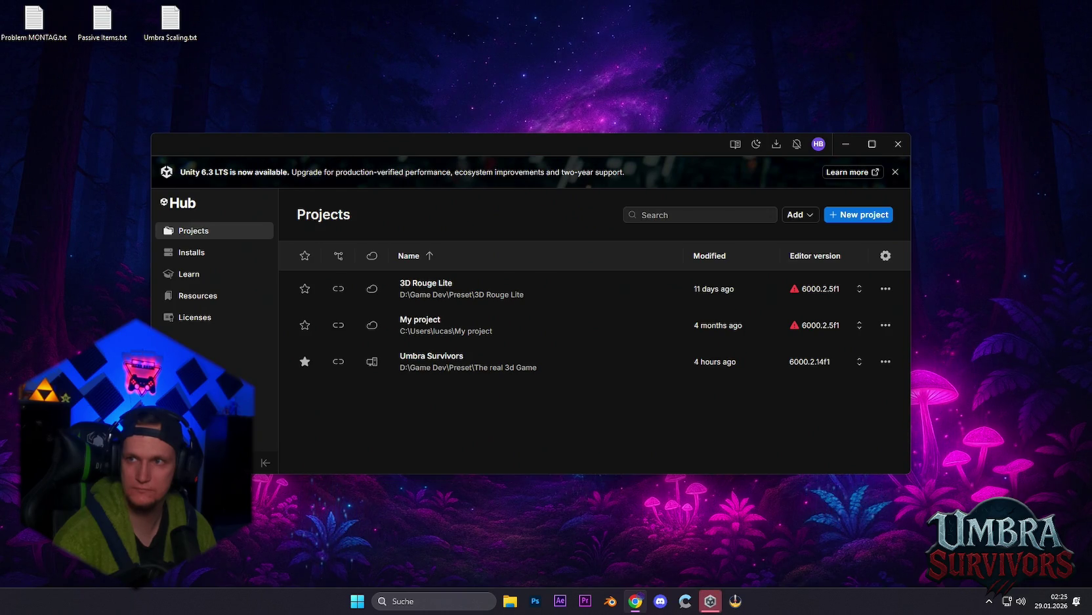
Open Umbra Survivors from Unity Hub, declining to recover the old scene backups
click(465, 350)
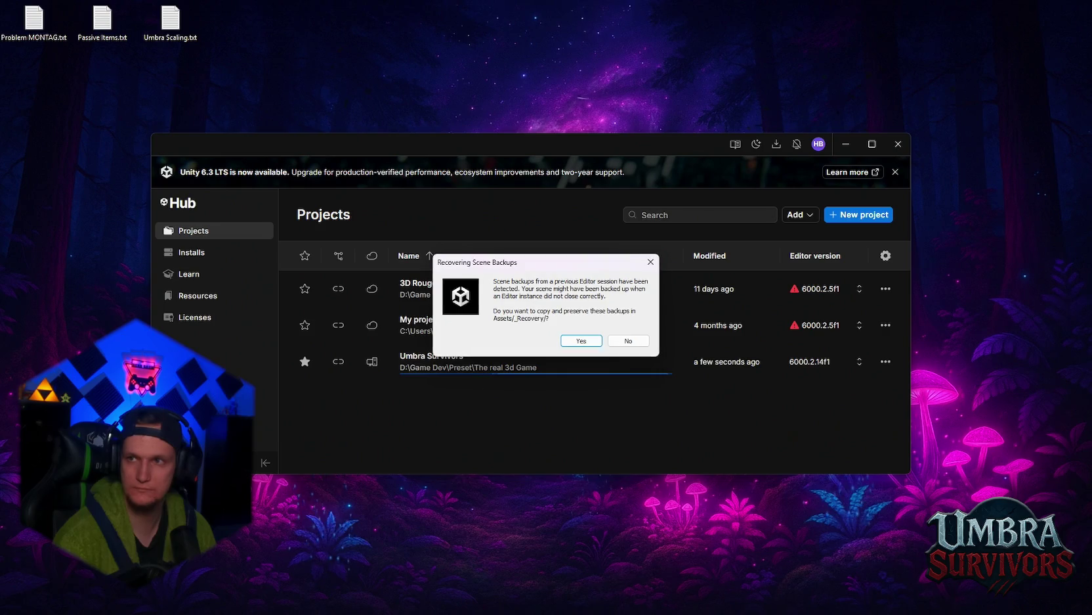
click(629, 340)
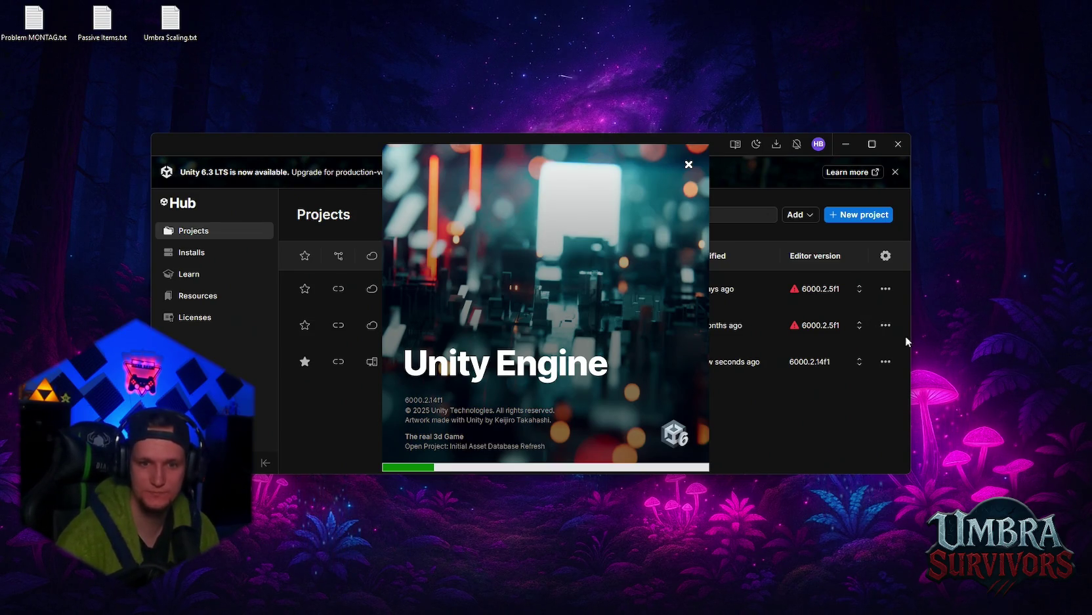
mouse_move(992, 610)
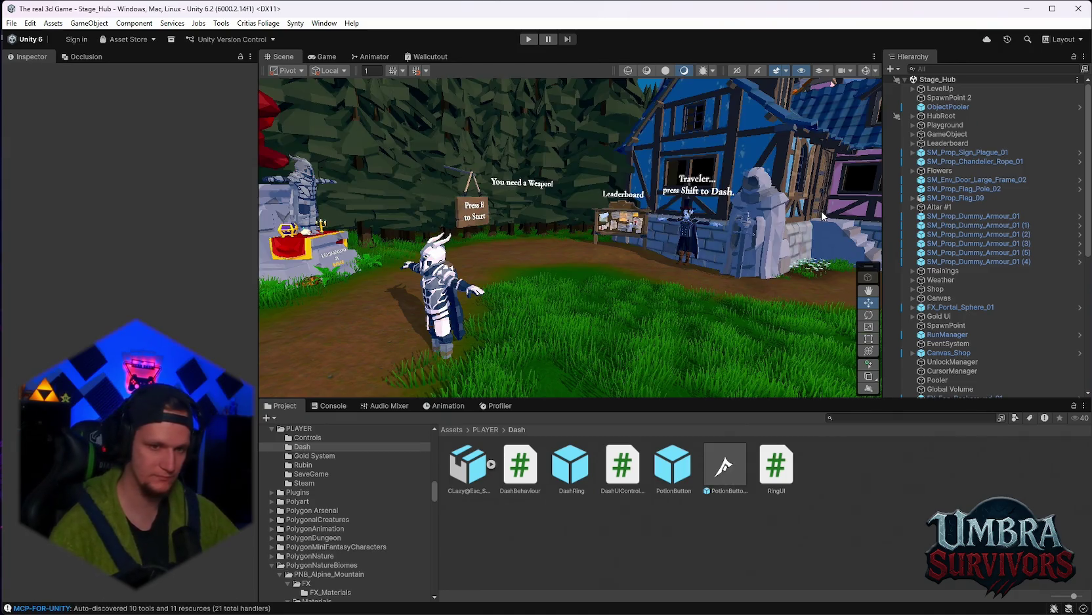
Expand XPBar in the Hierarchy, select its Maze Boss Timer child, and right-click XPBar for its actions
scroll(999, 273, down, 5)
scroll(998, 273, up, 2)
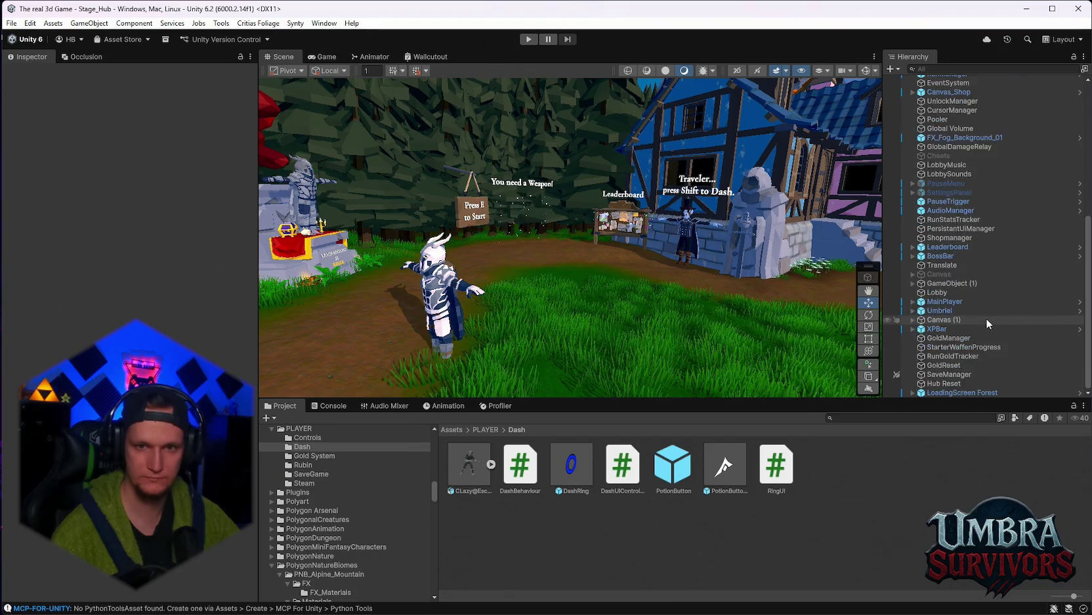
scroll(986, 318, up, 2)
scroll(949, 293, up, 4)
scroll(924, 283, down, 2)
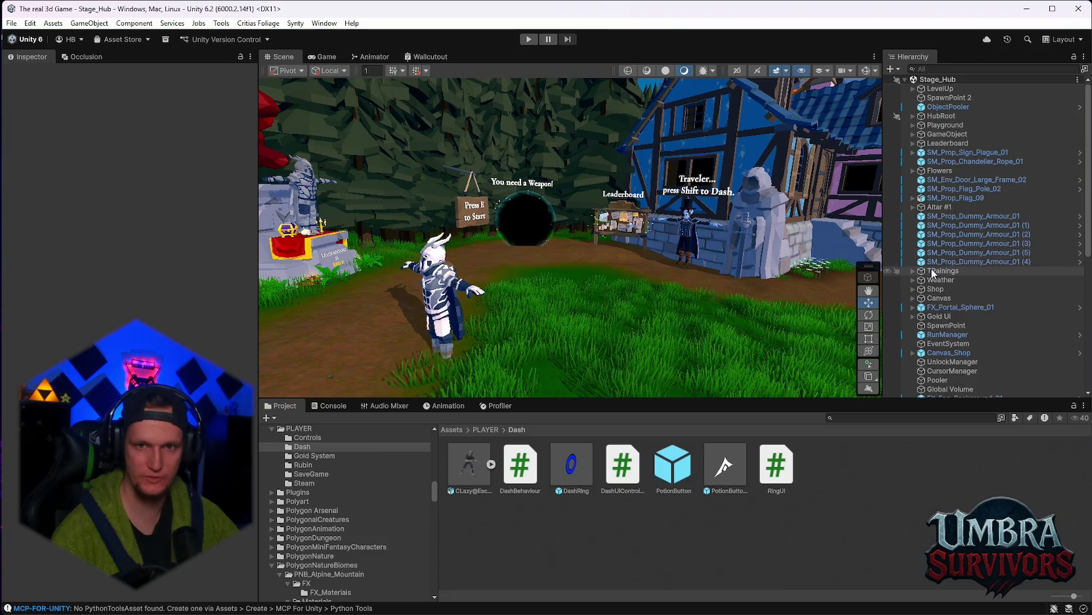
scroll(921, 293, down, 6)
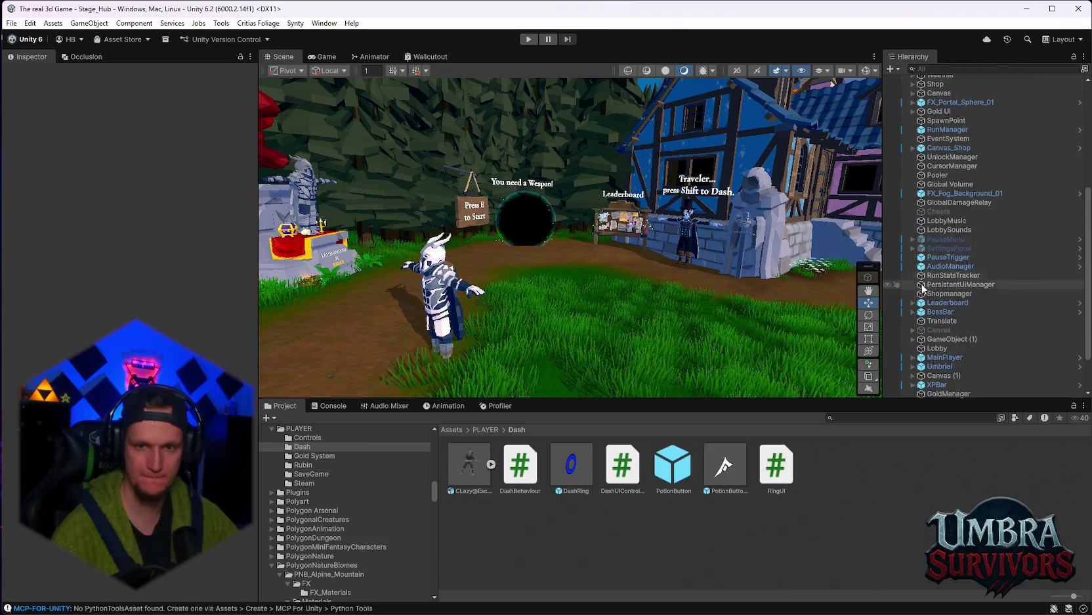
click(912, 328)
scroll(925, 341, down, 2)
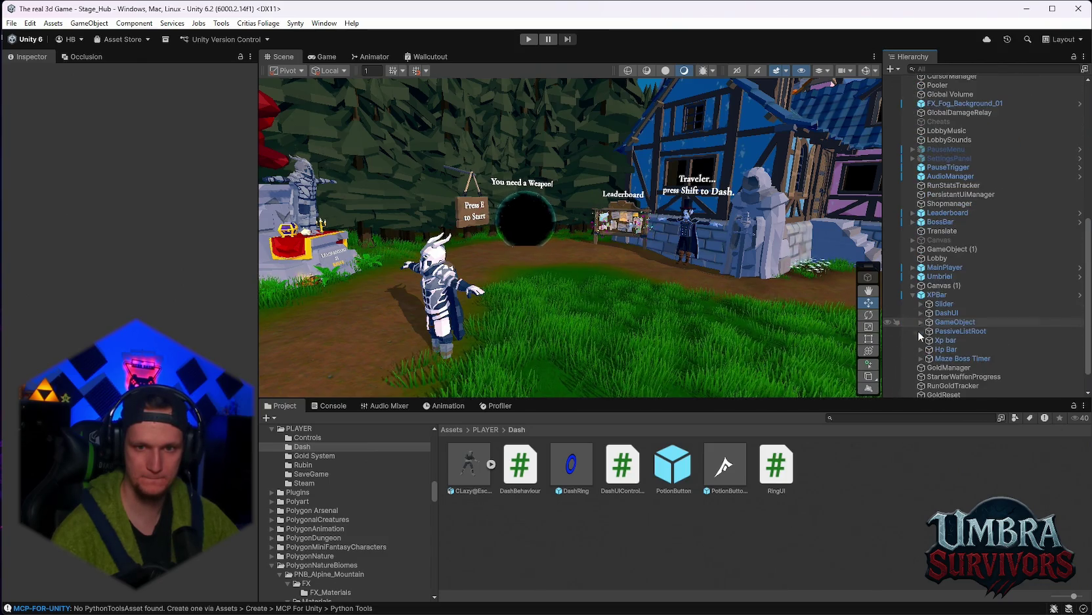
click(944, 360)
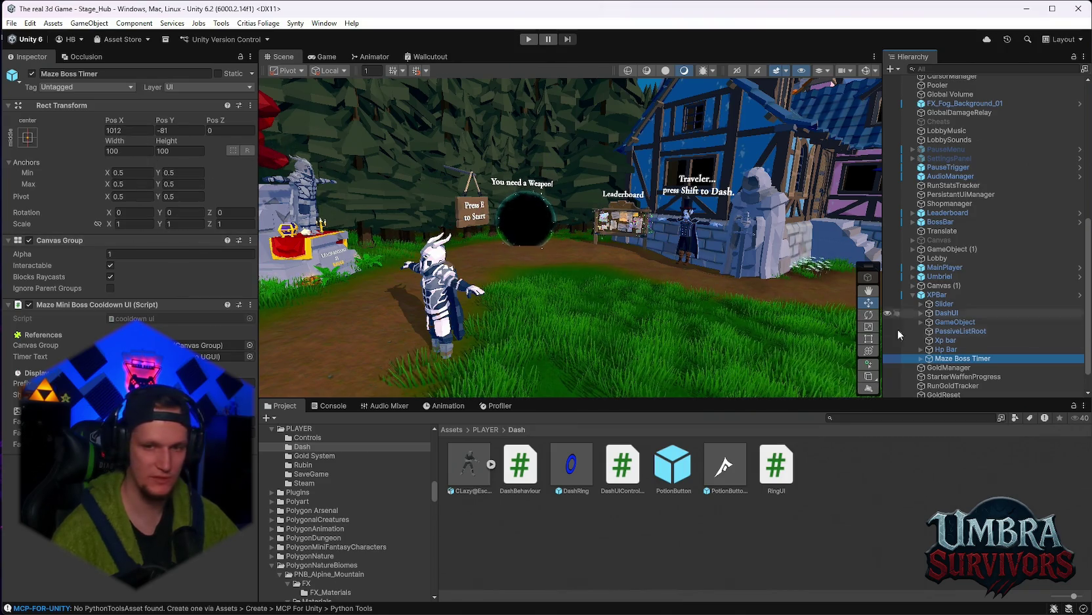
right_click(929, 296)
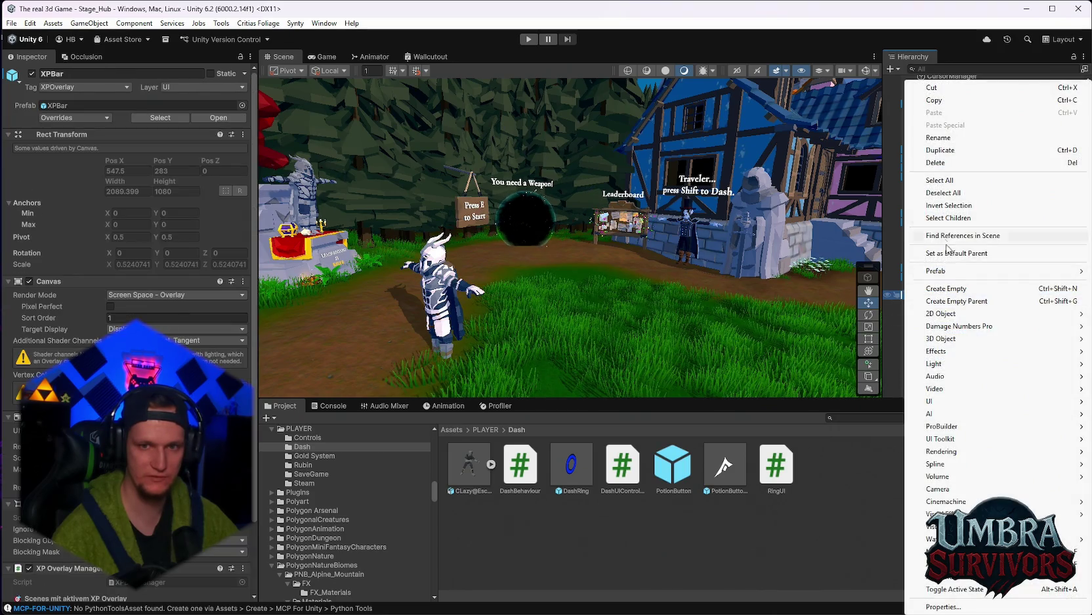
Open the XPBar prefab in context and frame the whole prefab in view
mouse_move(952, 270)
click(860, 272)
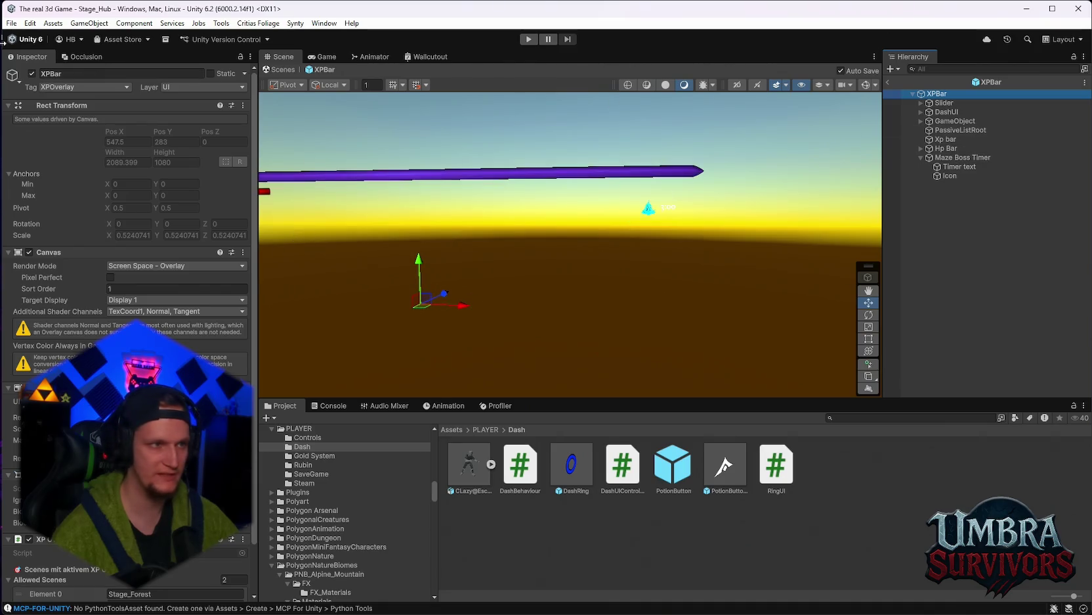
scroll(362, 123, up, 2)
key(f)
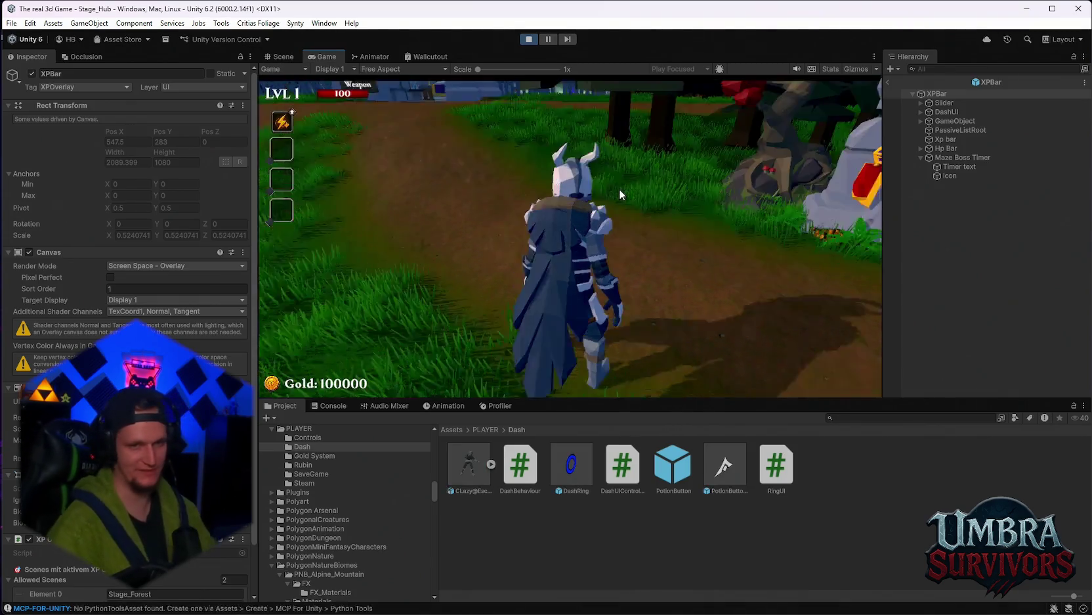
Walk the character to the dark portal, reroll the upgrades, take Ice Tornado, and enter the stage
click(619, 189)
key(w)
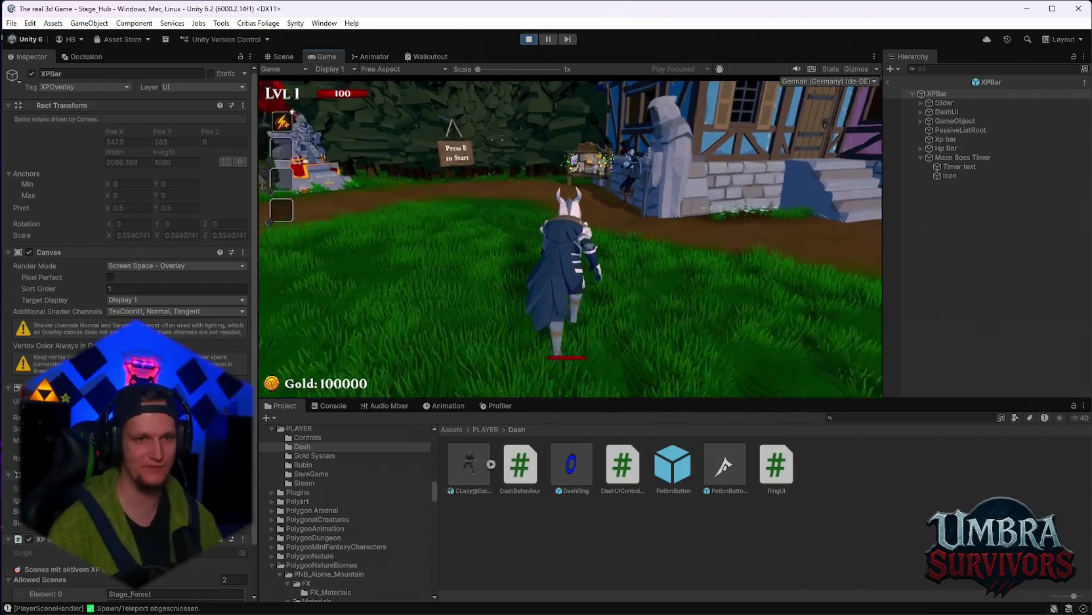
key(d)
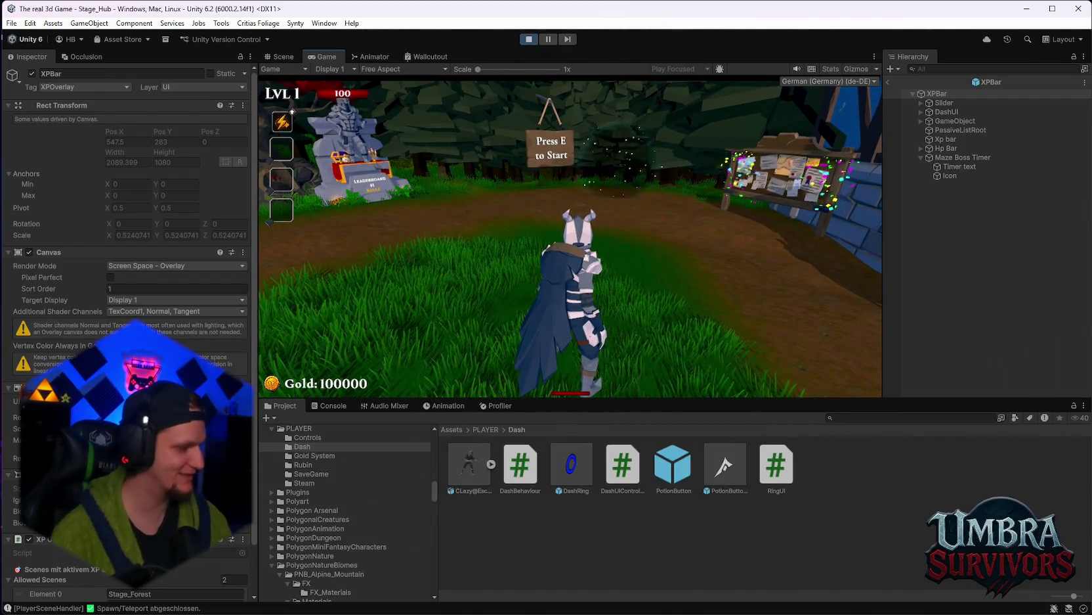
key(w)
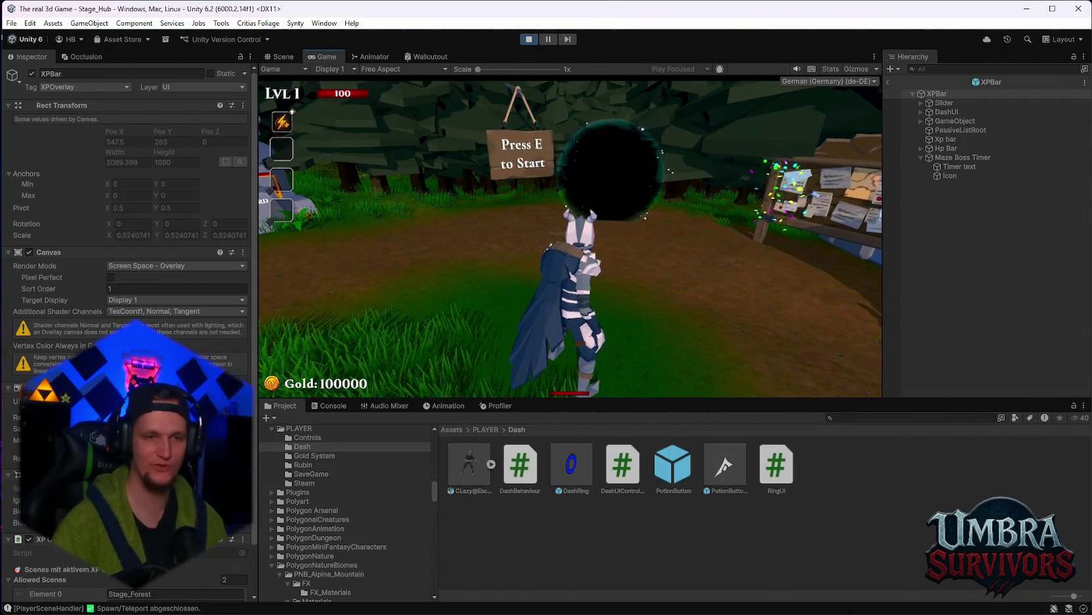
key(e)
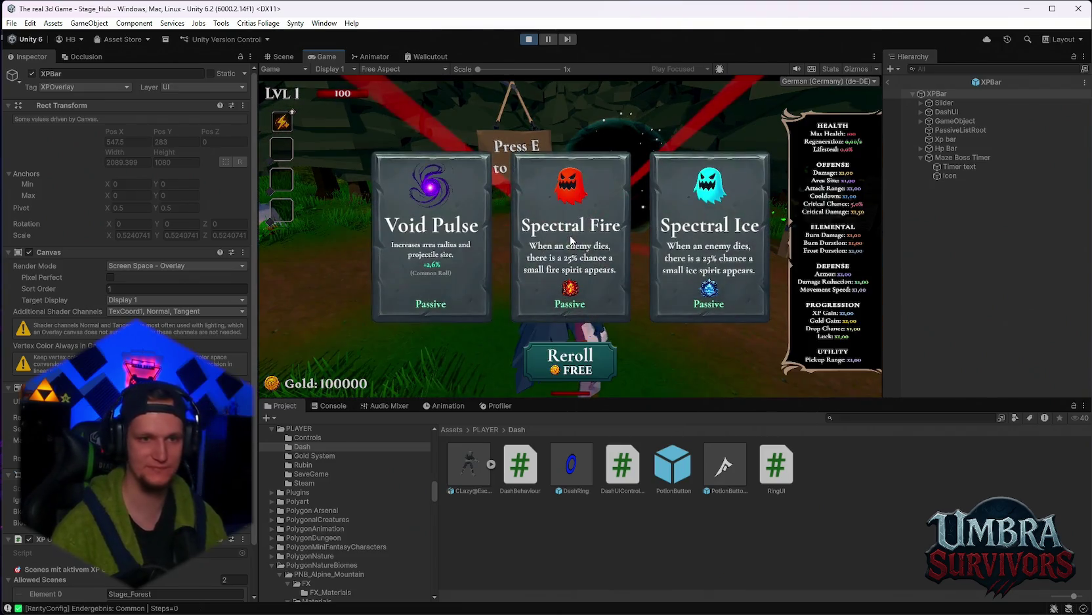
click(535, 367)
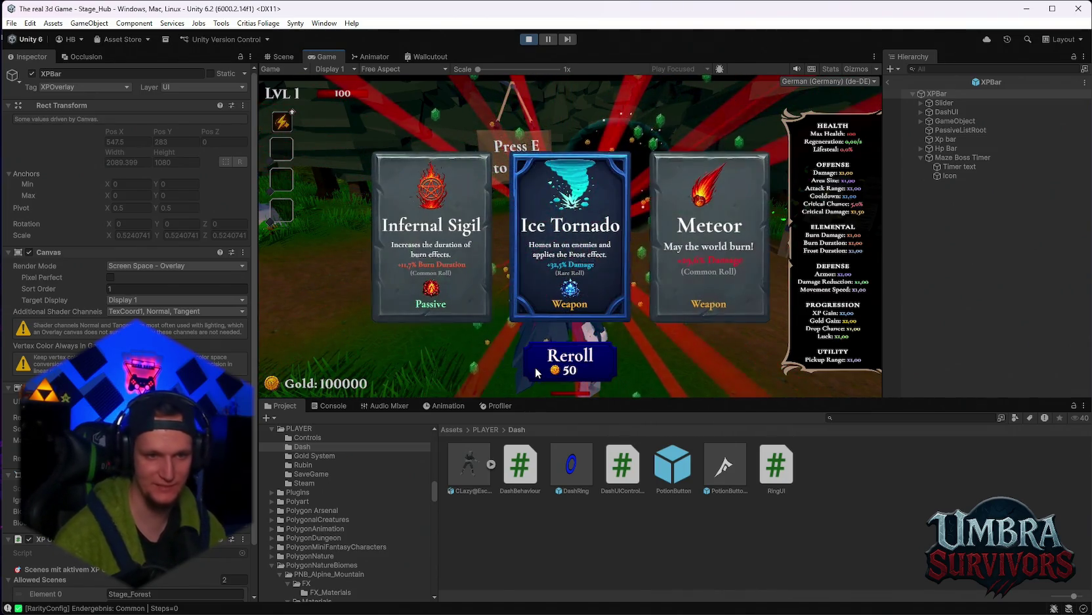
click(580, 272)
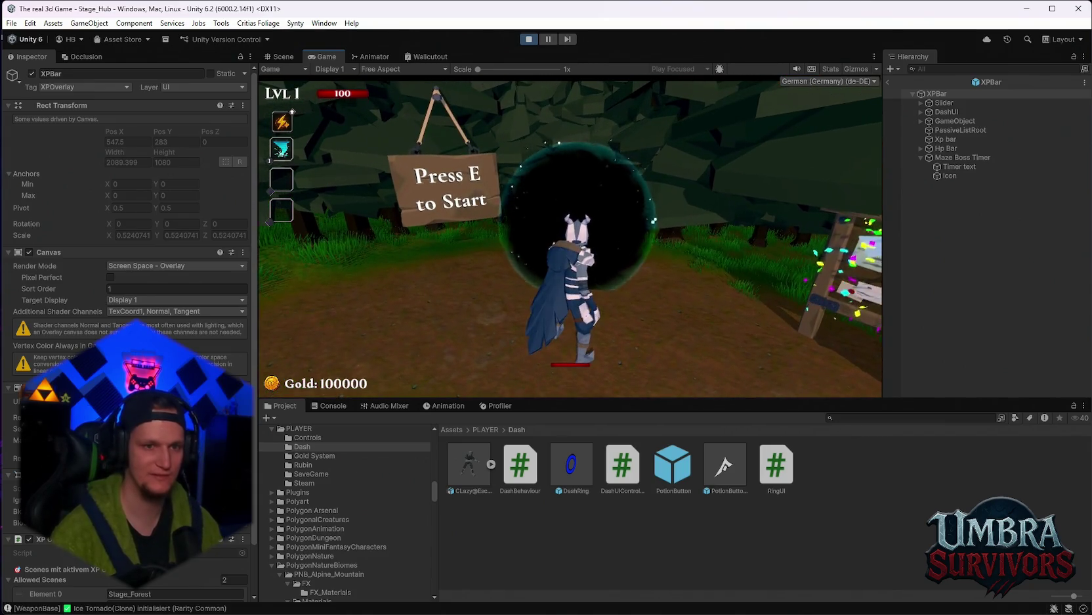
key(e)
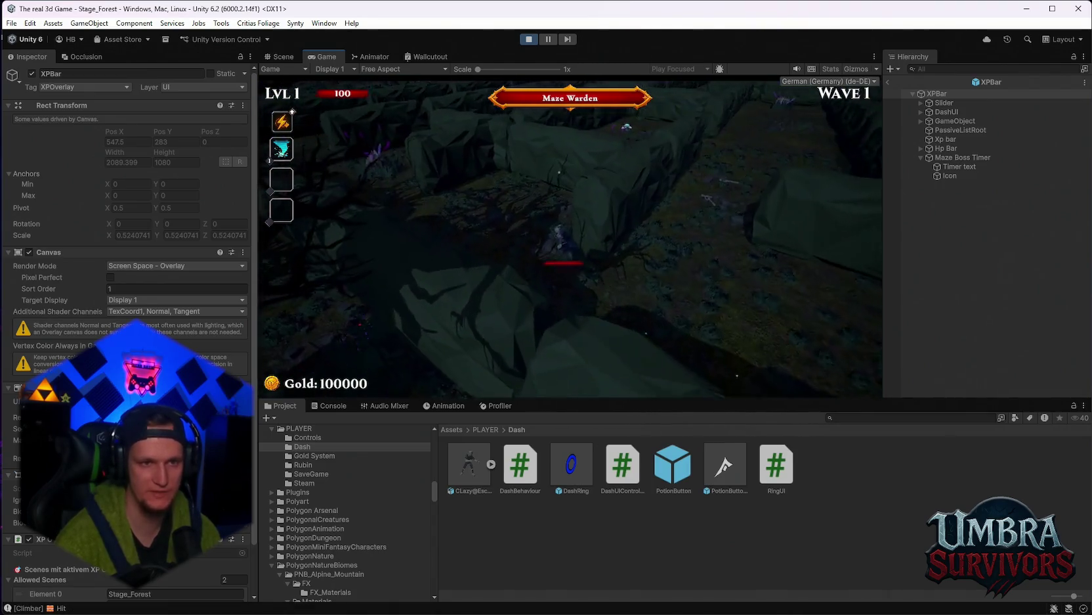
Pause the run mid-stage and maximize the Game view
key(Escape)
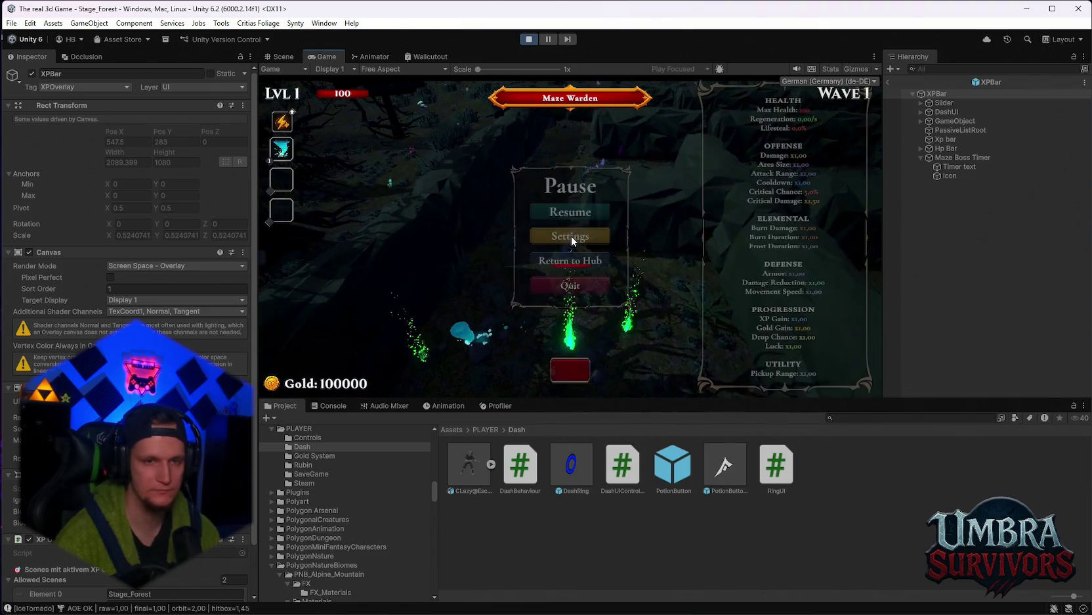
key(Escape)
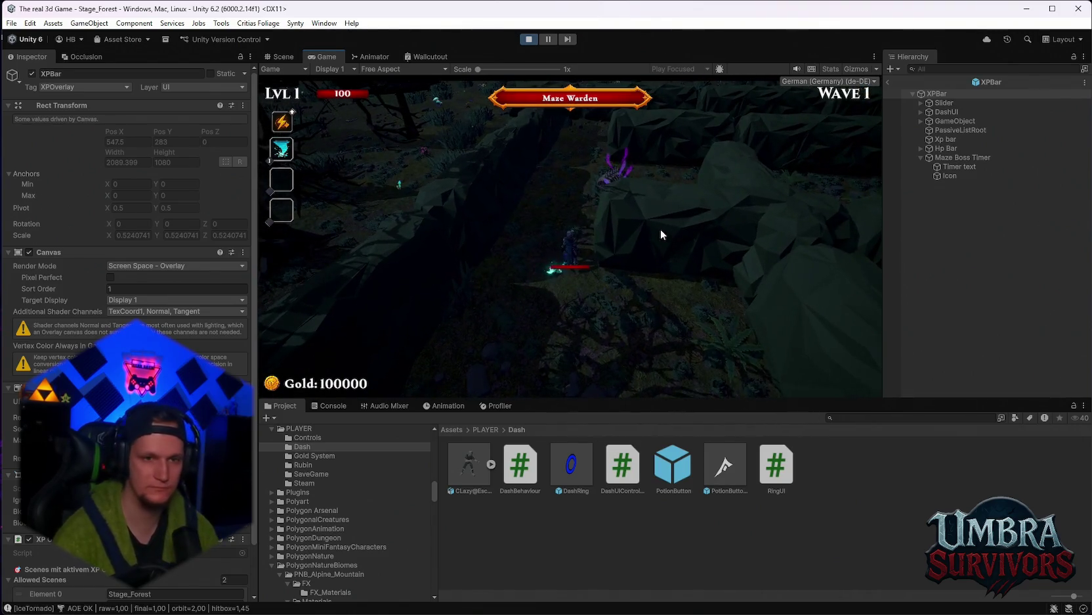
key(Escape)
double_click(332, 58)
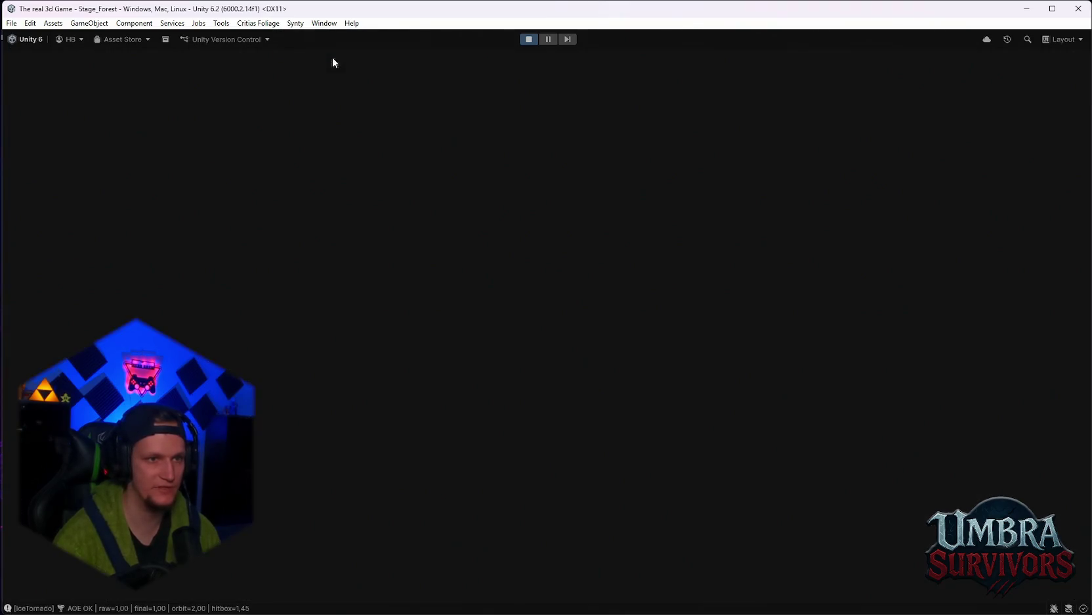
Pick Dark Orb, Grenade Launcher, Spectral Fire, Void Pulse, Calzifer, Blessed Aura, Shadowstride and Arcane Extension upgrades
key(Escape)
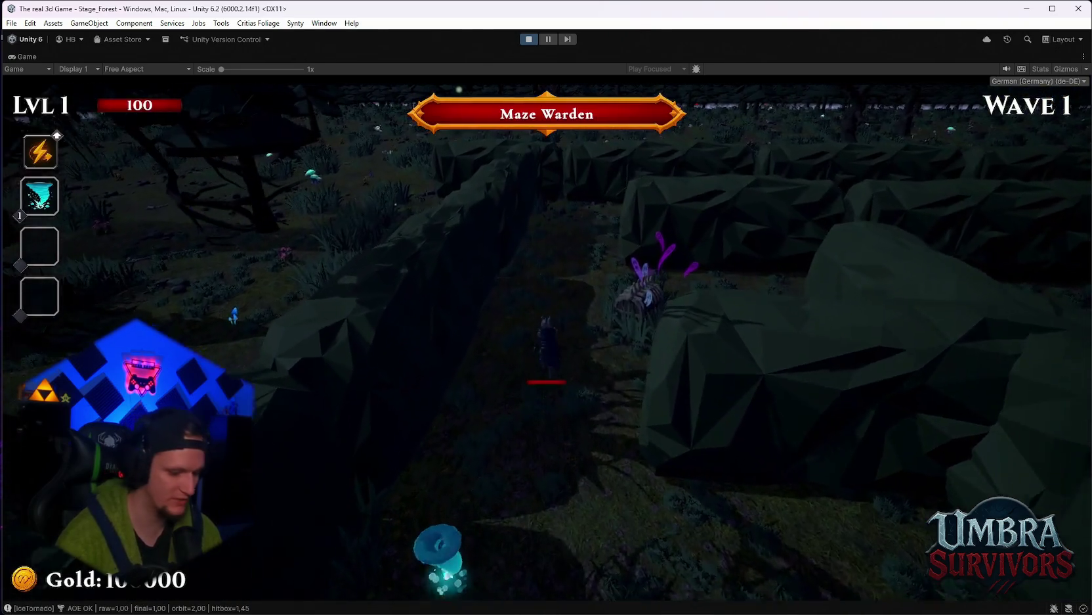
key(Escape)
key(Escape)
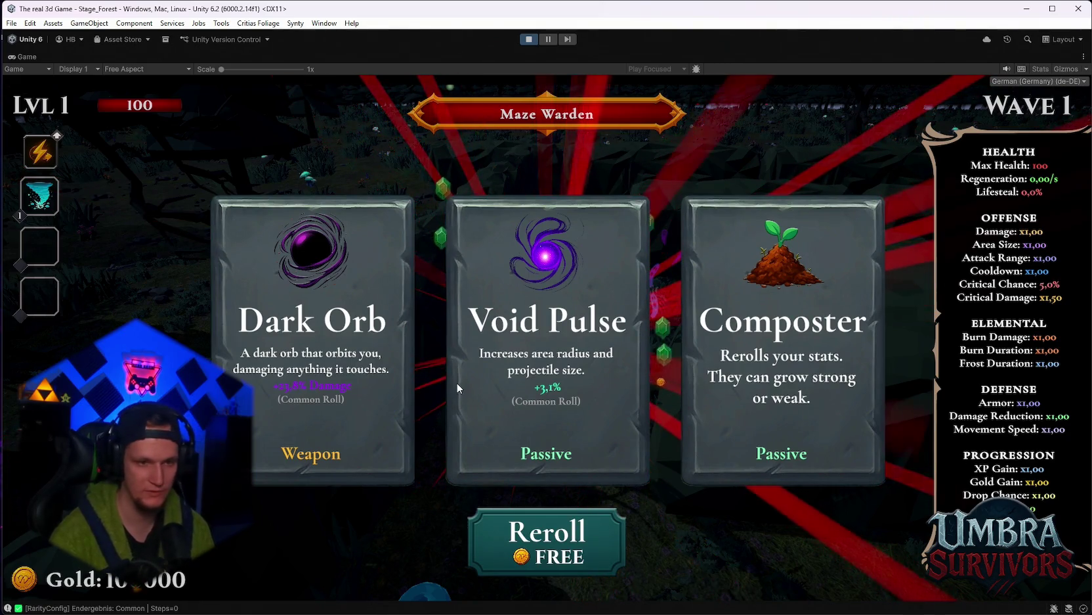
click(404, 381)
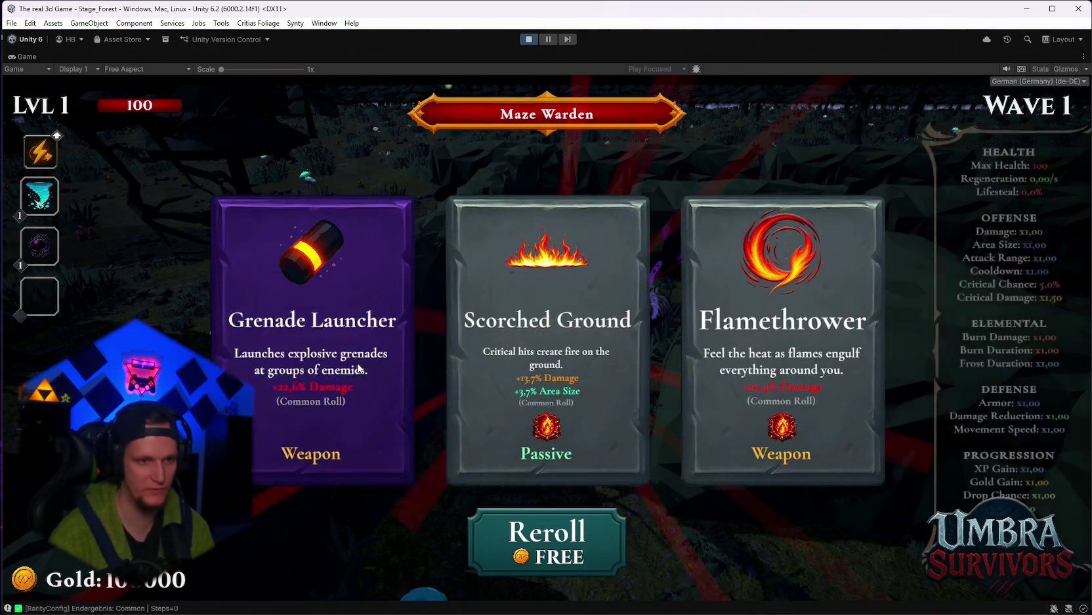
click(390, 384)
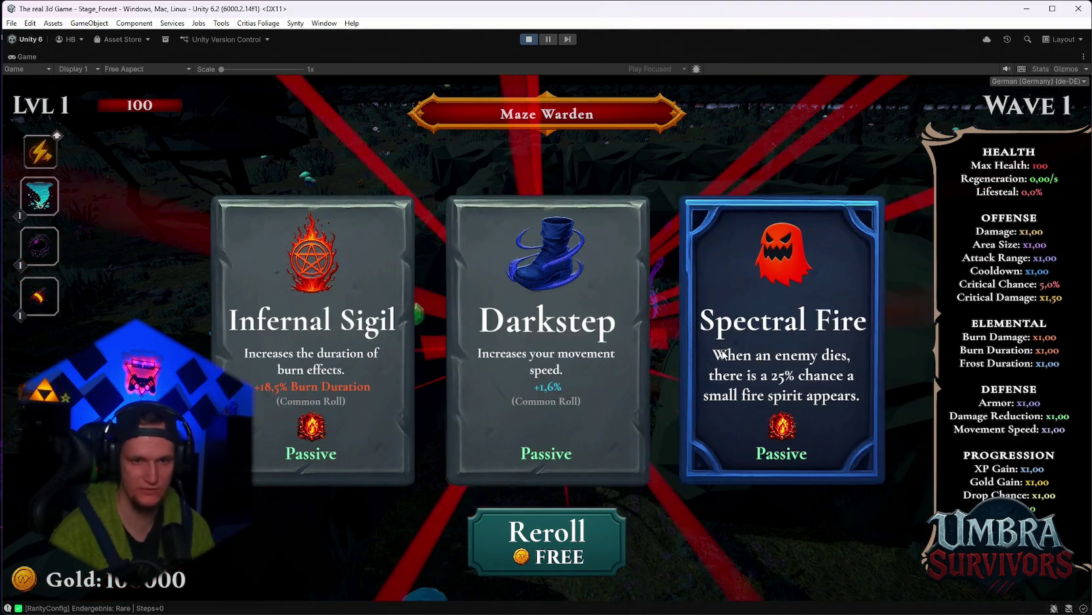
key(Return)
click(524, 373)
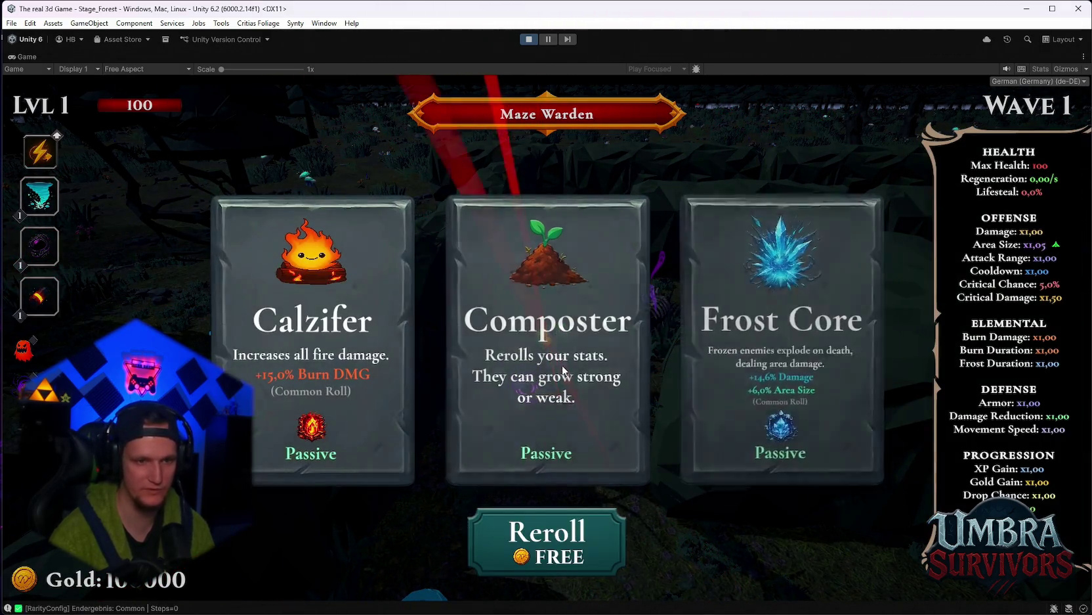
click(282, 351)
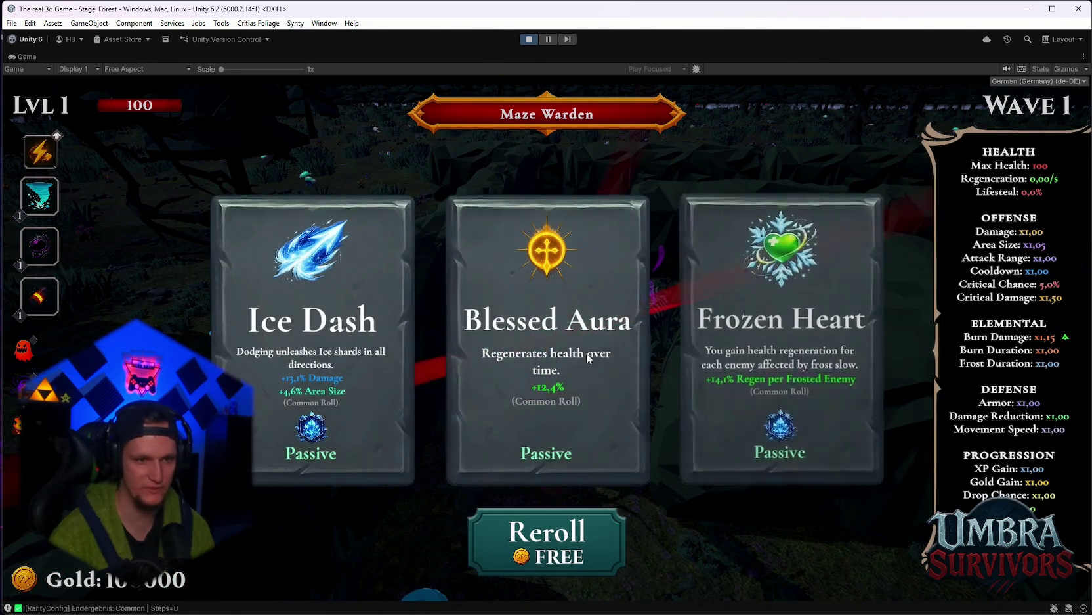
click(598, 375)
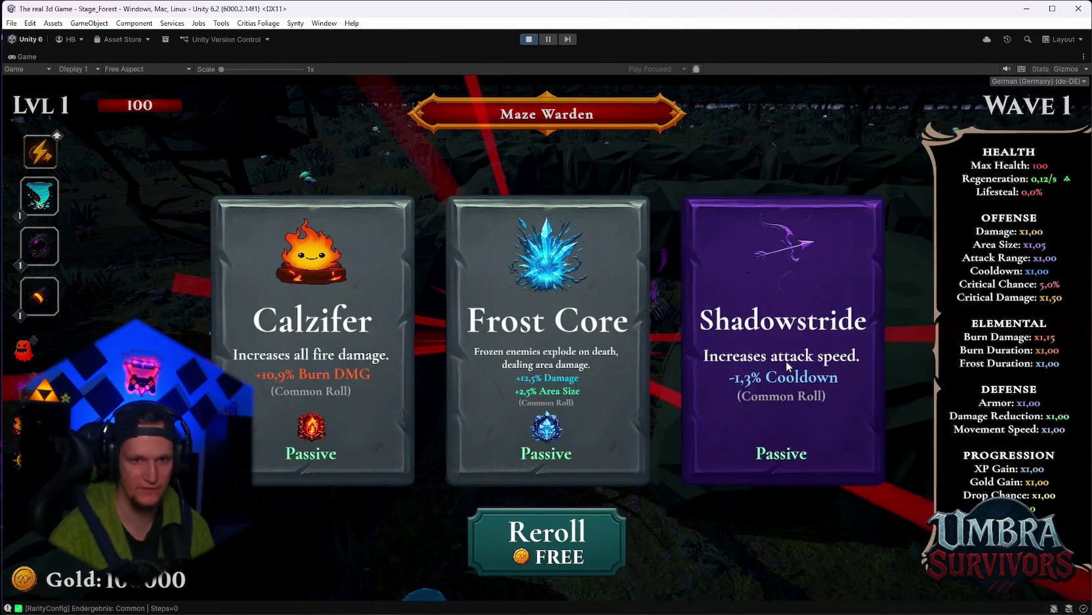
click(786, 361)
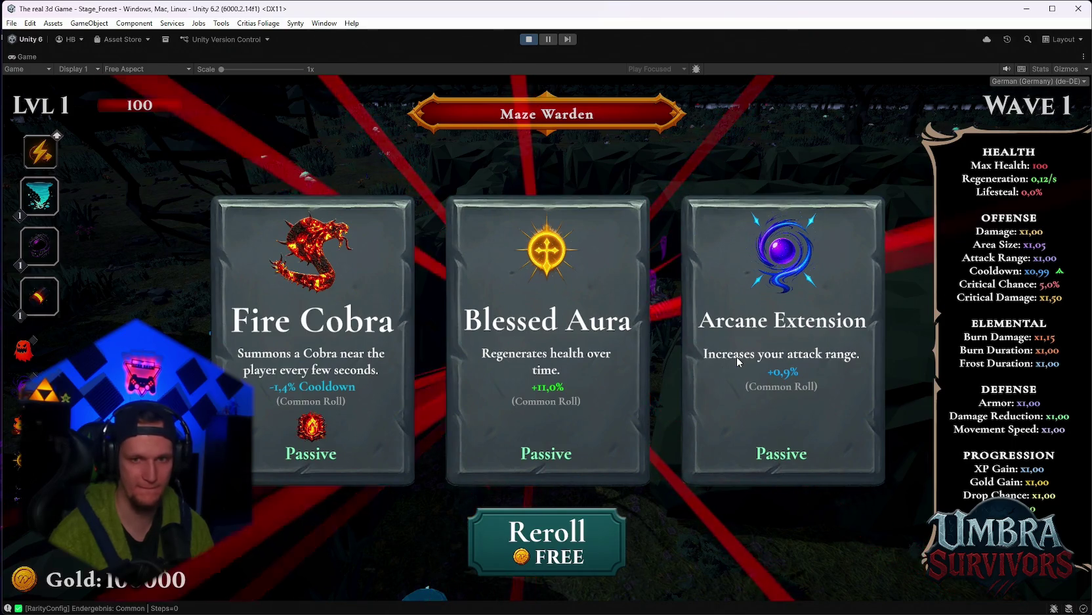
click(737, 356)
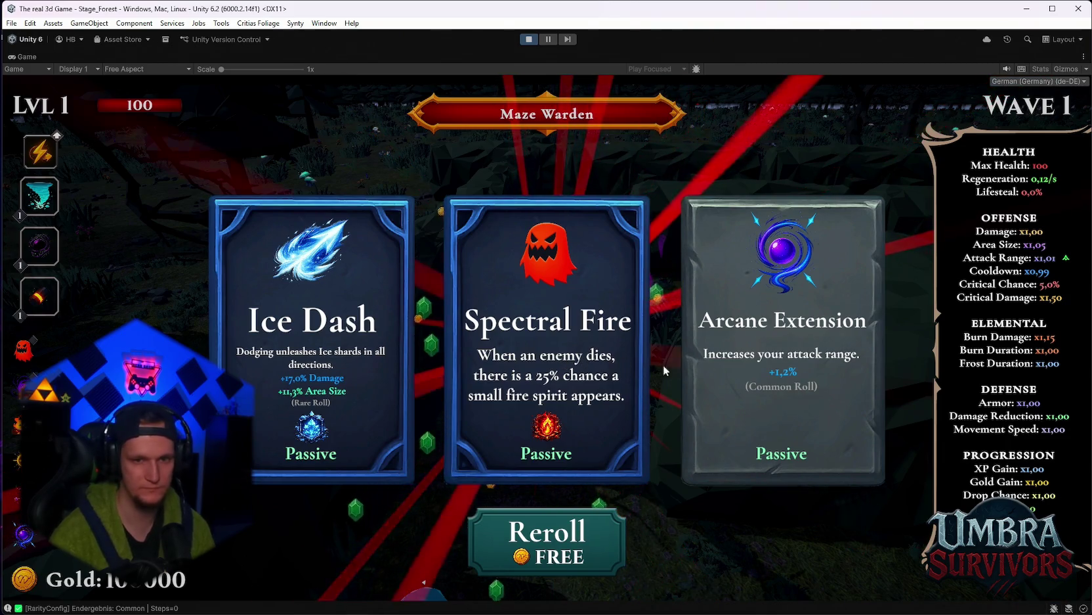
Add Blood Crystal, Glacial Sigil and repeat upgrades, reroll once for Dark Orb level 2, then pause
click(546, 337)
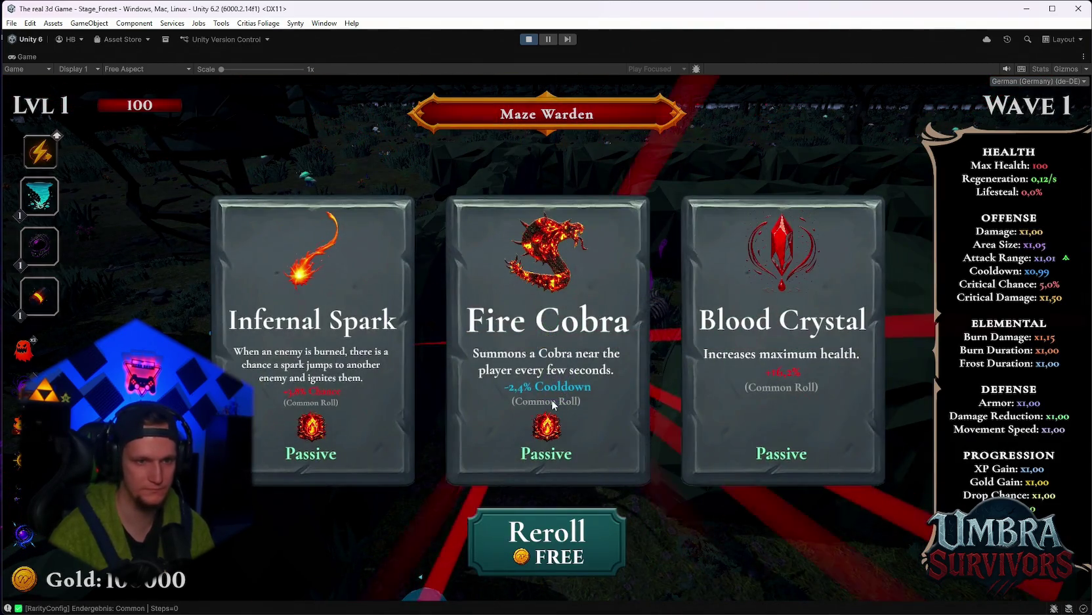
click(764, 370)
click(537, 372)
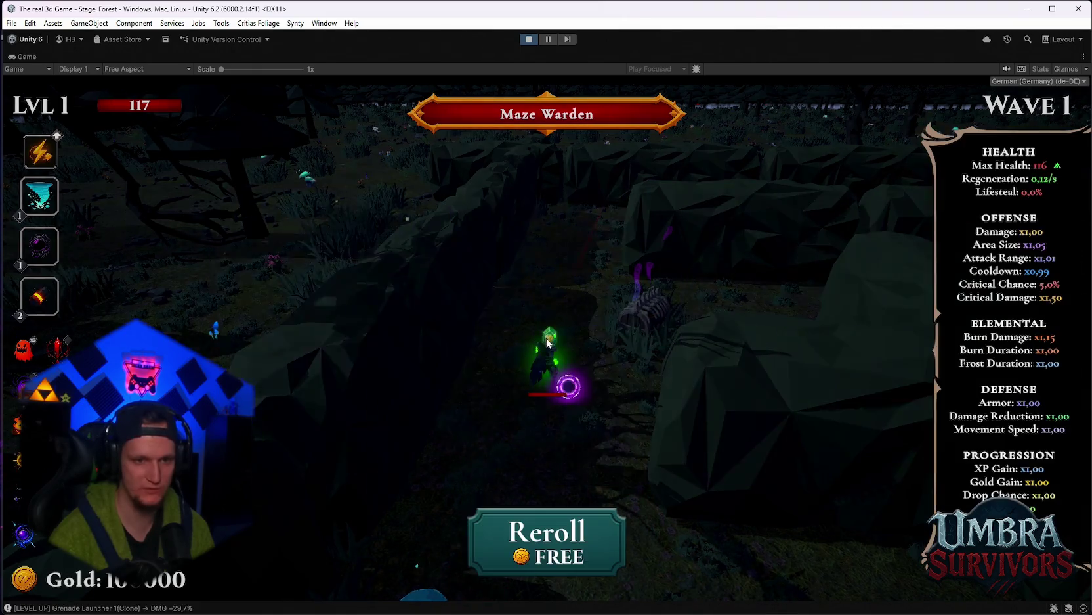
click(578, 430)
click(578, 430)
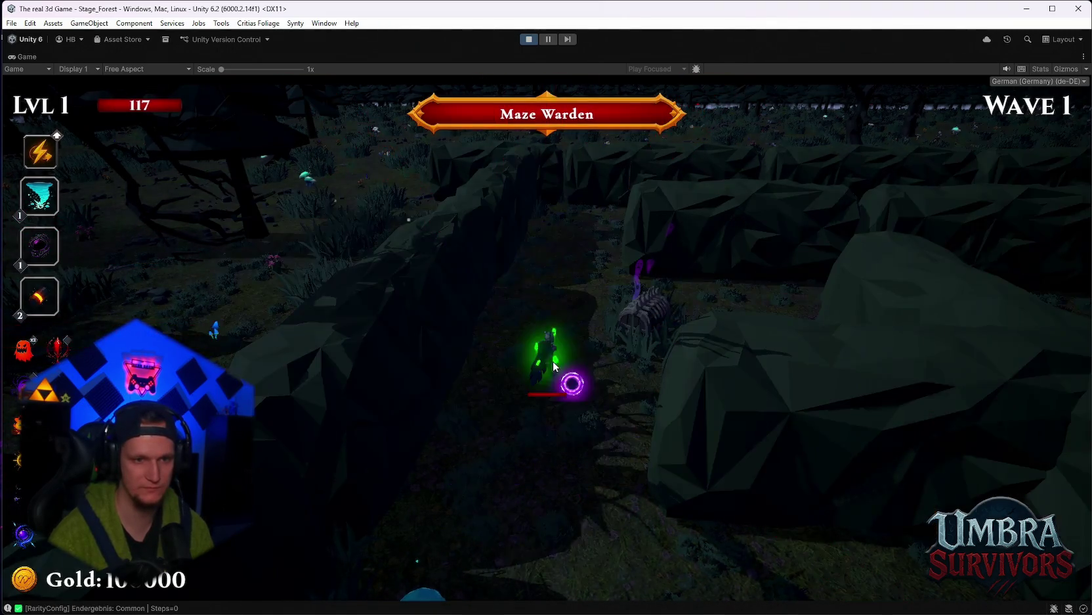
click(761, 341)
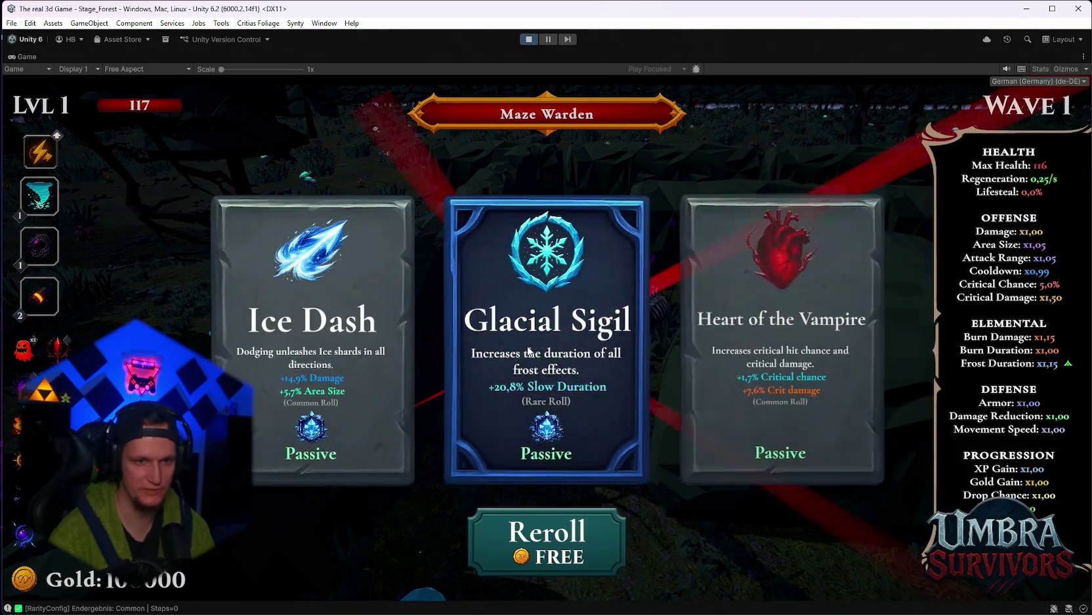
click(562, 365)
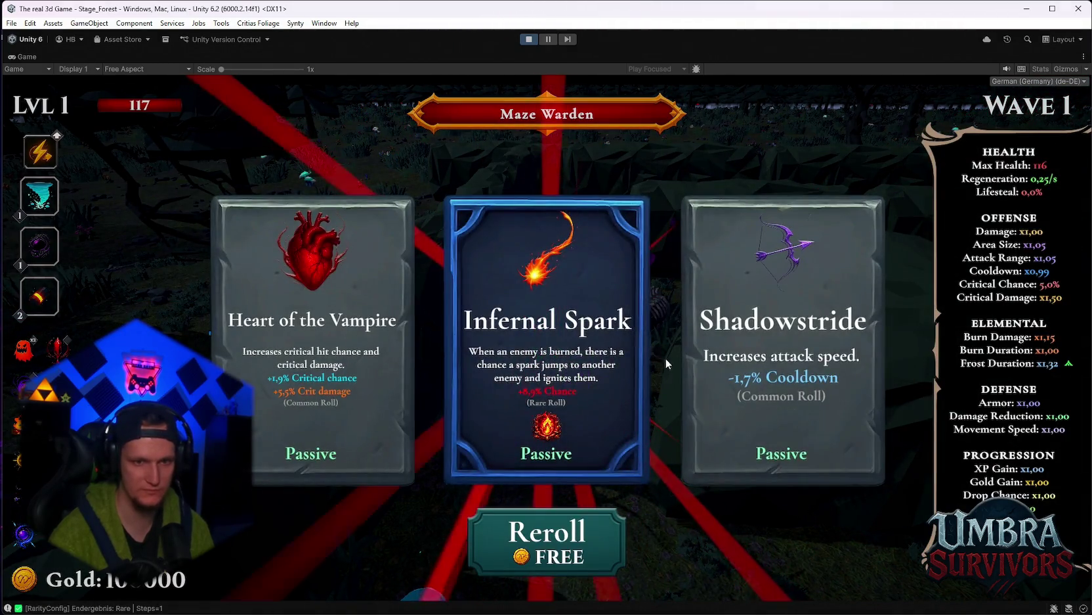
click(721, 353)
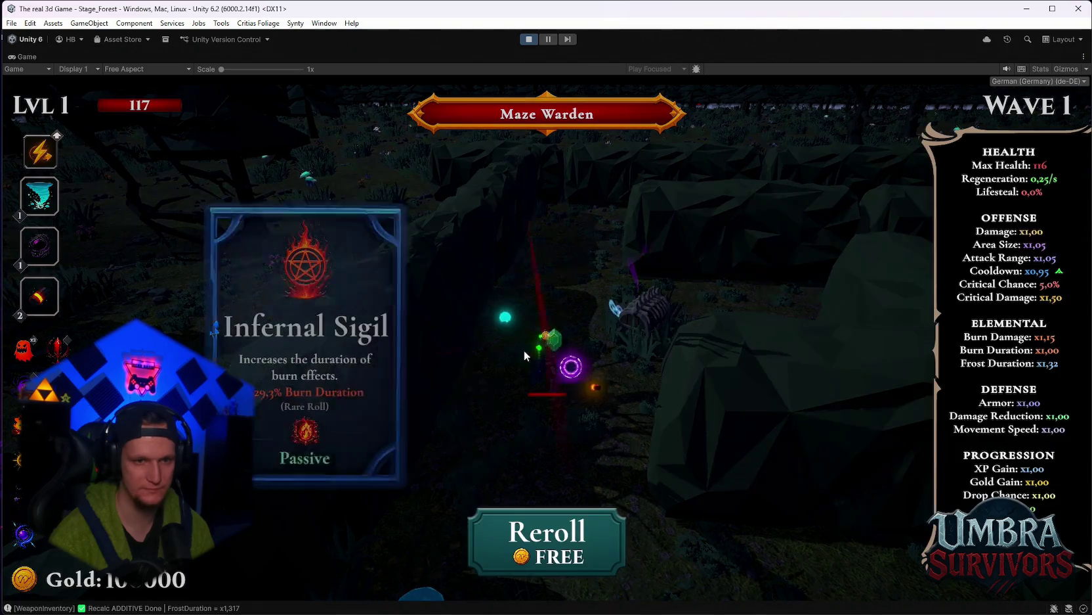
click(547, 539)
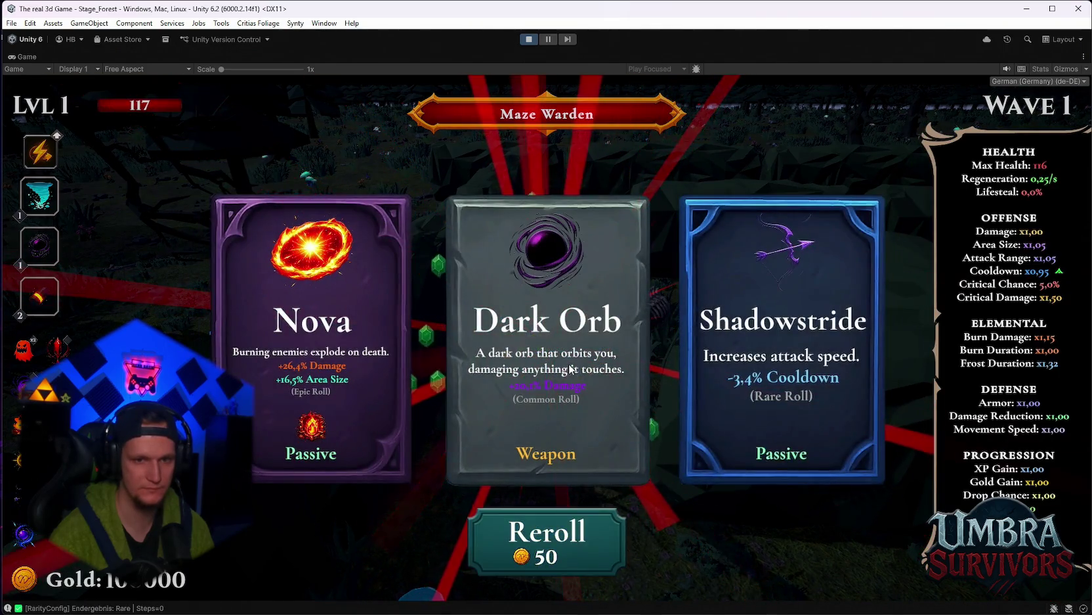
click(546, 338)
click(552, 398)
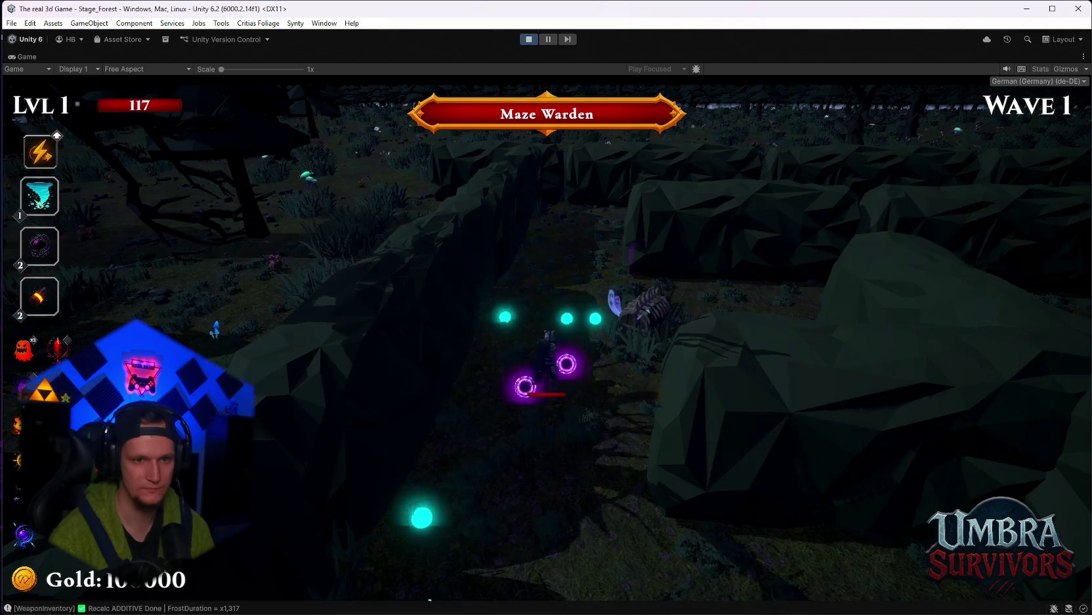
key(Escape)
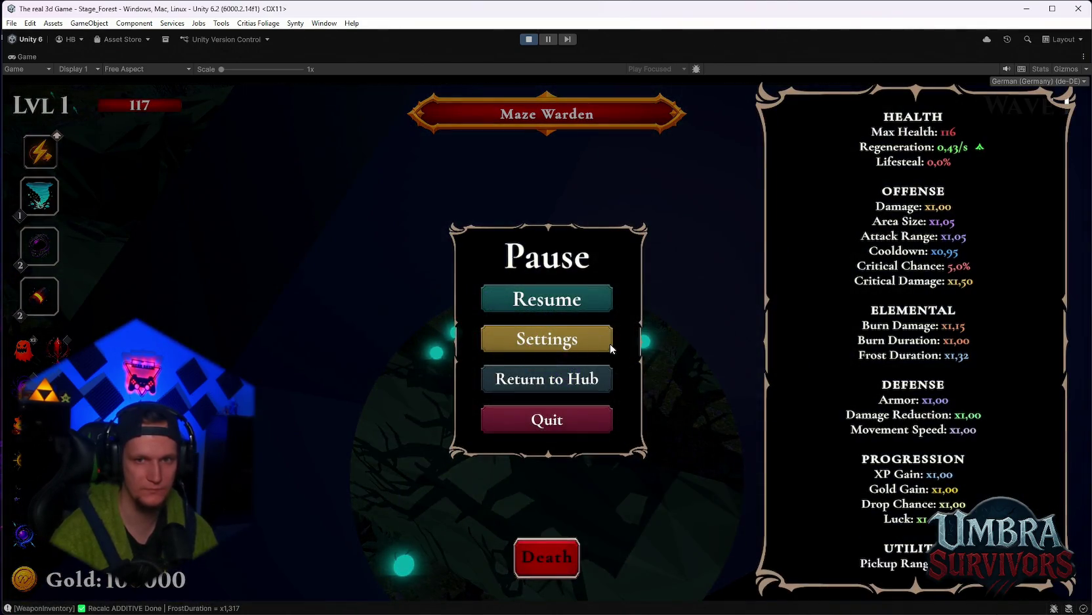
Collect the Infernal Sigil reward, move on through the maze, then pause and restore the editor layout
key(Escape)
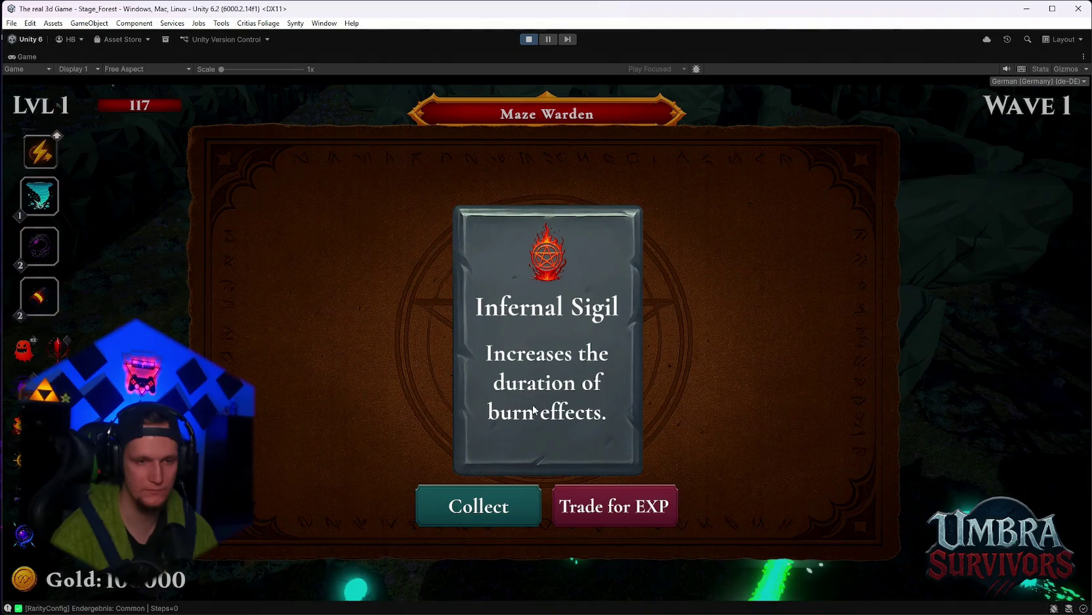
click(488, 489)
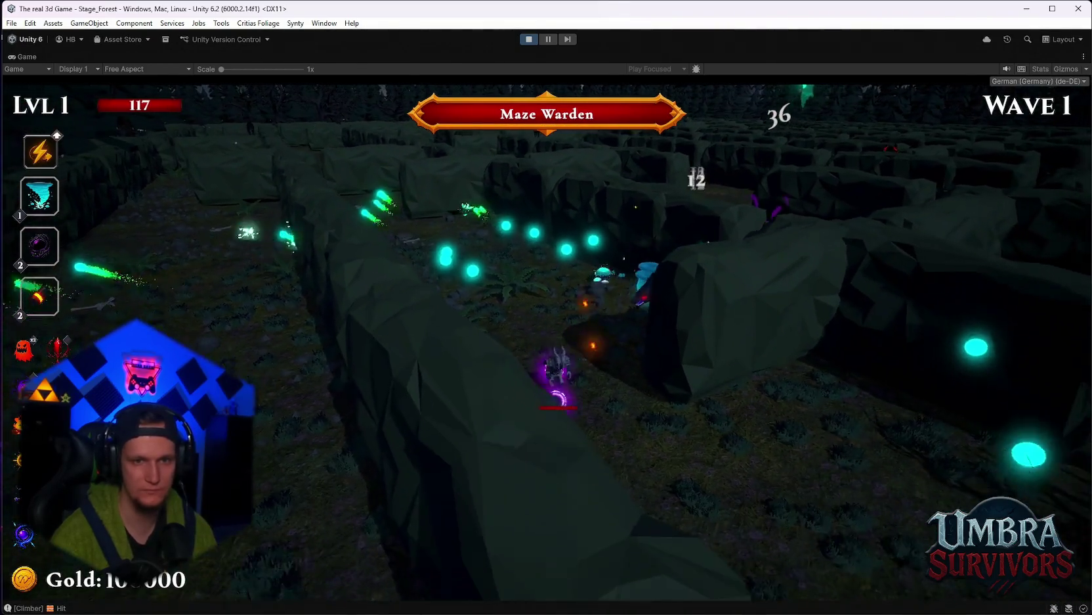
key(space)
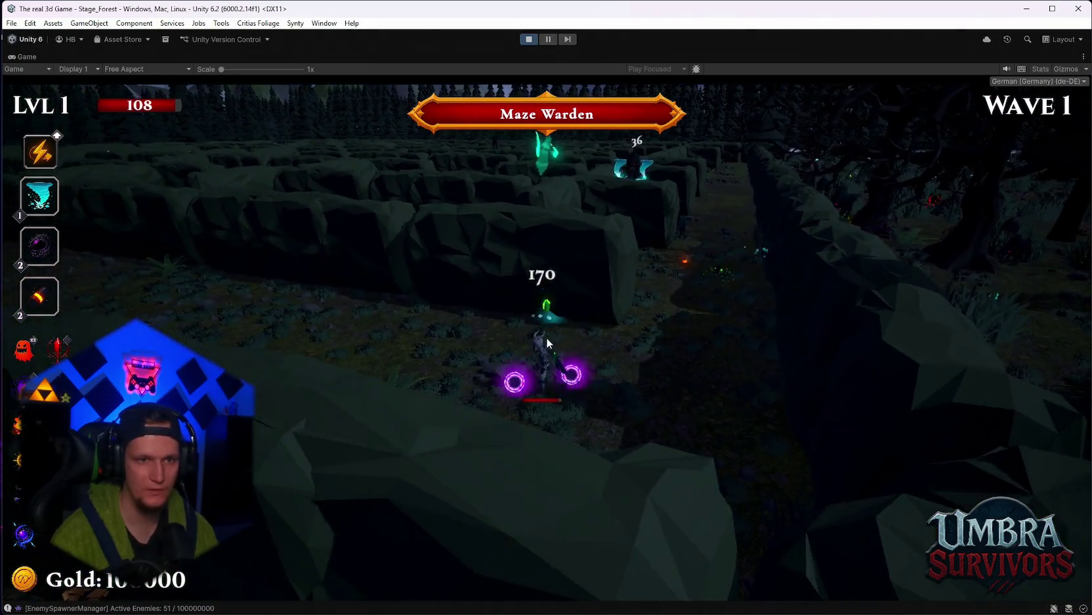
key(Escape)
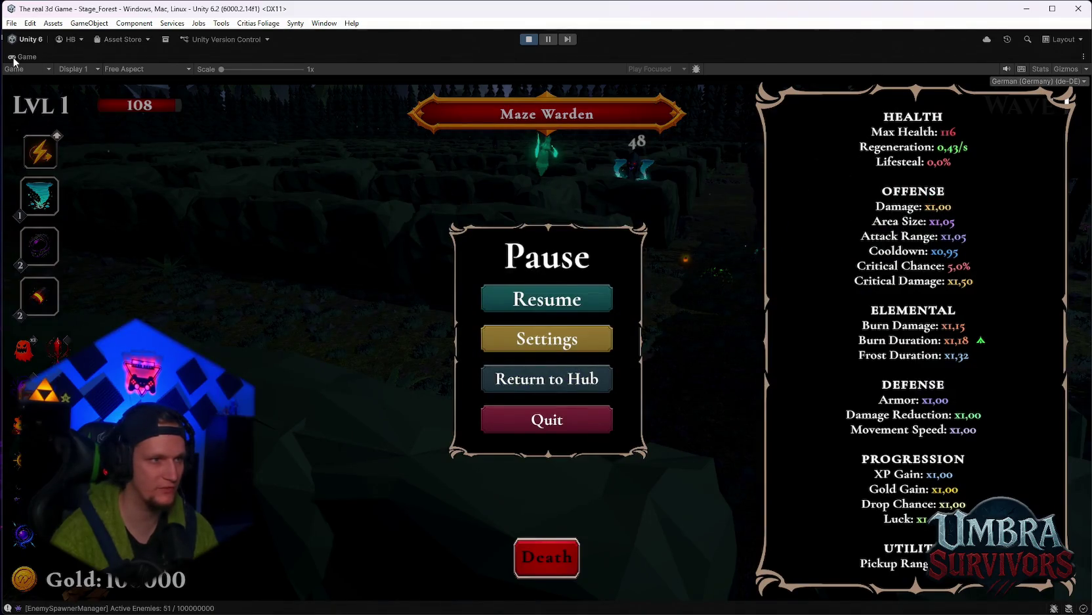
double_click(14, 58)
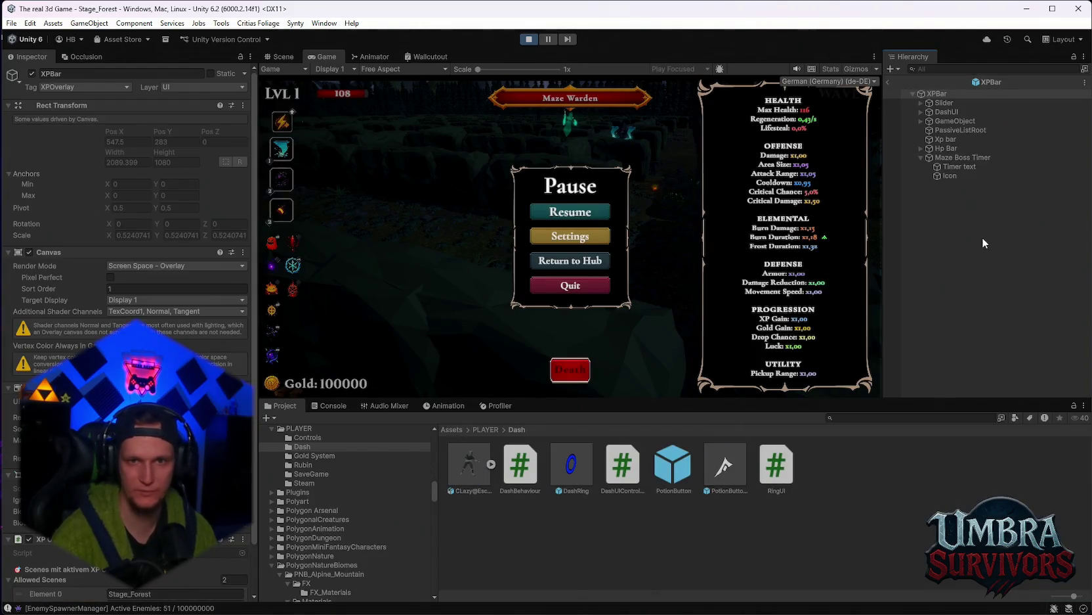
Inspect the Dark orb(Clone) weapon found via Hierarchy search, then clear the filter and resume play full-size
scroll(969, 314, down, 10)
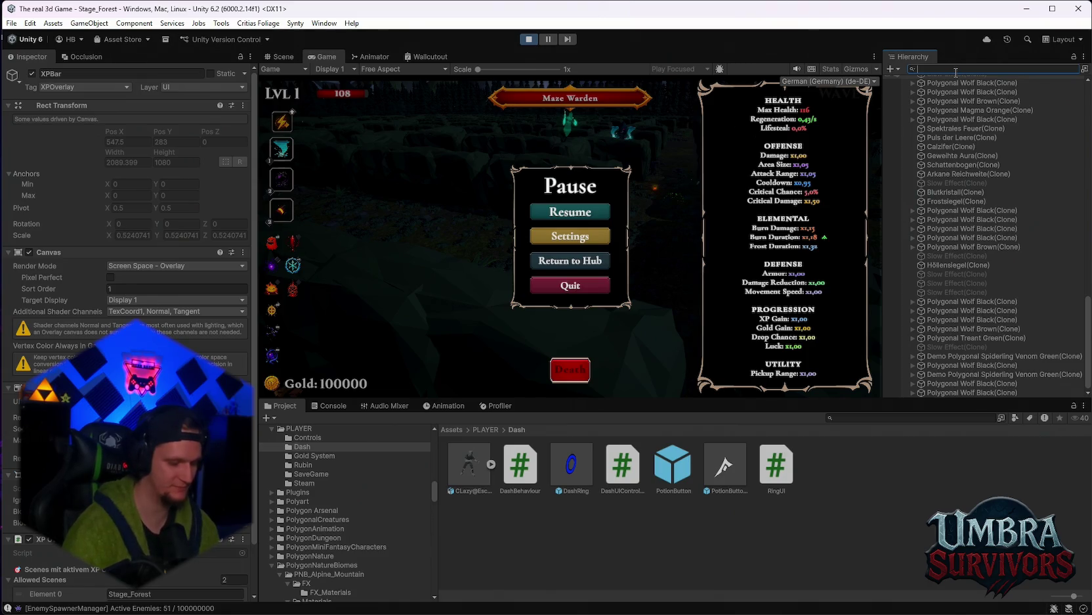
text(dask)
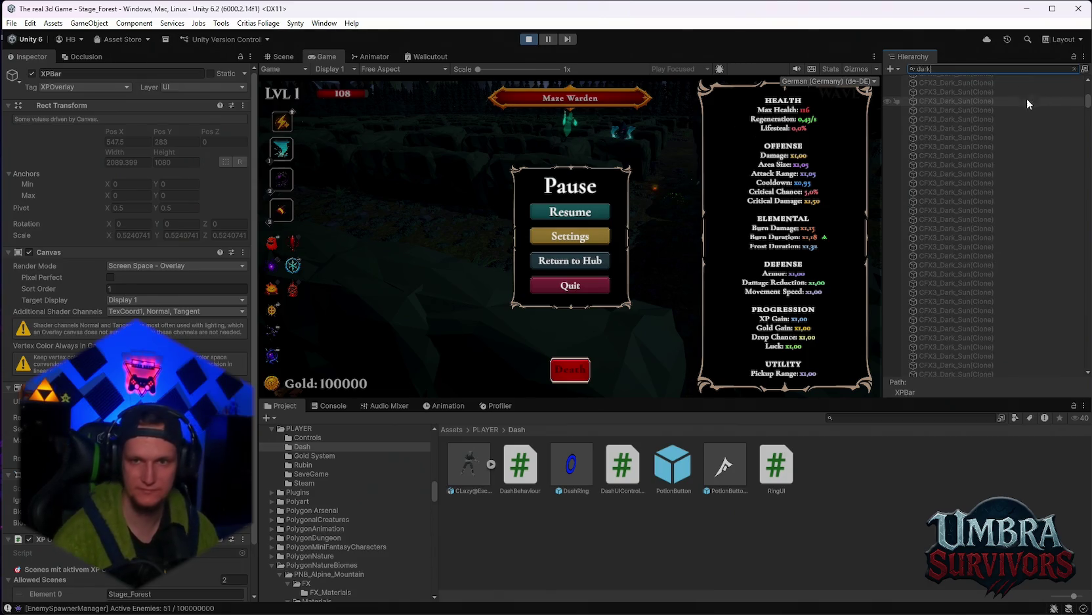
scroll(1064, 277, down, 5)
click(1008, 373)
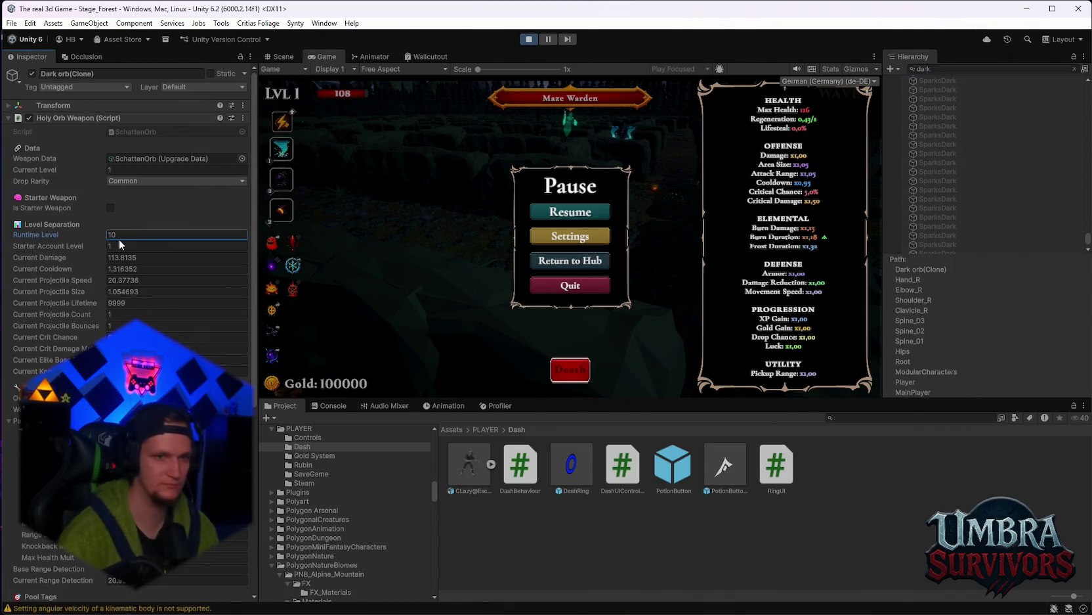
key(BackSpace)
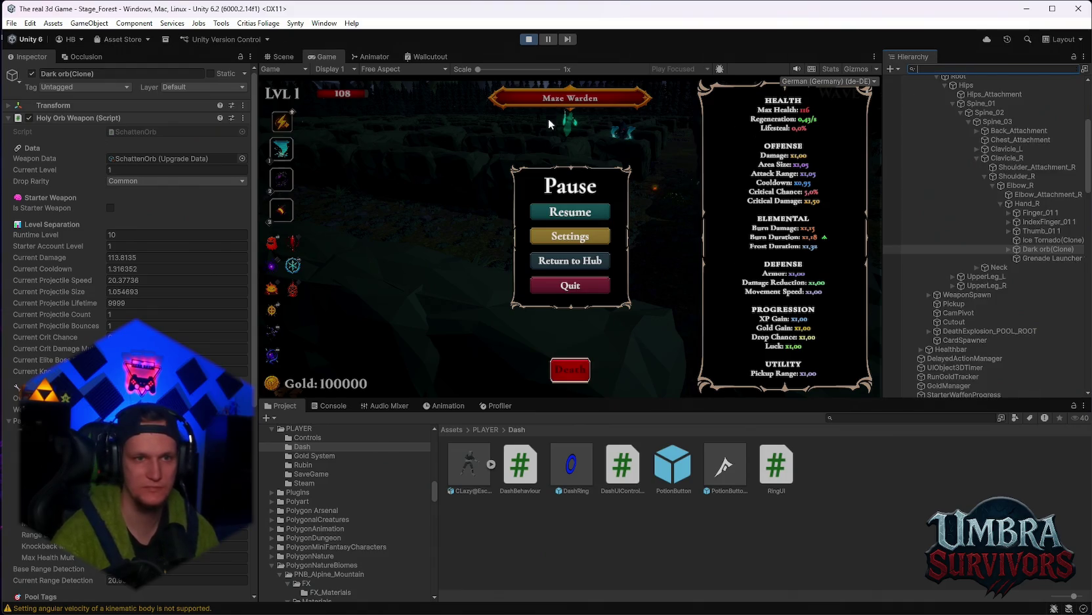
double_click(326, 57)
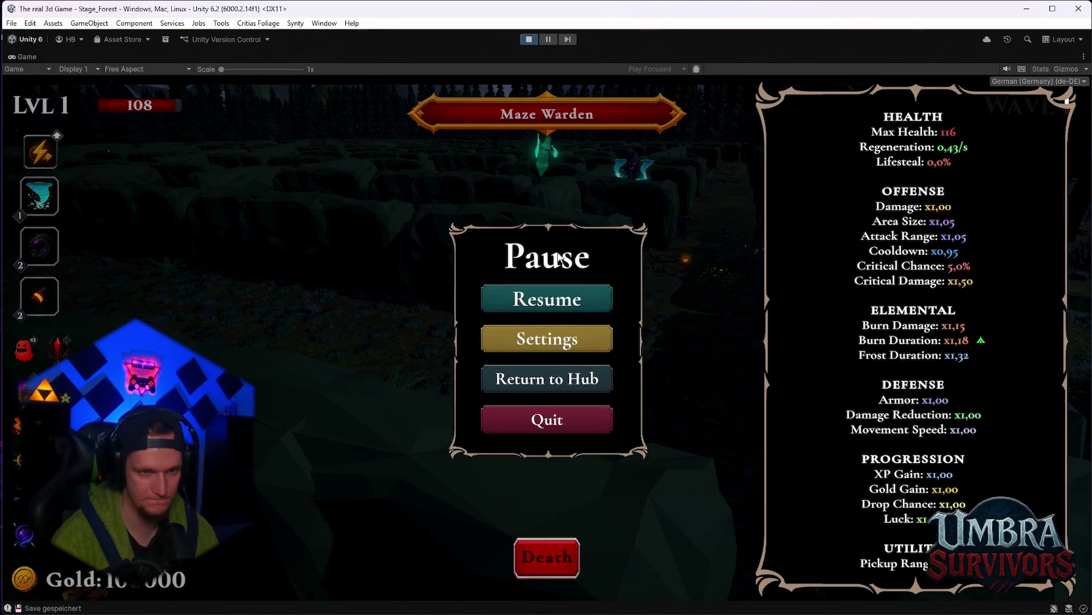
click(546, 297)
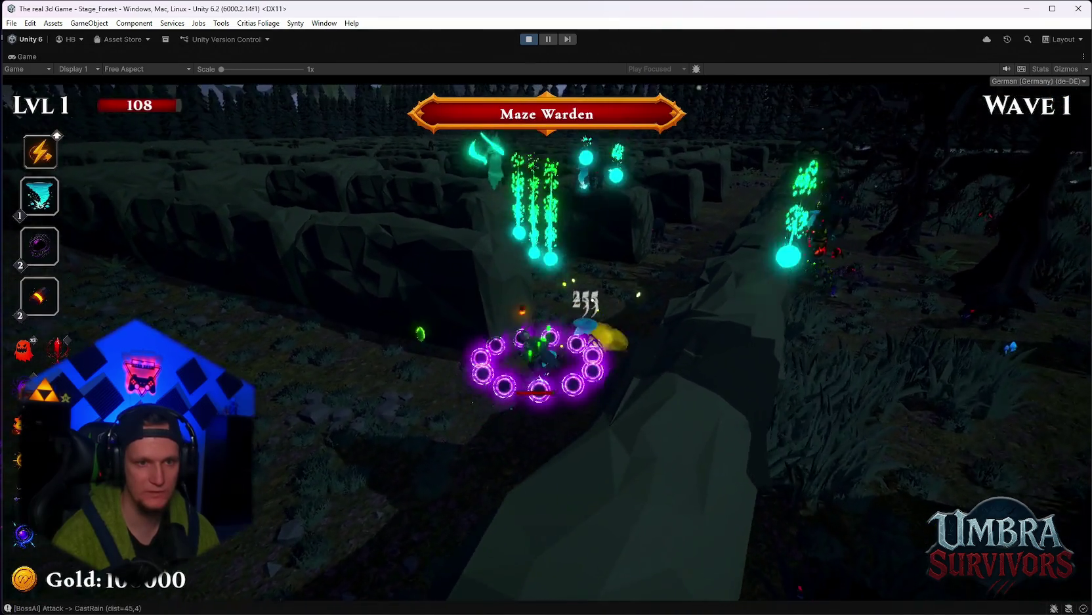
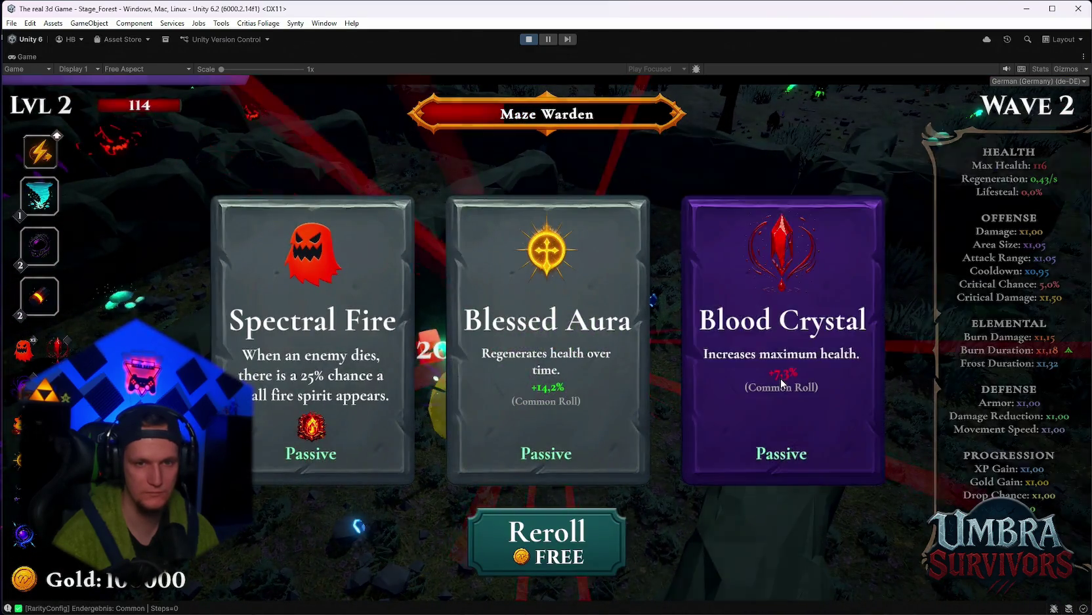
Take the Blood Crystal, Nova, Blood Crystal and Glacial Sigil upgrades, then restore the full editor layout
click(782, 382)
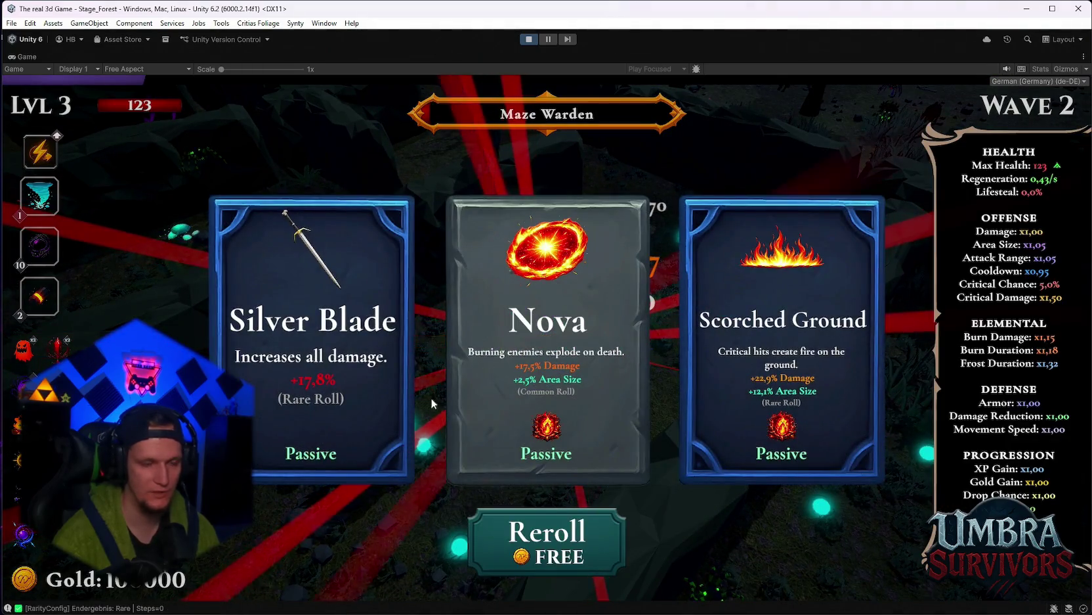
click(441, 401)
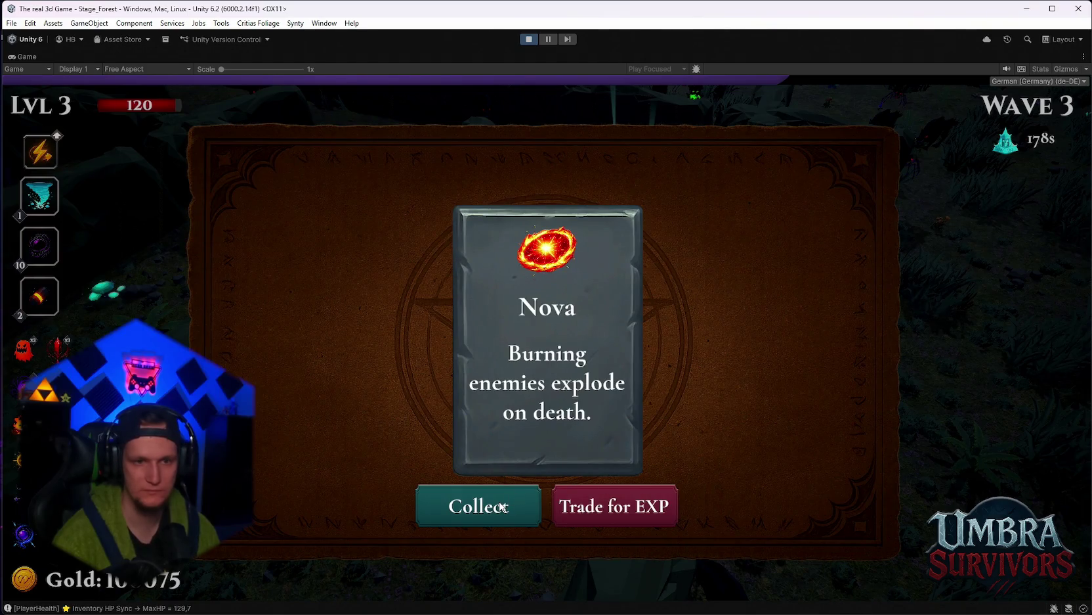
click(501, 507)
click(538, 421)
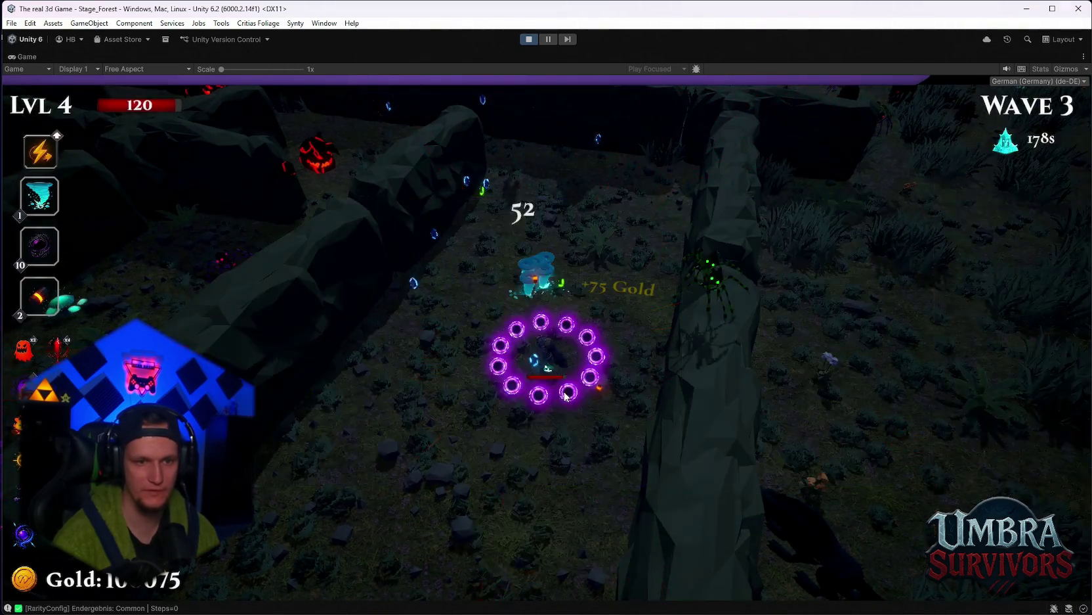
click(545, 374)
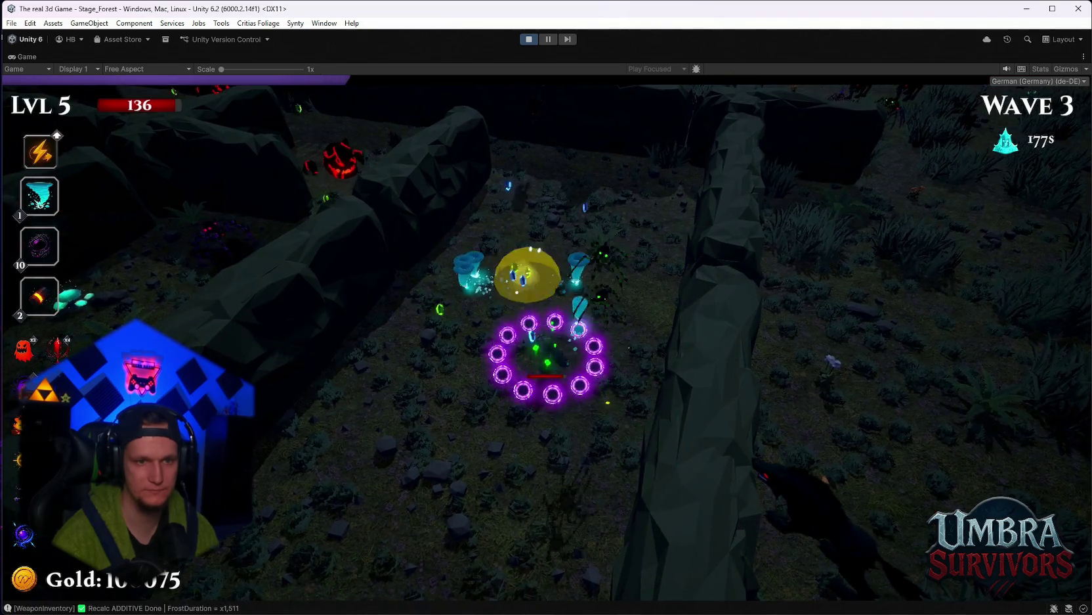
click(529, 39)
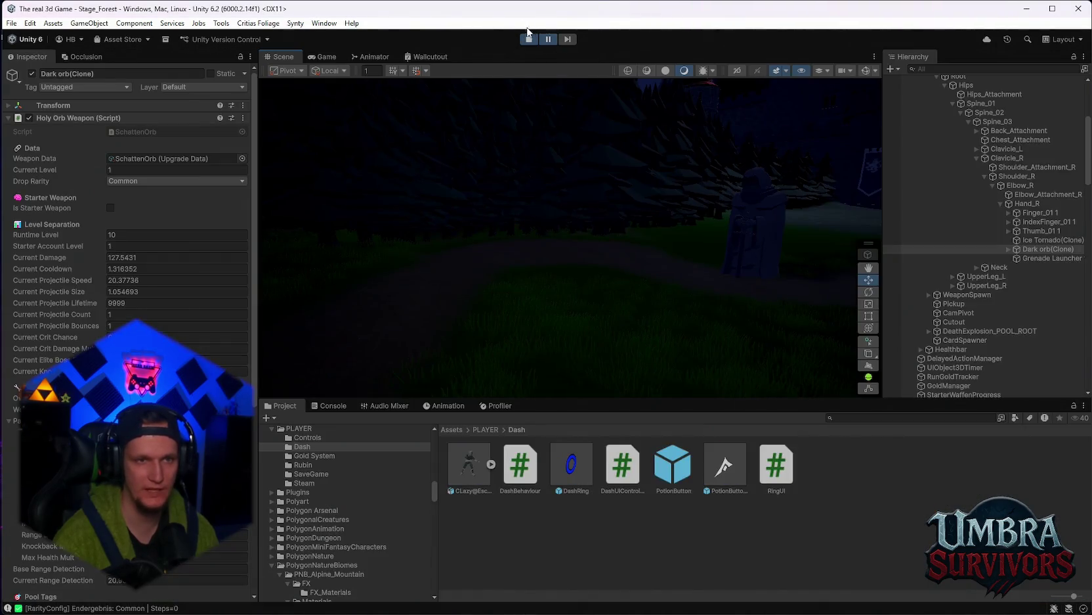
Pick the Spectral Ice upgrade, pause the game, and scroll the Hierarchy to XPBar's Maze Boss Timer
click(315, 58)
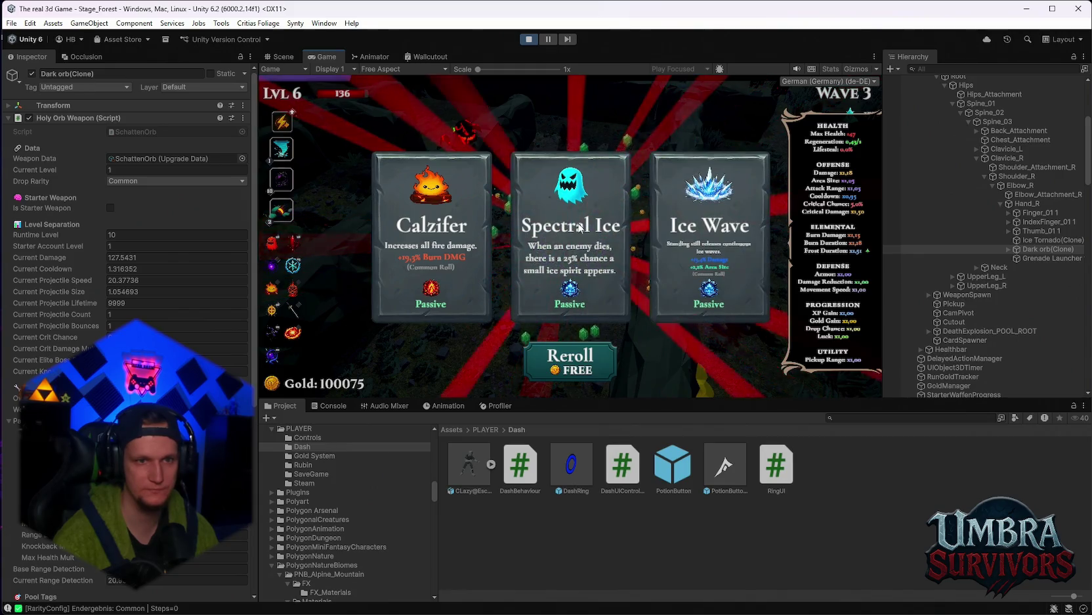
click(578, 227)
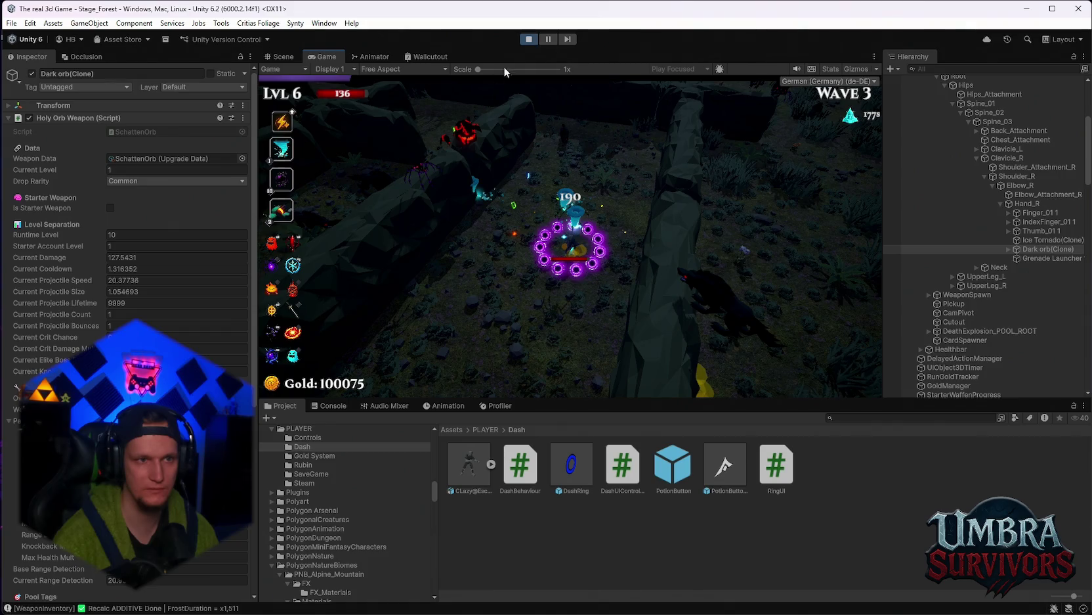
click(548, 39)
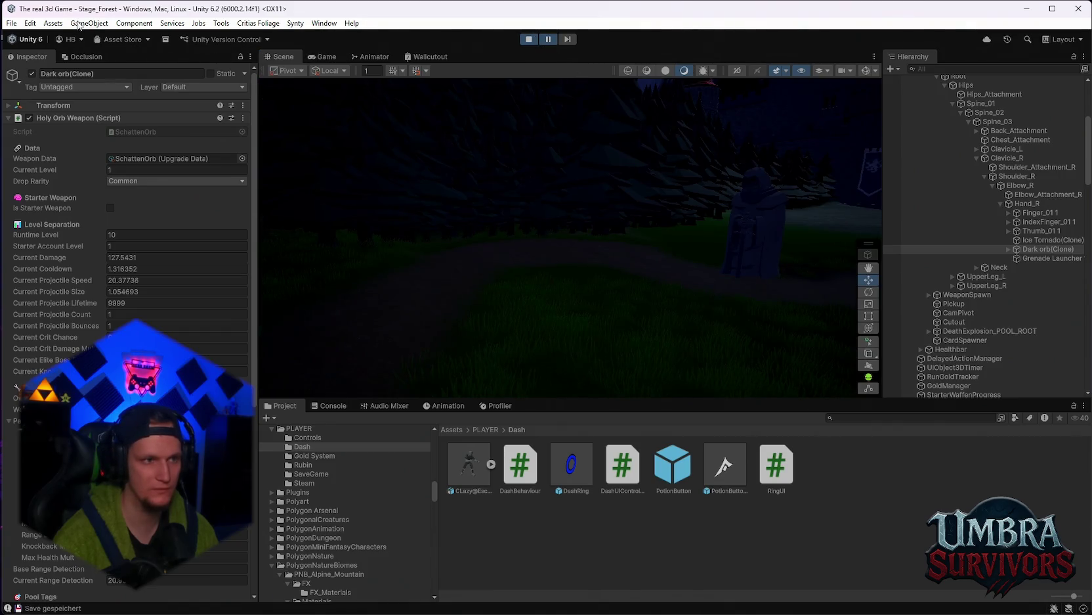
click(322, 57)
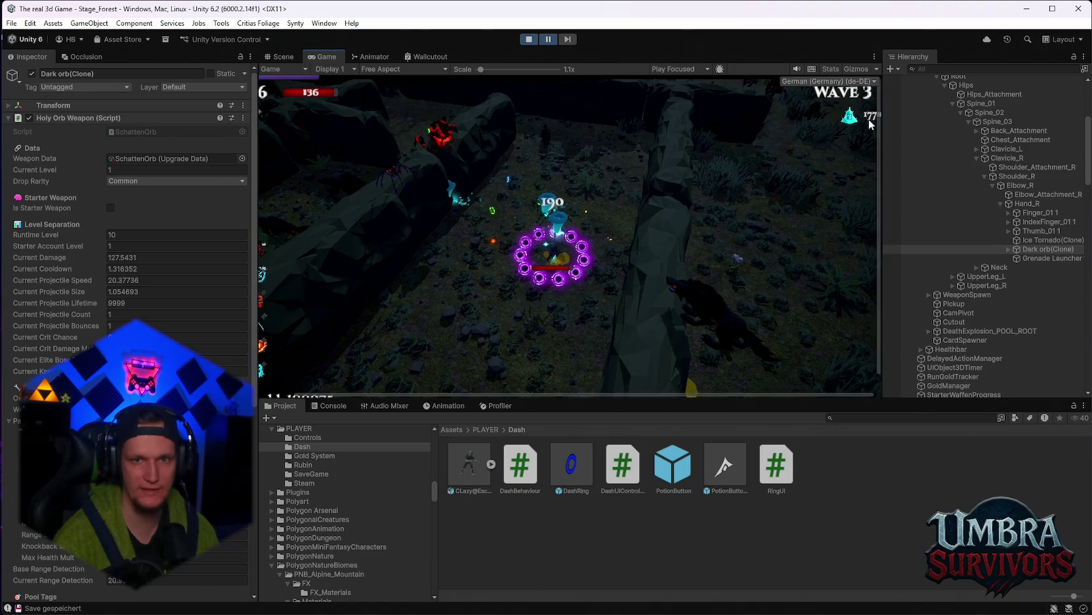
scroll(975, 336, down, 5)
scroll(976, 336, down, 5)
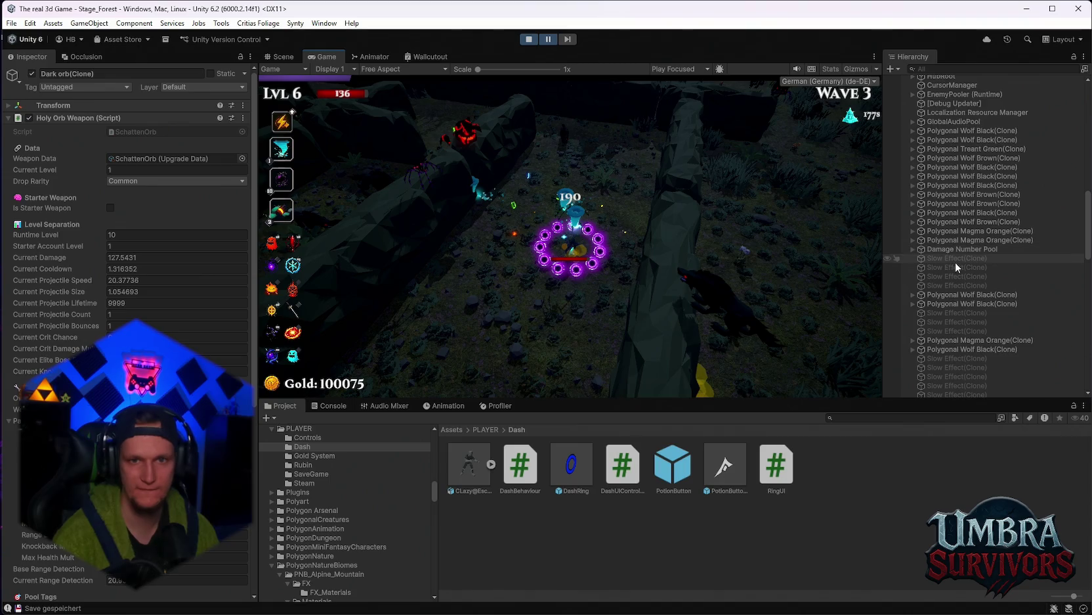
scroll(962, 298, up, 9)
scroll(998, 289, up, 8)
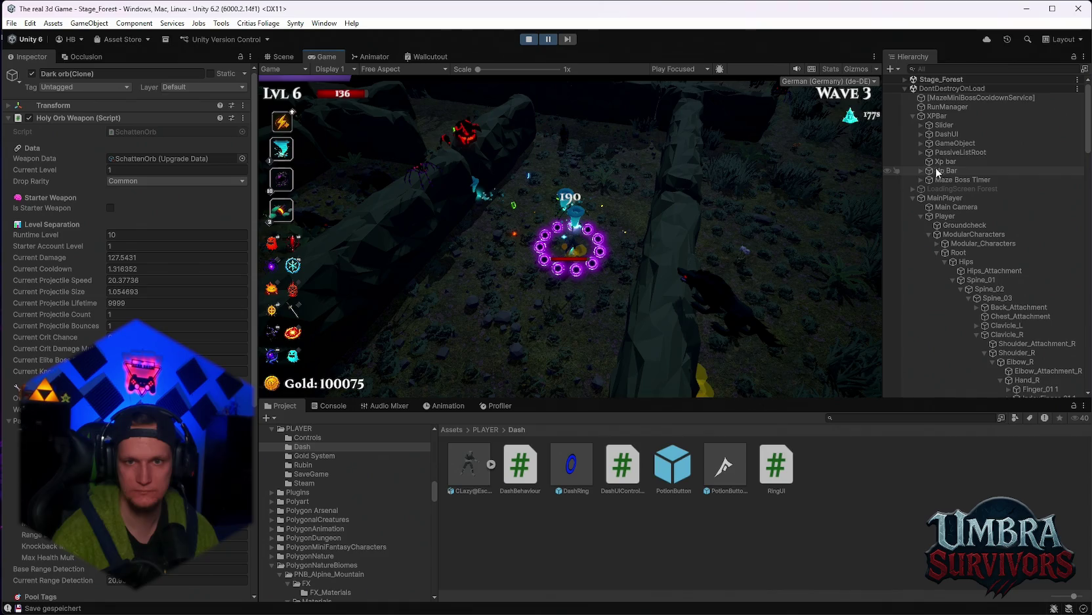
Select the Maze Boss Timer and drag its Pos X to 977.4
click(940, 162)
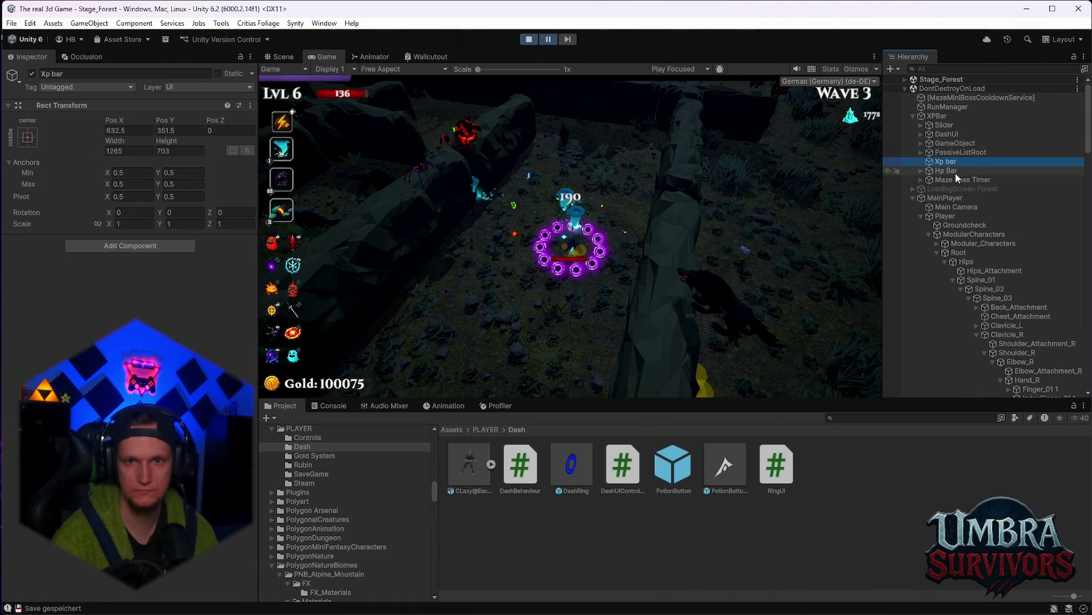
click(958, 180)
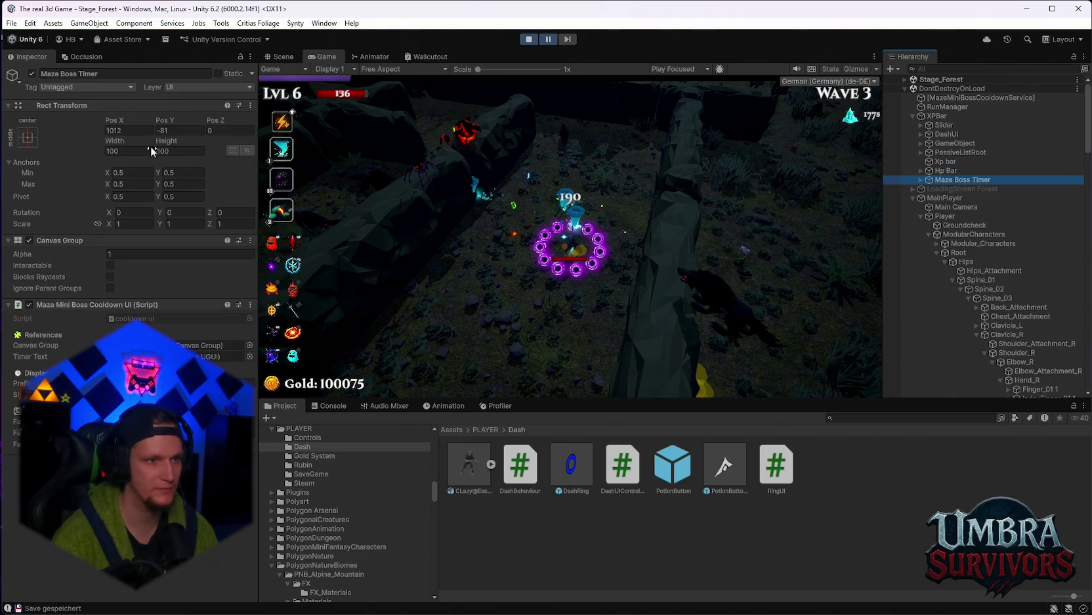
drag(112, 120, 158, 123)
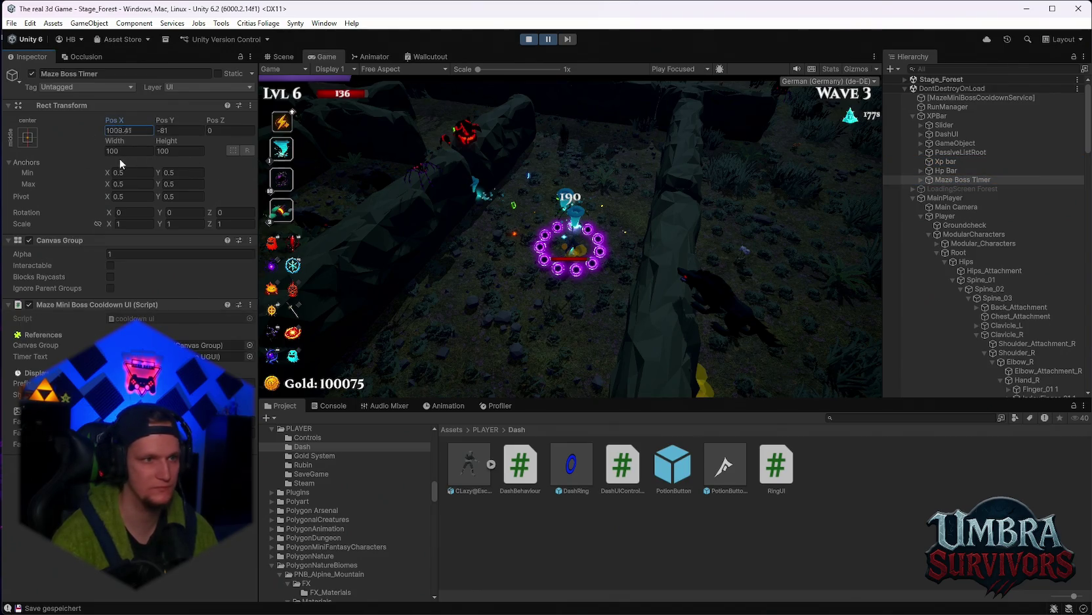
click(946, 171)
click(940, 180)
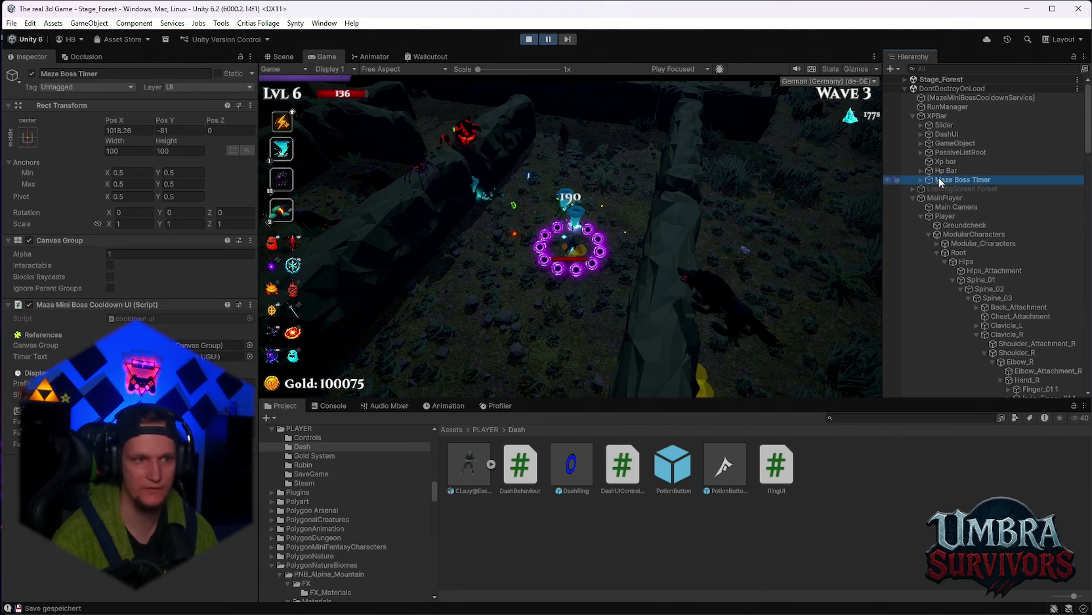
click(548, 39)
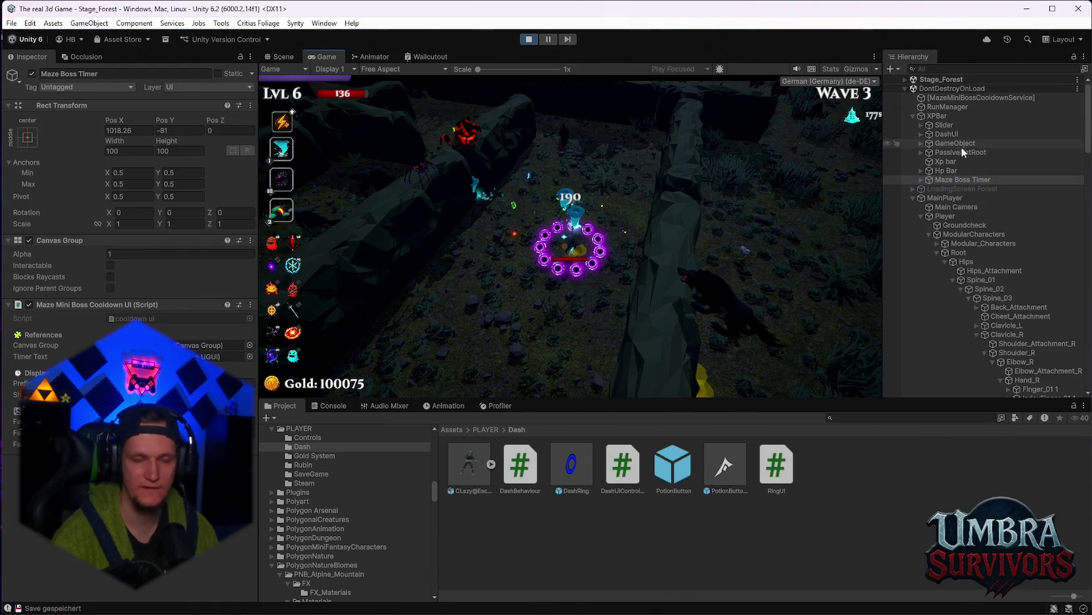
drag(113, 120, 91, 132)
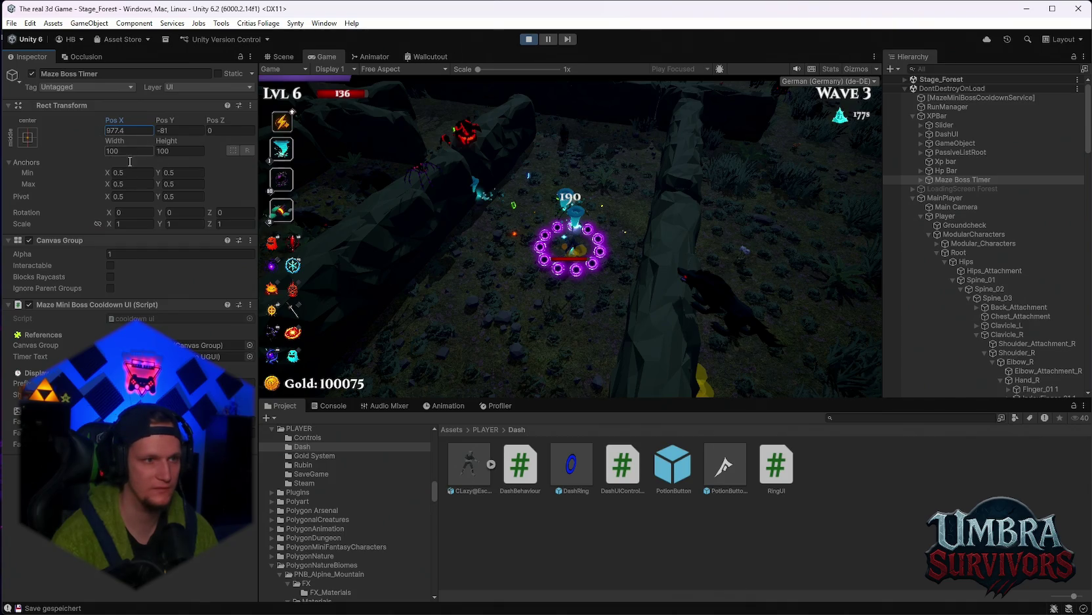
Try a timer scale of 2 and shift it right, then undo those changes
click(132, 221)
text(2)
key(Tab)
text(2)
key(Tab)
drag(112, 121, 190, 128)
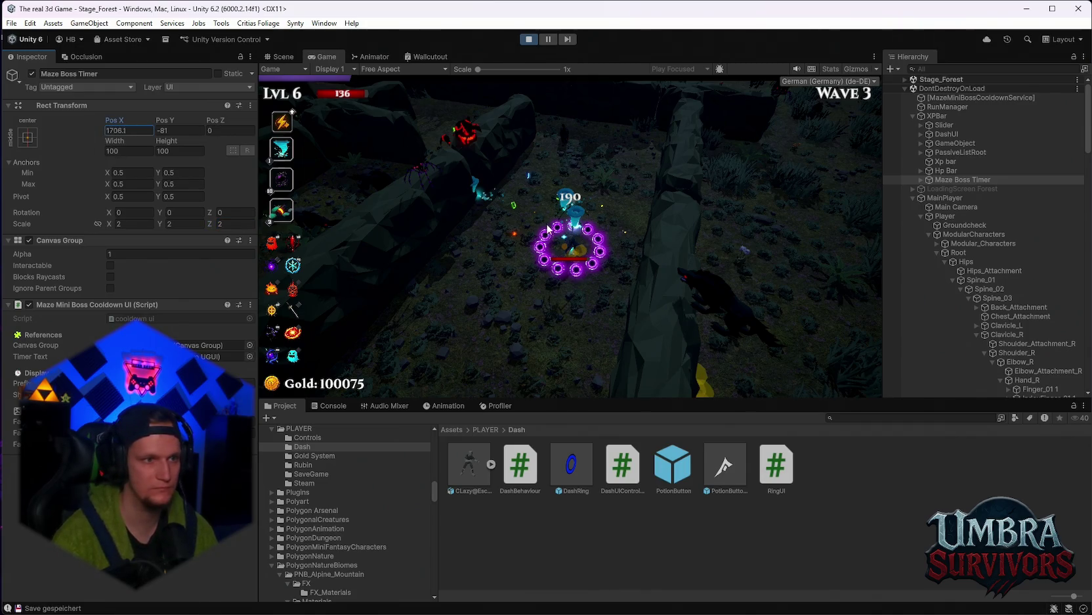
key(ctrl+z)
key(ctrl+z)
key(ctrl+z)
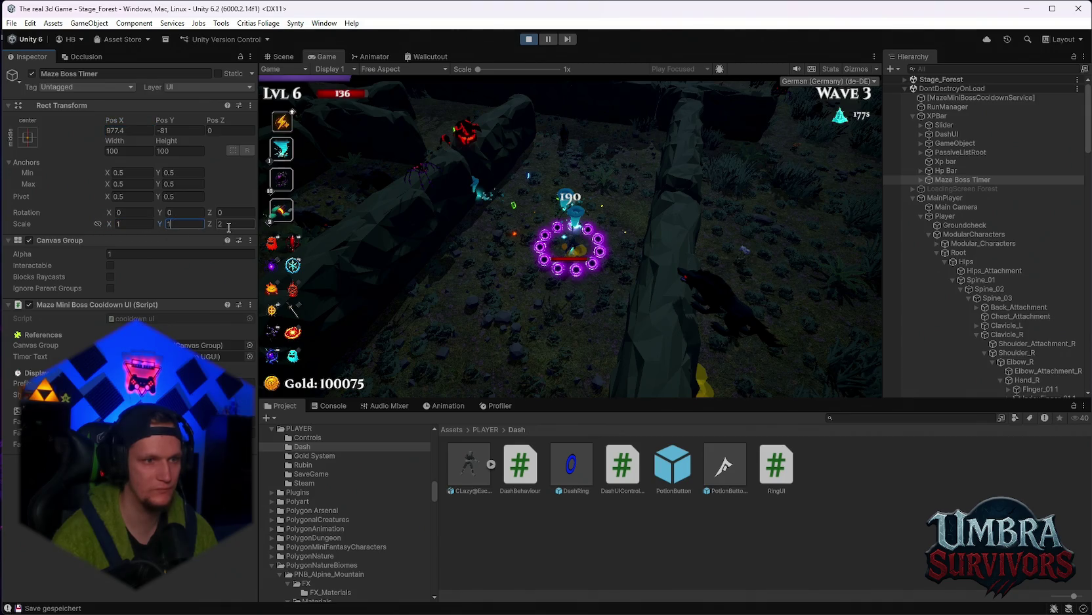
click(235, 224)
text(1)
Set the timer's Scale X and Y to 1.4
click(121, 224)
text(1.8)
key(BackSpace)
key(BackSpace)
key(BackSpace)
text(0.1)
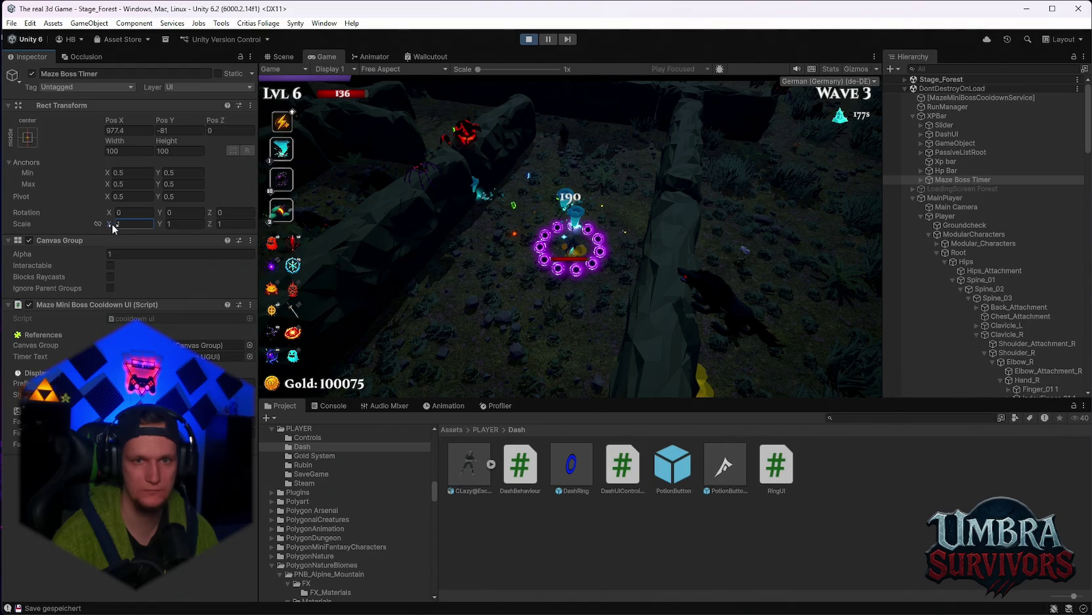
text(1.4)
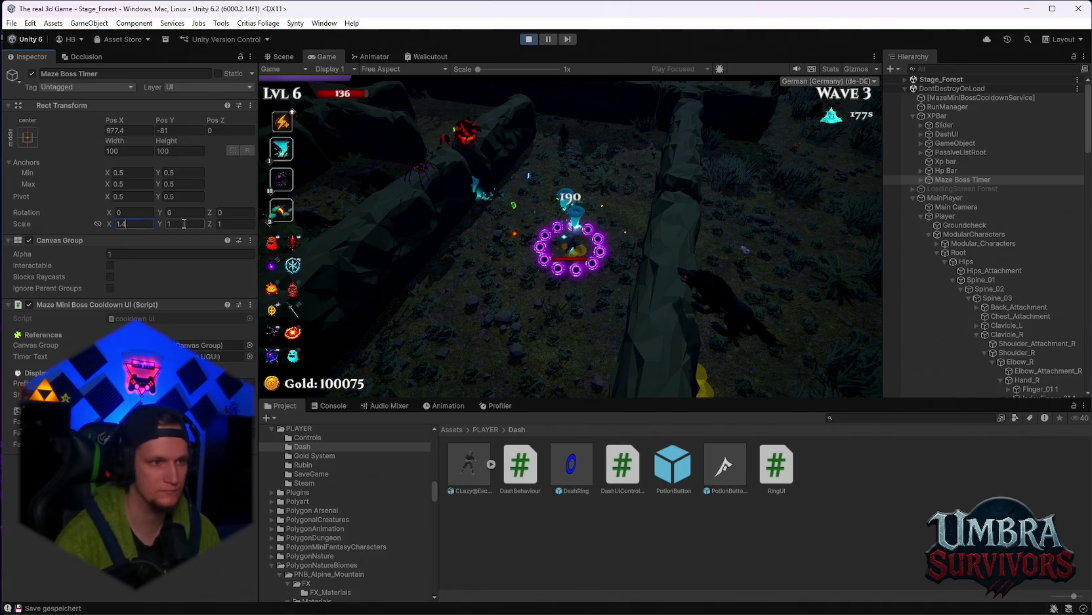
text(.4)
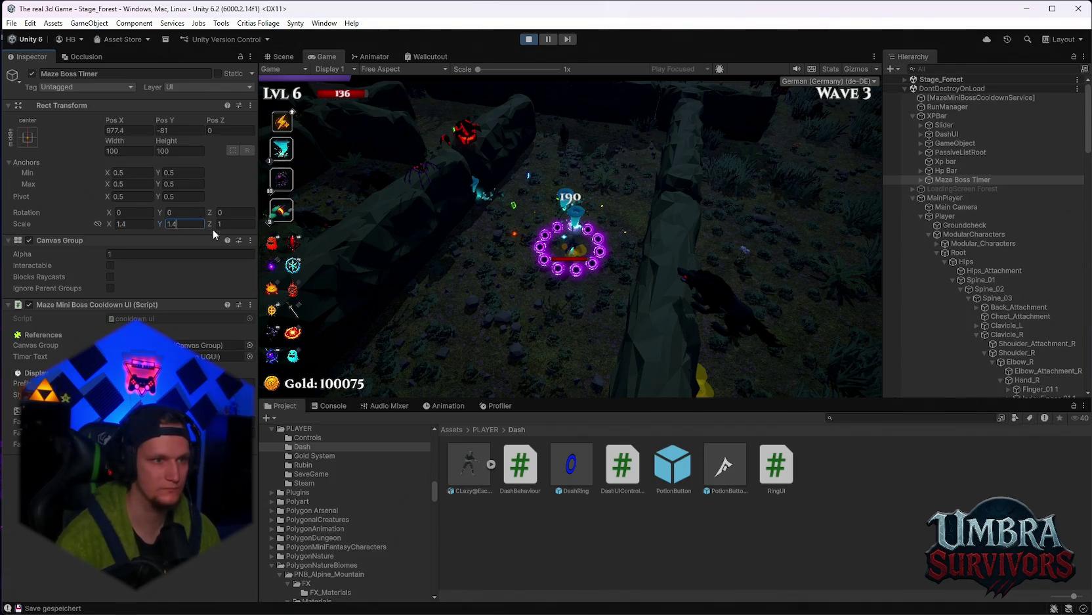
key(BackSpace)
key(BackSpace)
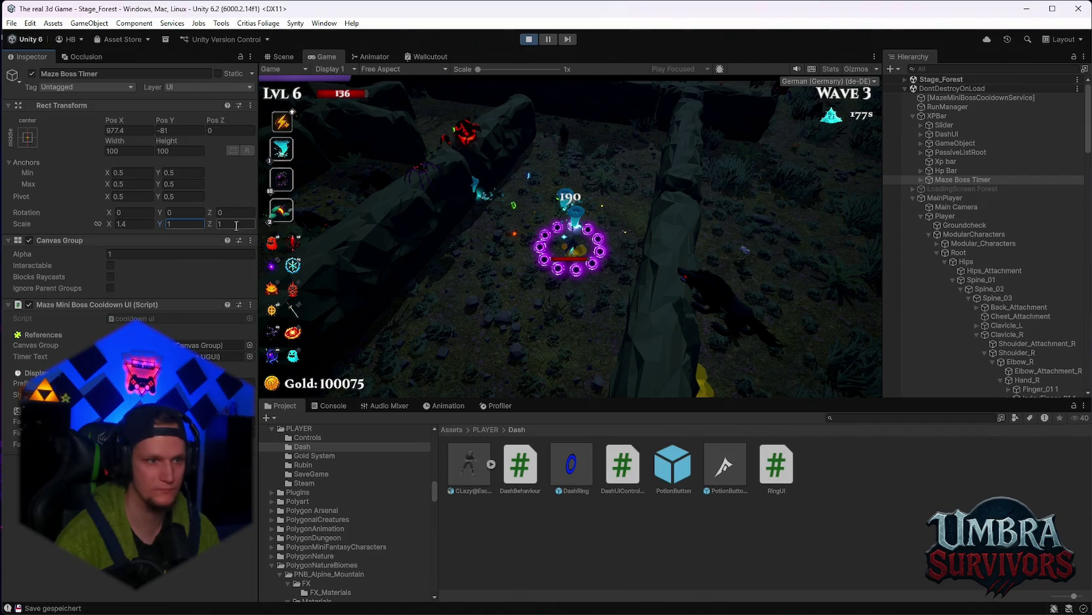
key(Tab)
text(.4)
click(174, 224)
text(.18)
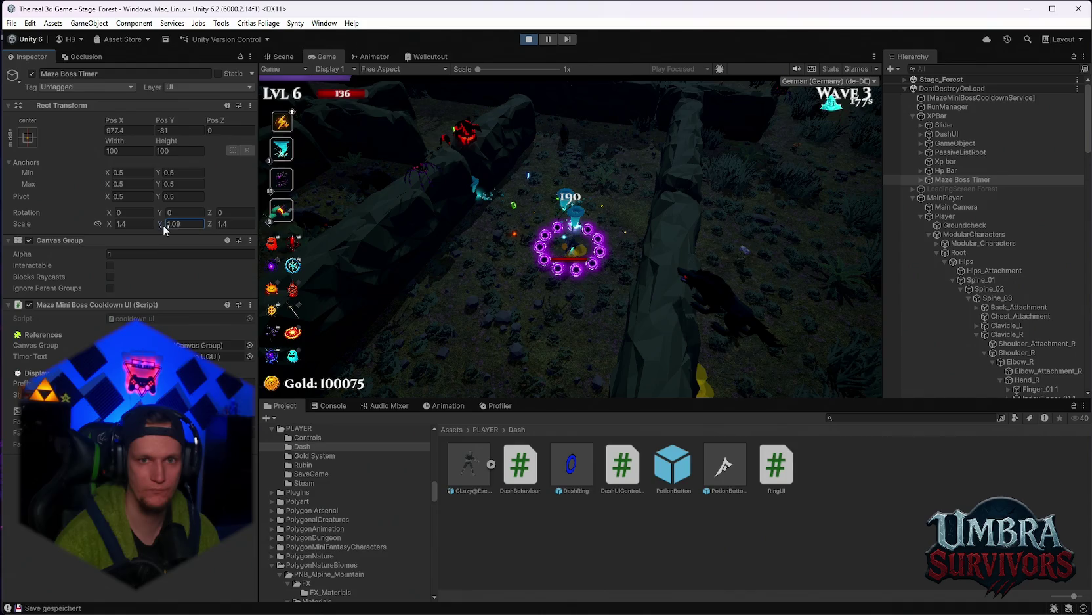
key(BackSpace)
key(BackSpace)
text(21)
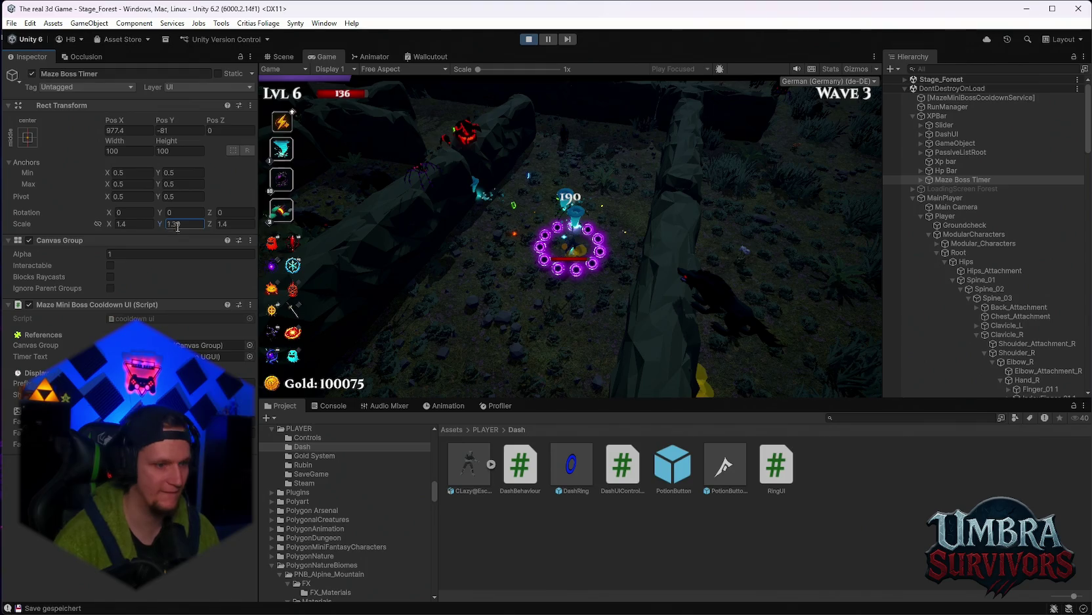
key(BackSpace)
key(BackSpace)
key(BackSpace)
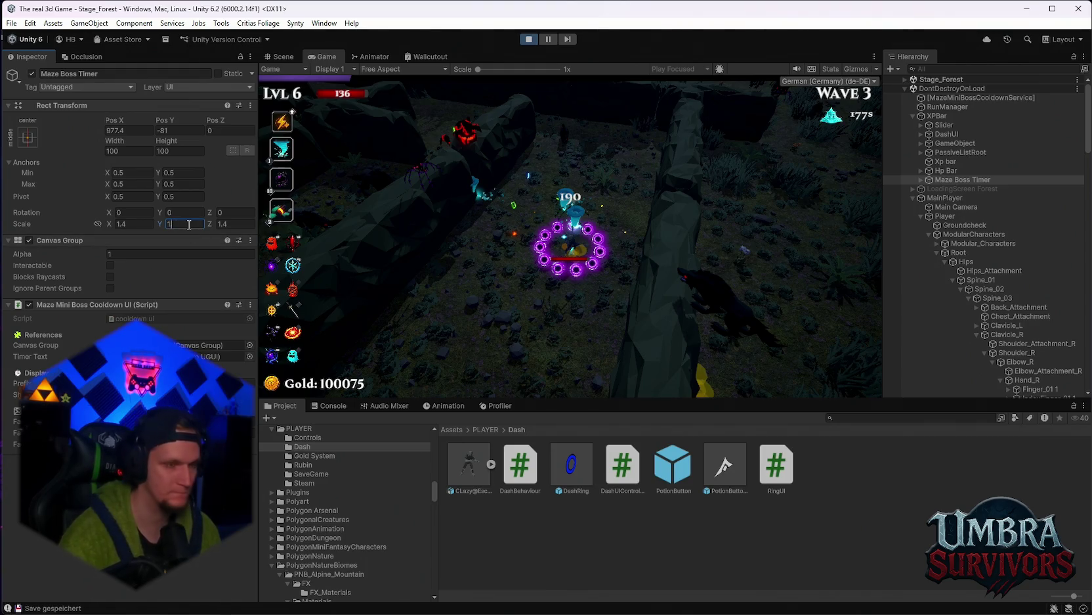
text(.4)
click(166, 126)
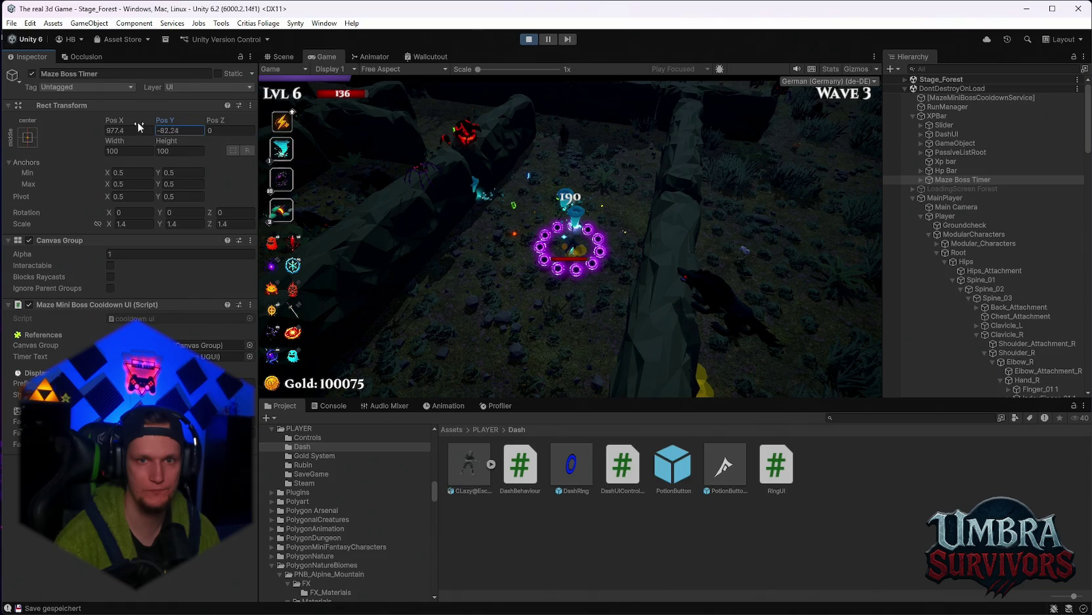
Set the timer's Pos X to 0 and Pos Y to -205.3
text(-95.45)
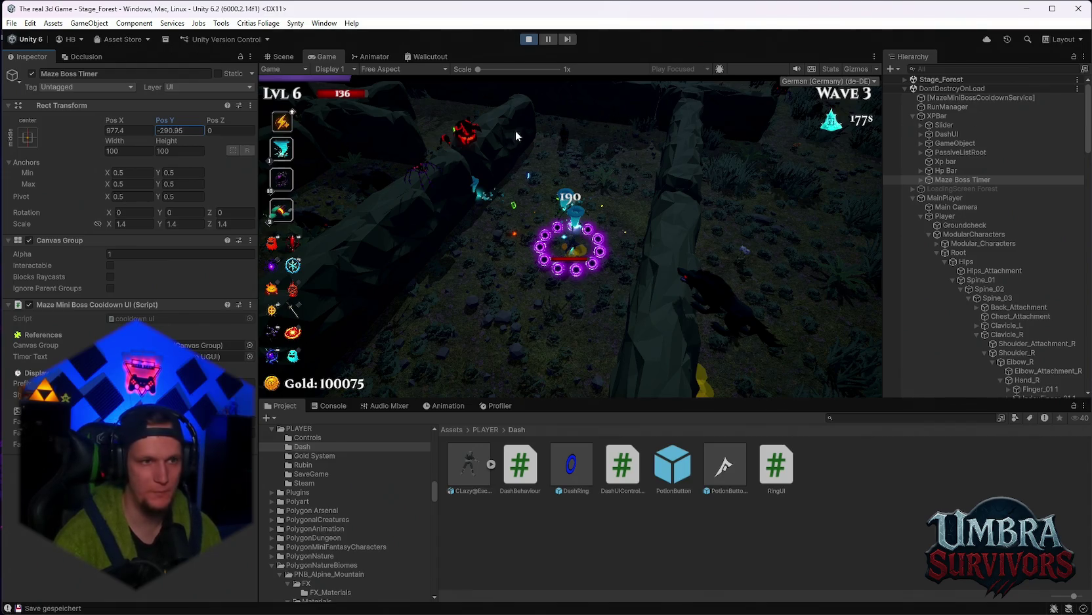
click(140, 131)
text(0)
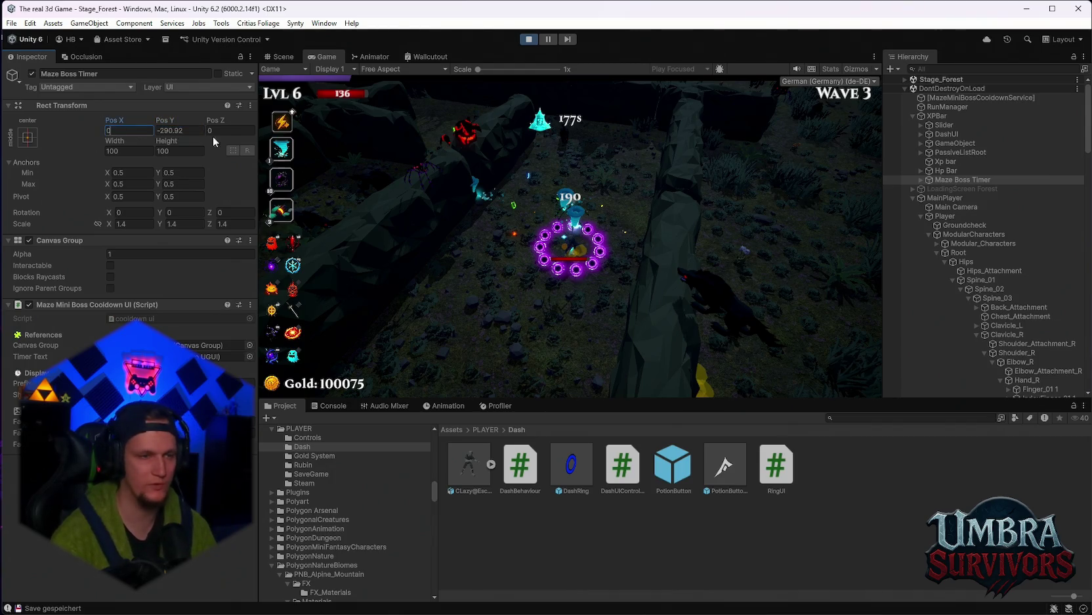
click(186, 130)
text(-206.1)
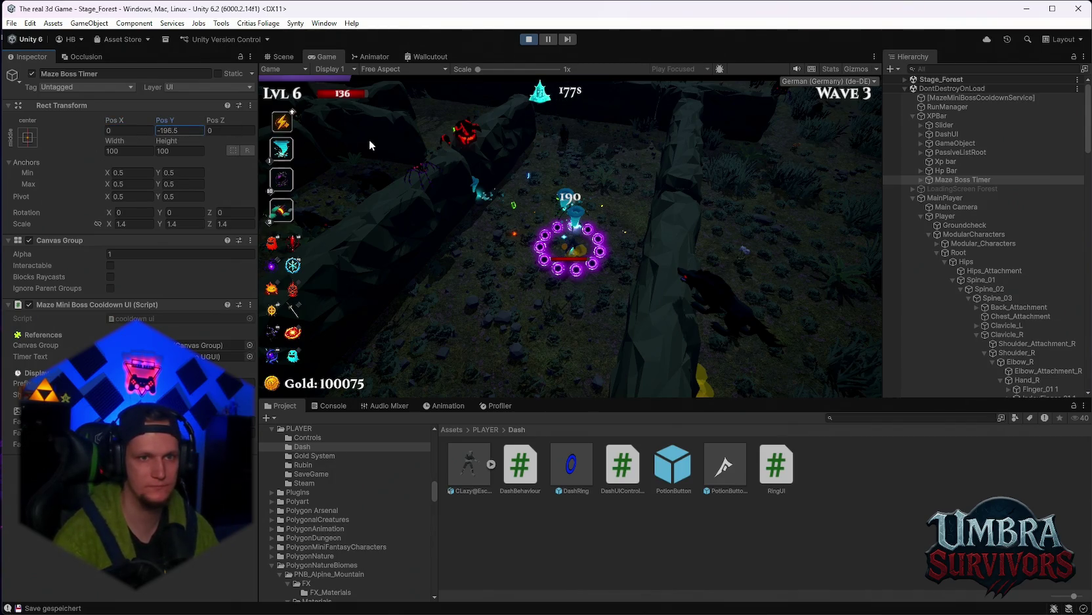
key(BackSpace)
key(BackSpace)
key(BackSpace)
text(5.3)
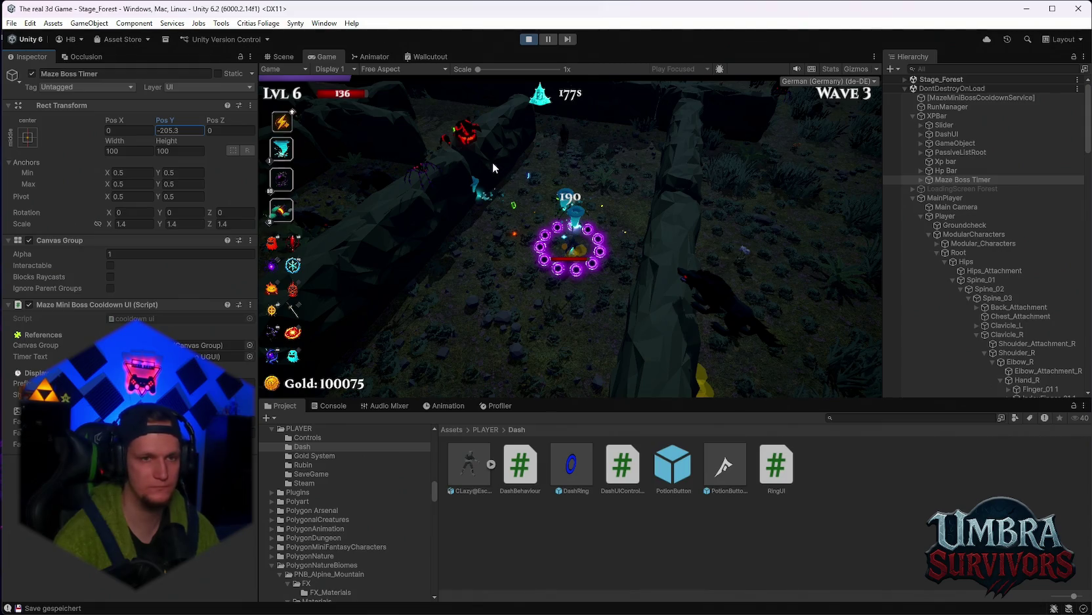
Move the timer left to Pos X -497.1 and raise it slightly
click(132, 130)
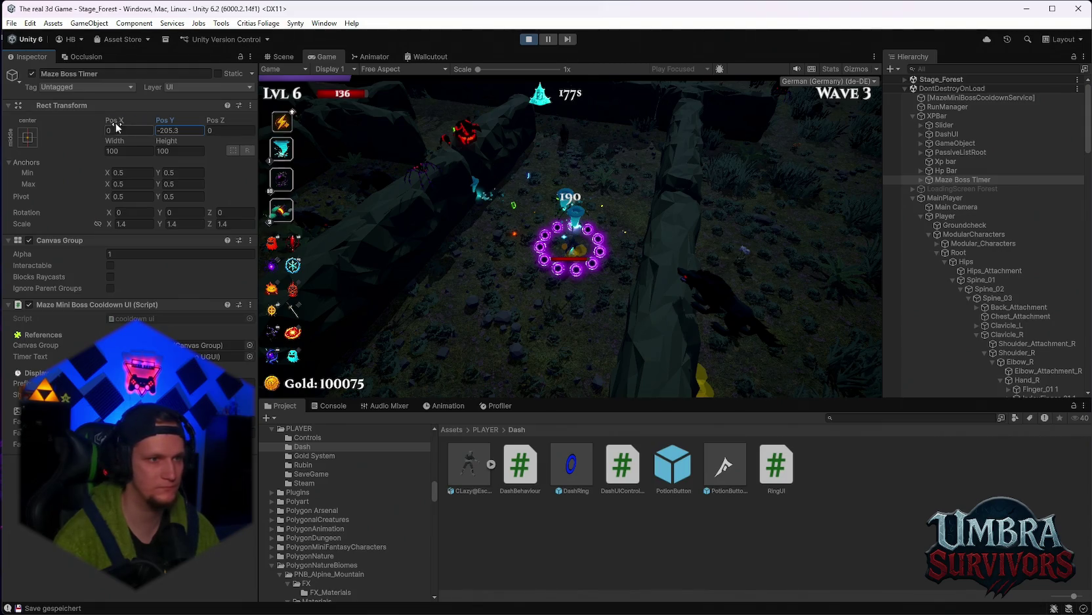
text(-492.3)
key(BackSpace)
key(BackSpace)
key(BackSpace)
text(7.1)
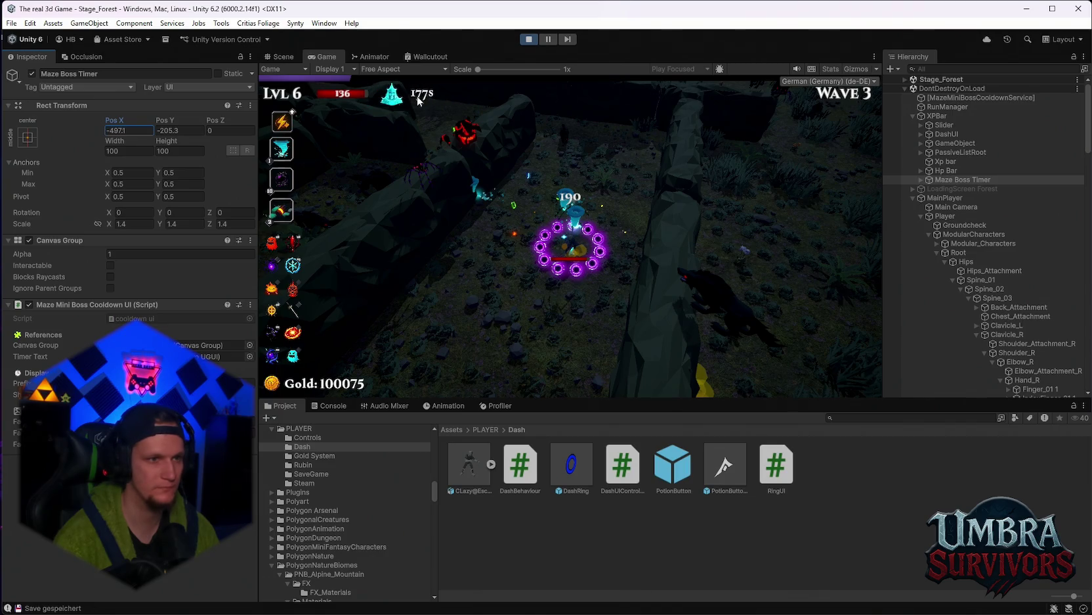
mouse_move(164, 120)
mouse_down()
mouse_move(250, 115)
mouse_move(303, 127)
mouse_move(287, 140)
mouse_up()
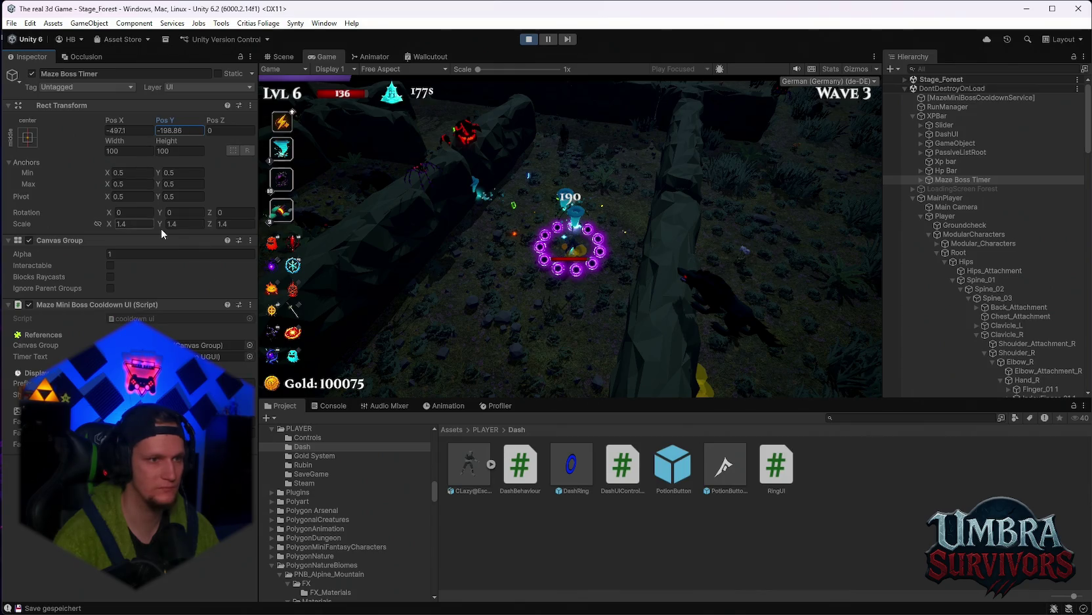
Shrink the timer's Scale X and Y to 1.3 and raise it level with the health bar
click(135, 224)
text(1.3)
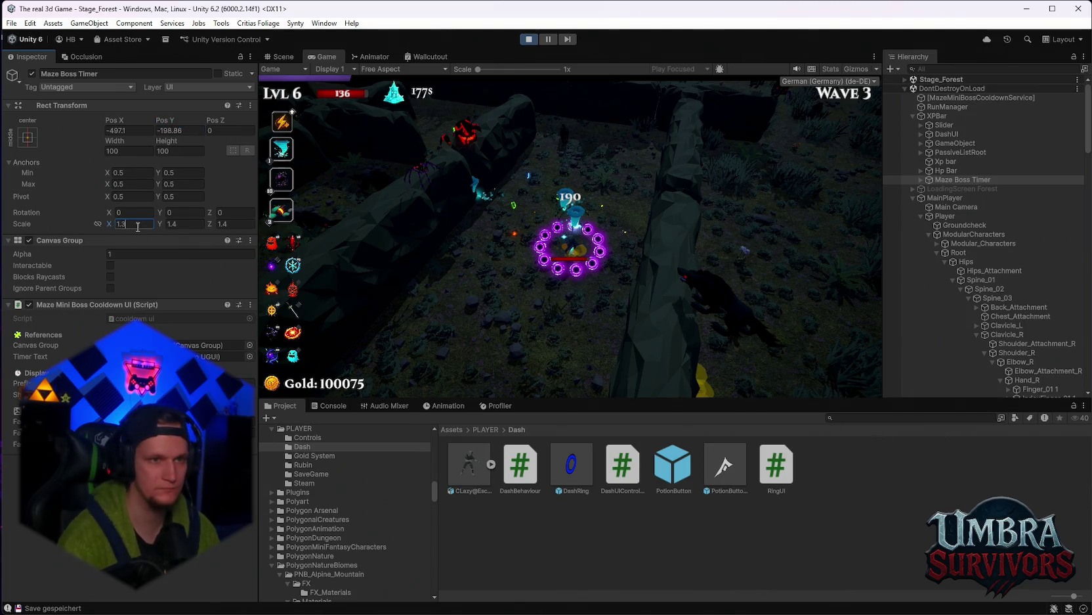
click(191, 224)
text(1.3)
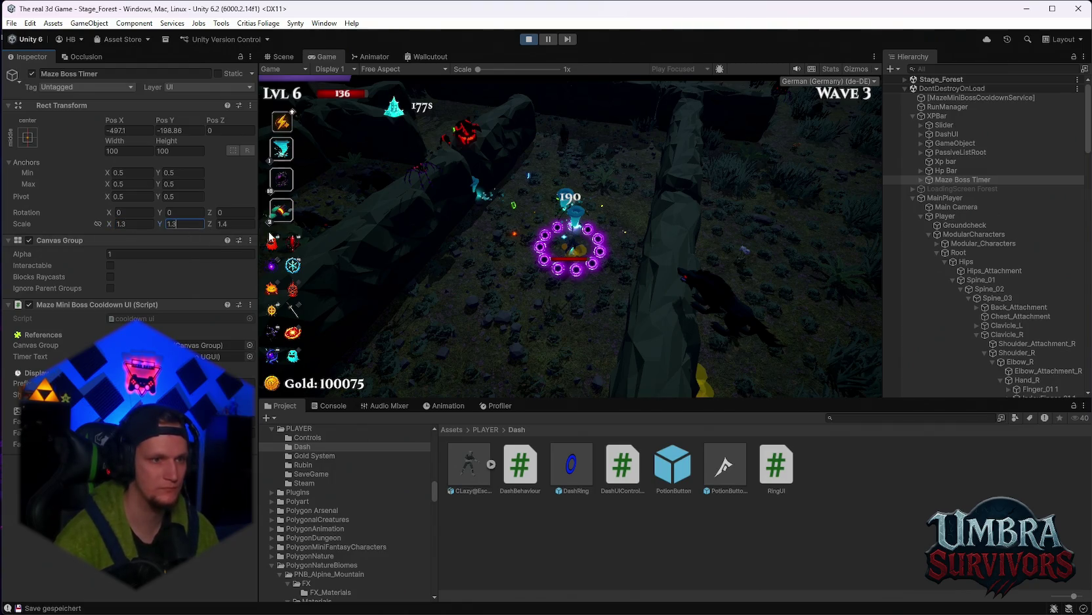
text(1.3)
drag(170, 126, 228, 125)
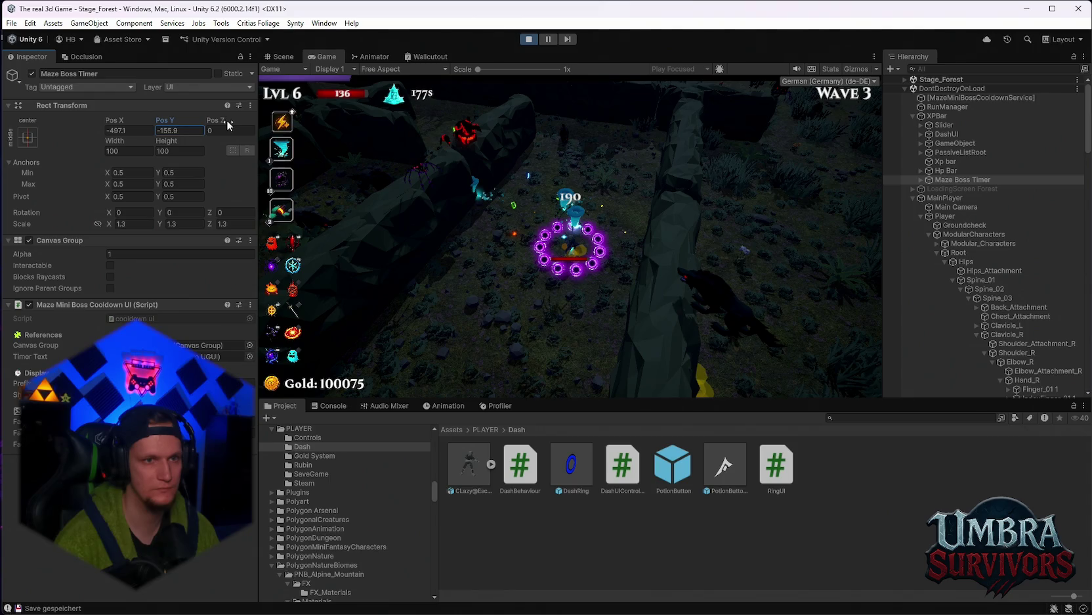
Select the timer's Icon child and nudge its position
click(925, 181)
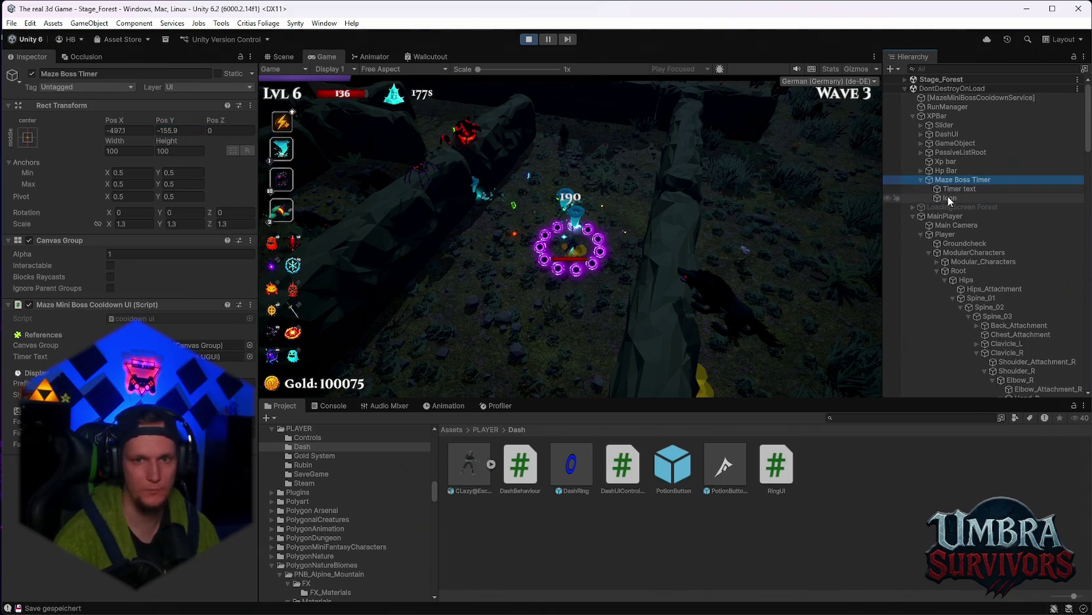
click(941, 197)
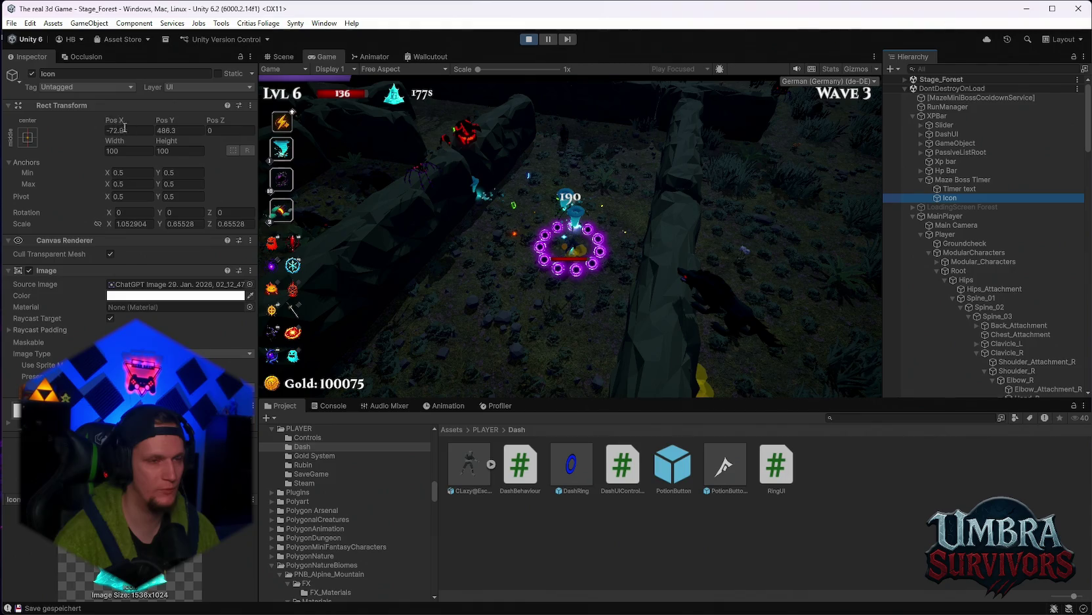
drag(112, 123, 131, 126)
click(170, 124)
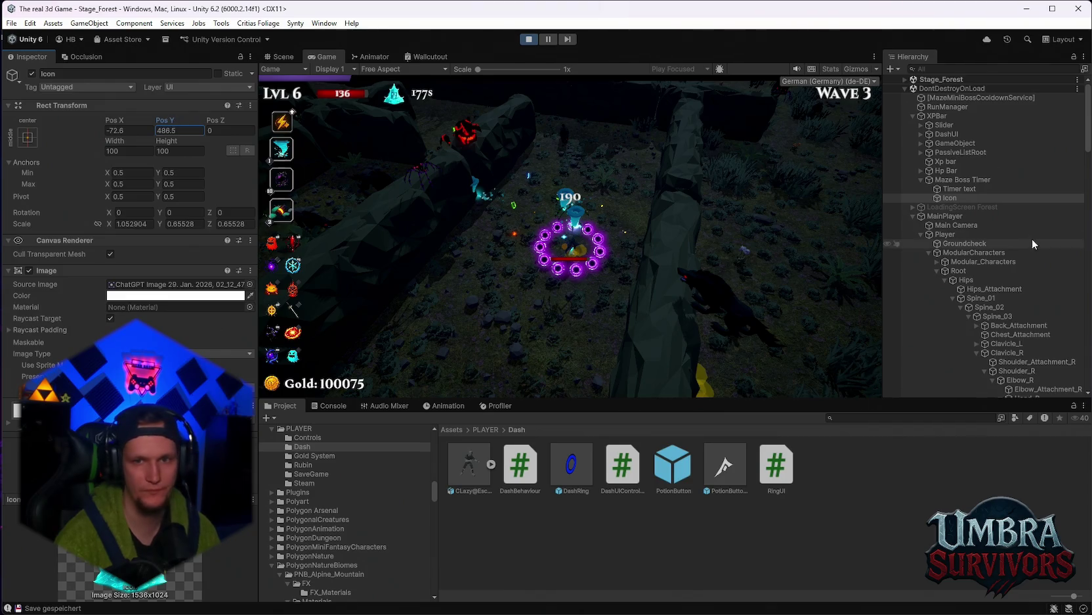
click(959, 181)
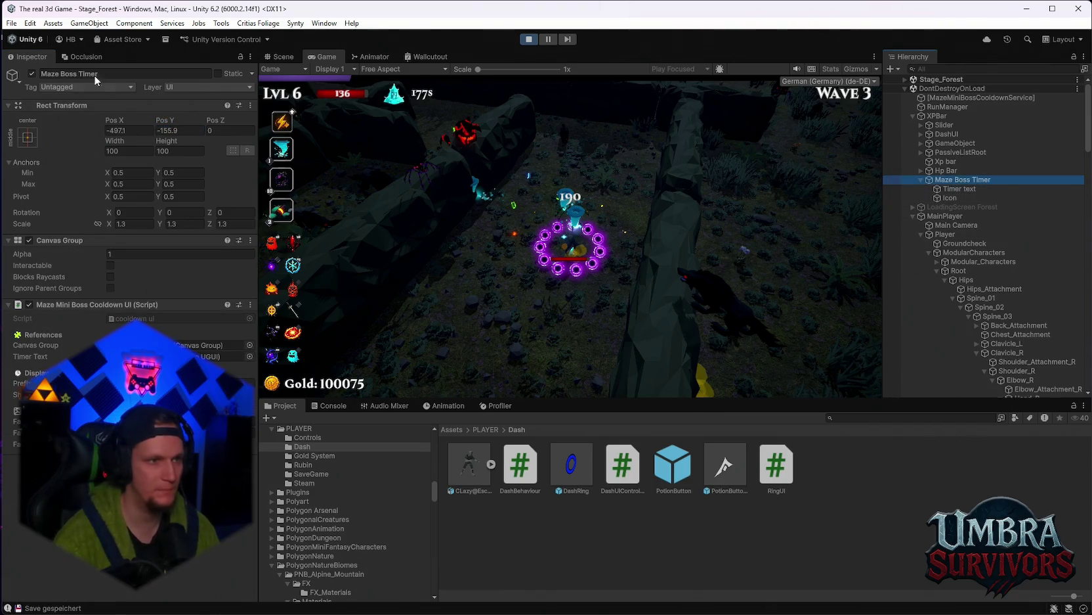
Anchor the Maze Boss Timer to top centre and take screenshots of the editor
key(super+shift+s)
drag(80, 73, 44, 140)
click(28, 137)
click(95, 226)
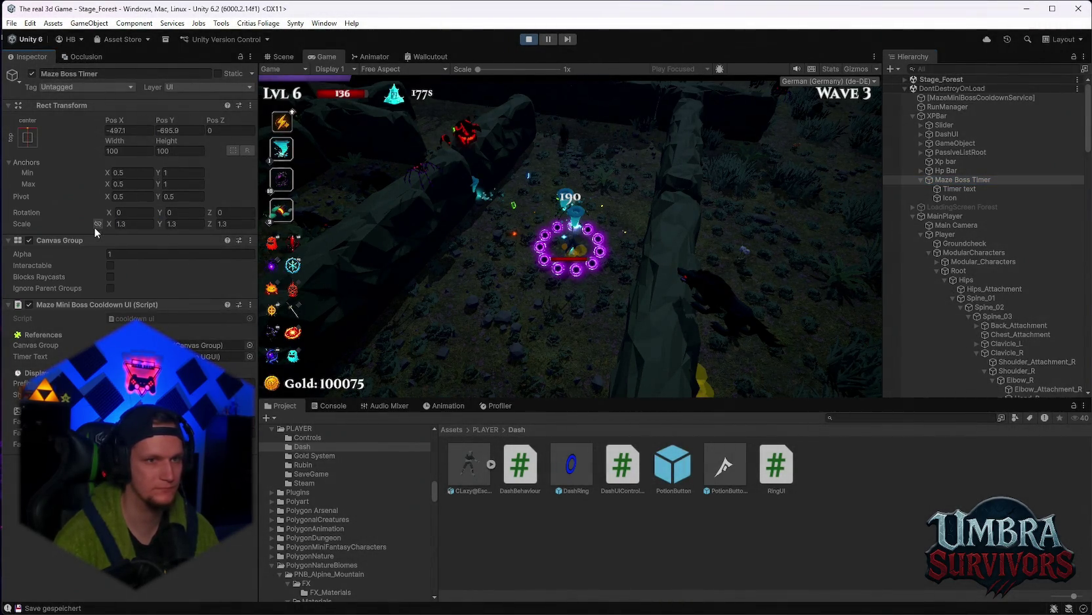
key(super+shift+s)
drag(2, 18, 735, 369)
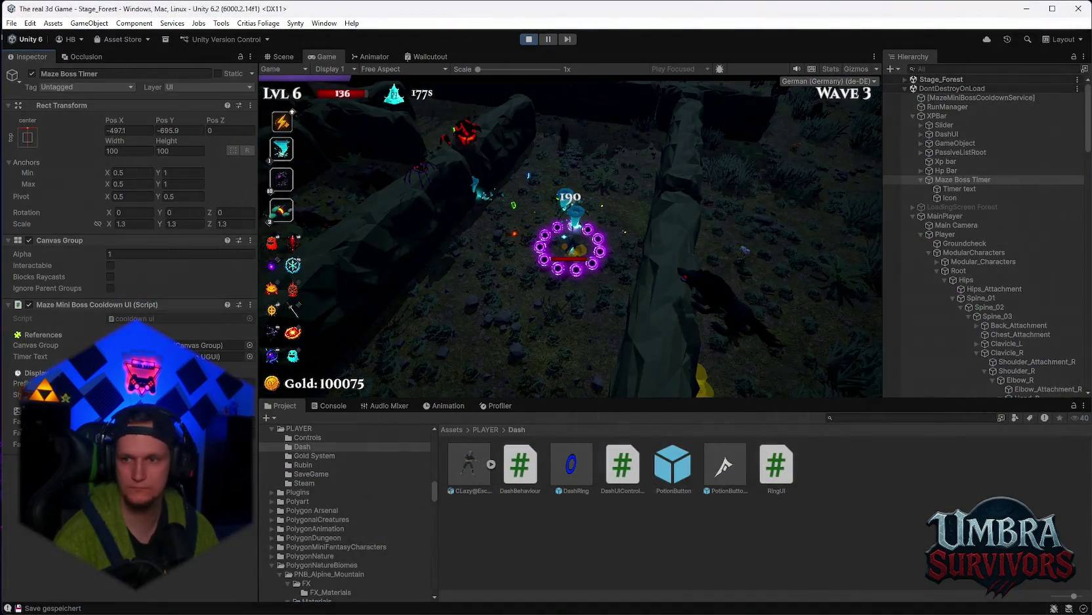
click(955, 197)
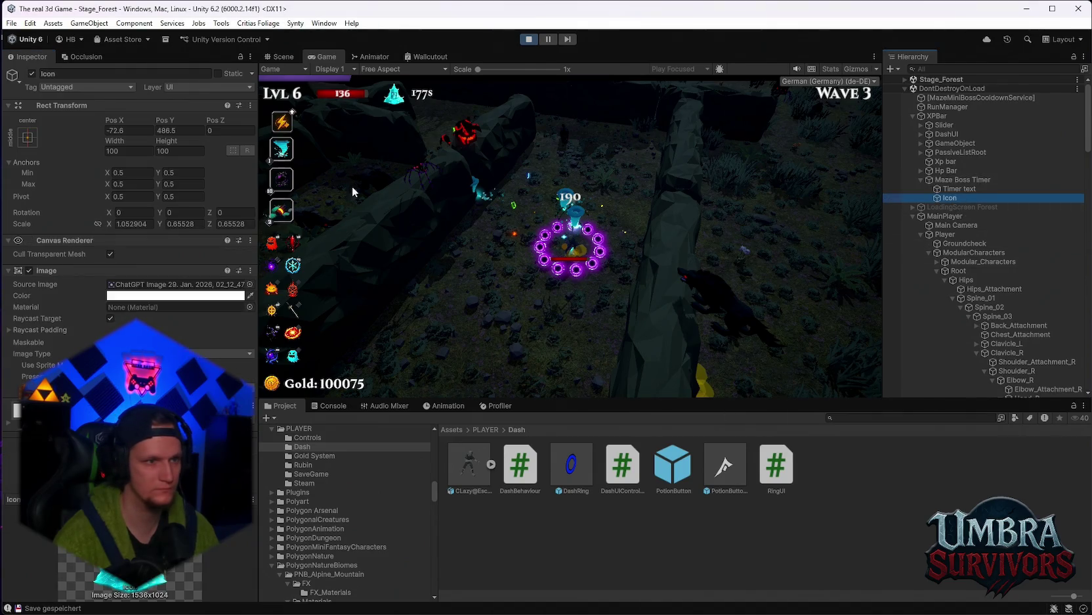
key(super+shift+s)
mouse_move(981, 484)
mouse_down()
mouse_move(68, 74)
mouse_move(0, 17)
mouse_up()
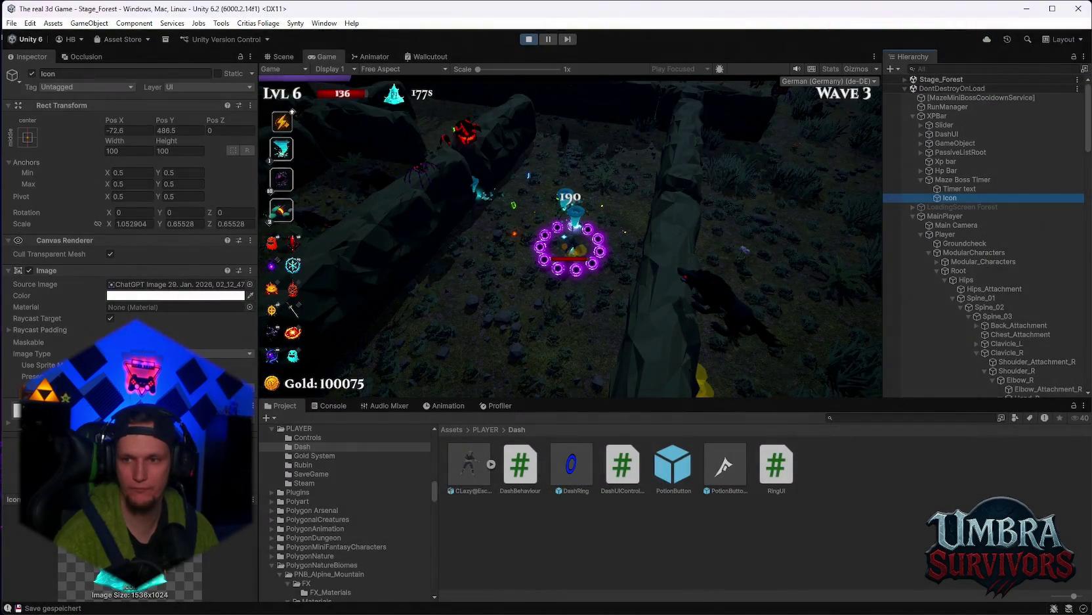
Stop the game, check the console, and view the hub scene in 3D
click(529, 39)
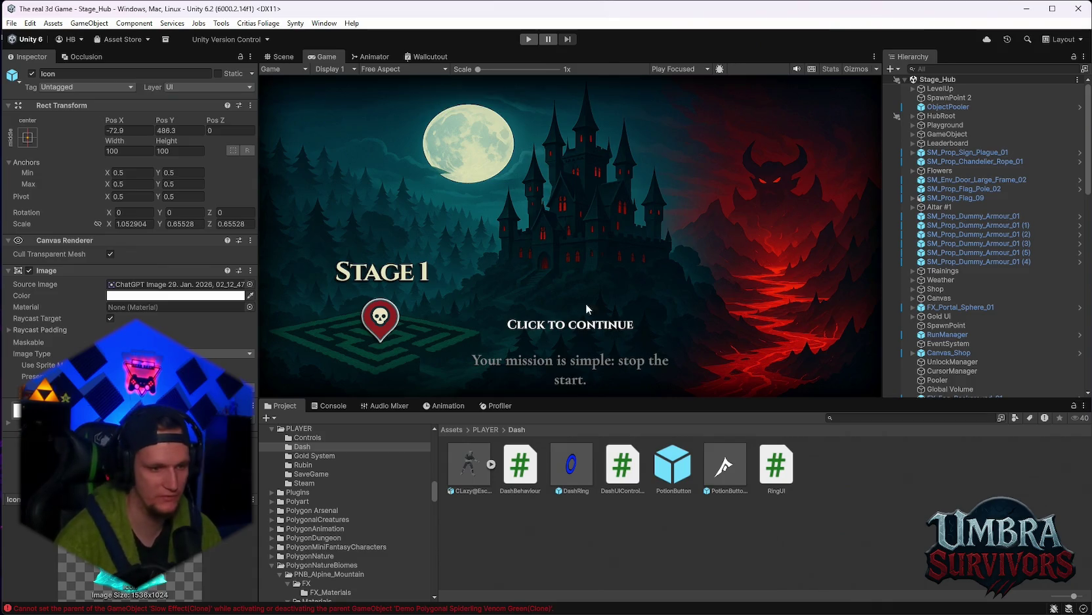
click(328, 405)
click(279, 406)
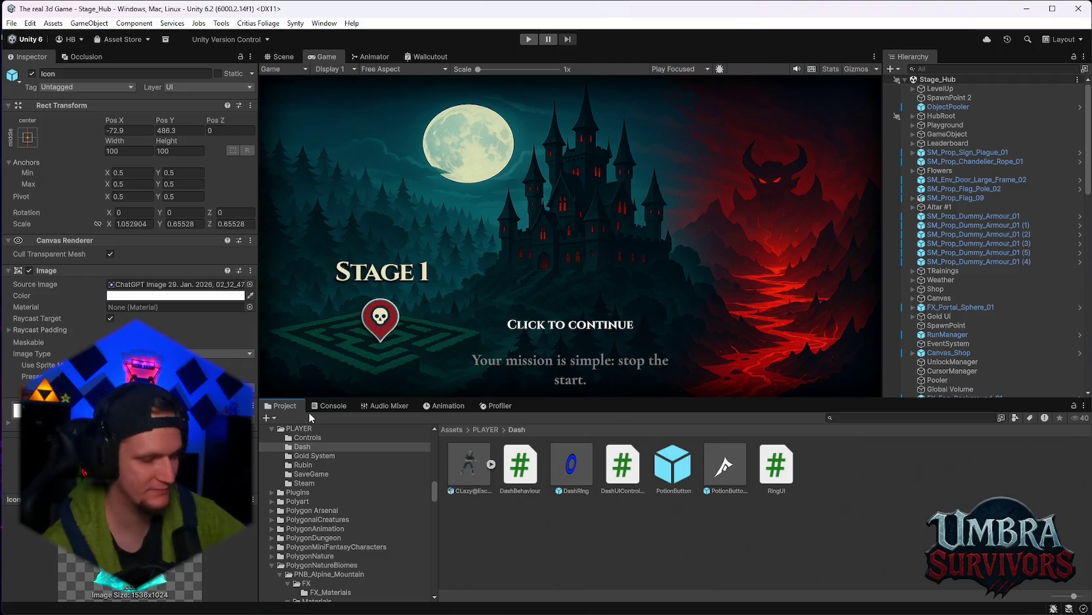
click(297, 57)
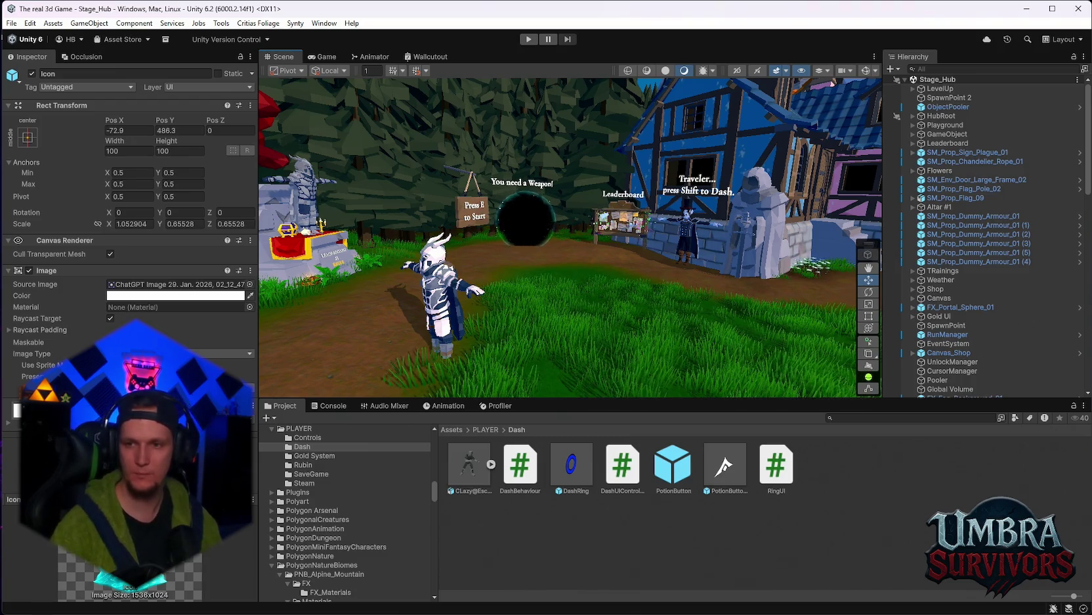
Click through the player's arm, finger and spine bones, then select the Maze Boss Timer
scroll(1011, 328, down, 10)
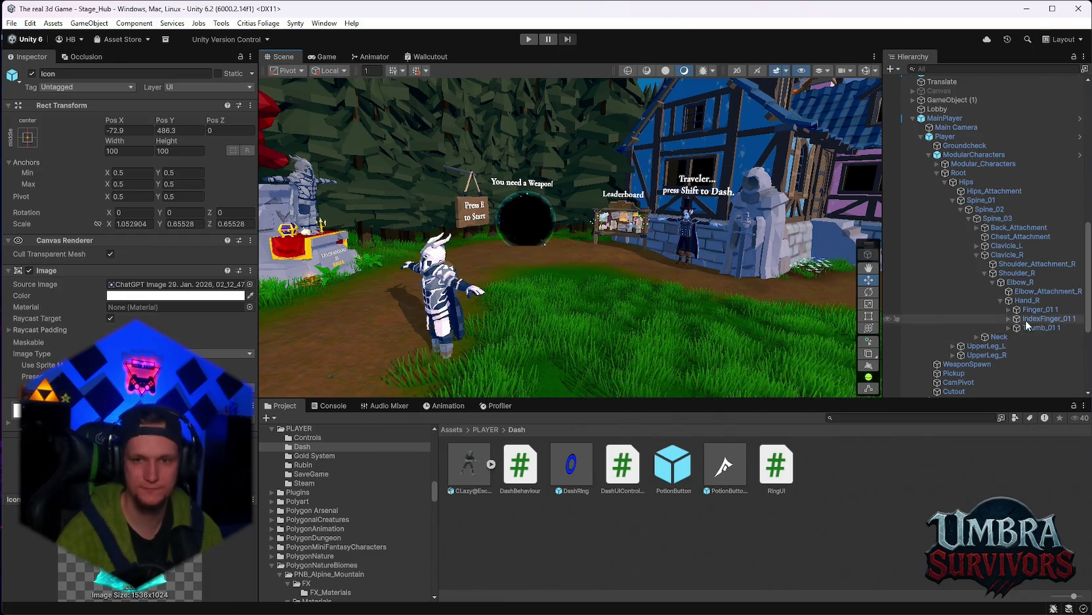
click(1031, 328)
click(1037, 318)
click(1035, 309)
click(1011, 273)
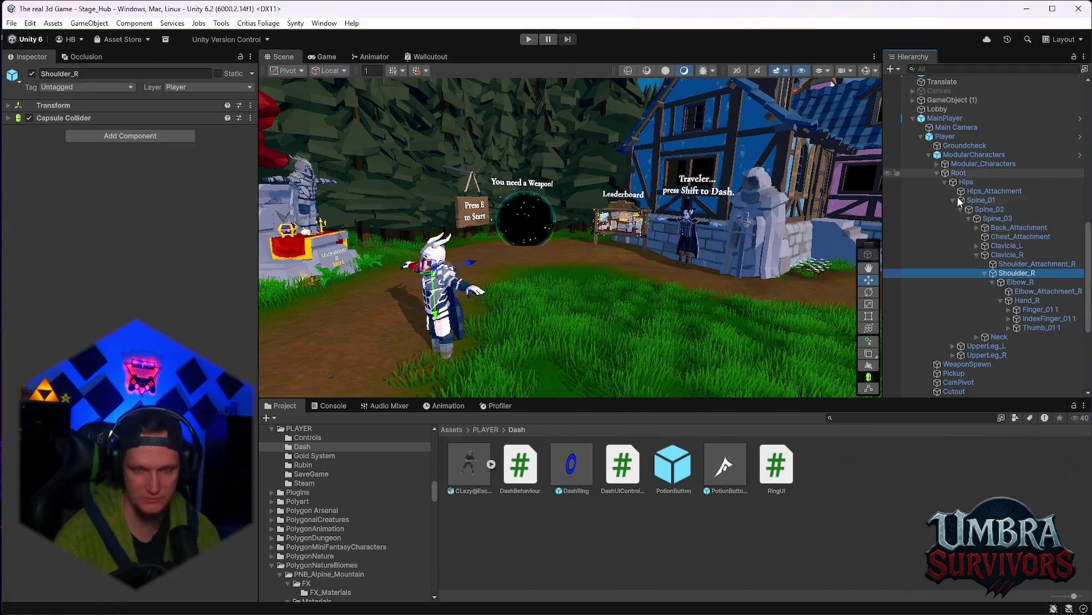
click(1025, 319)
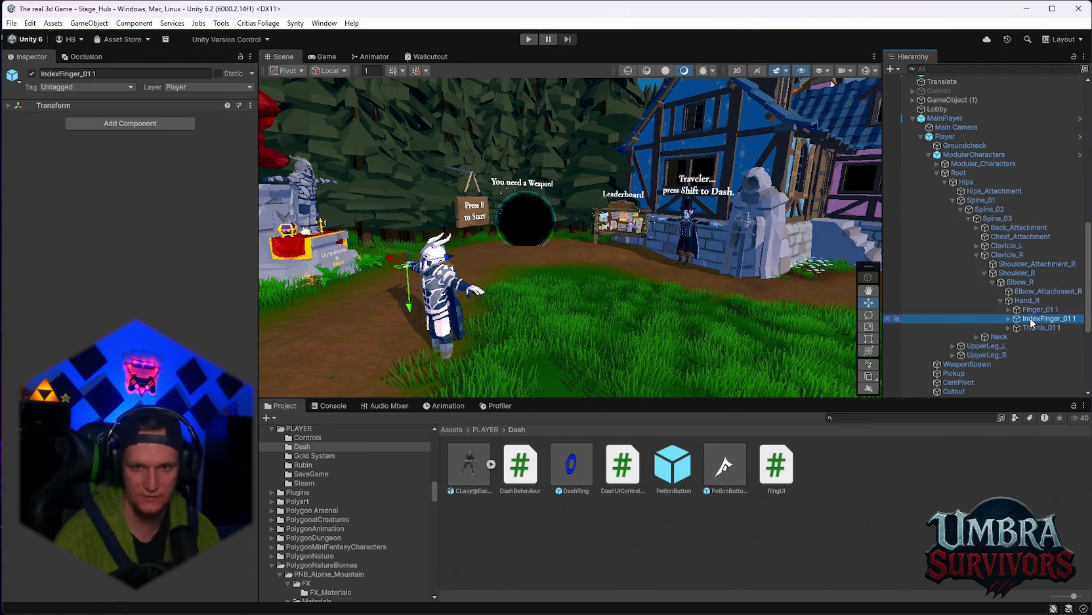
click(1032, 308)
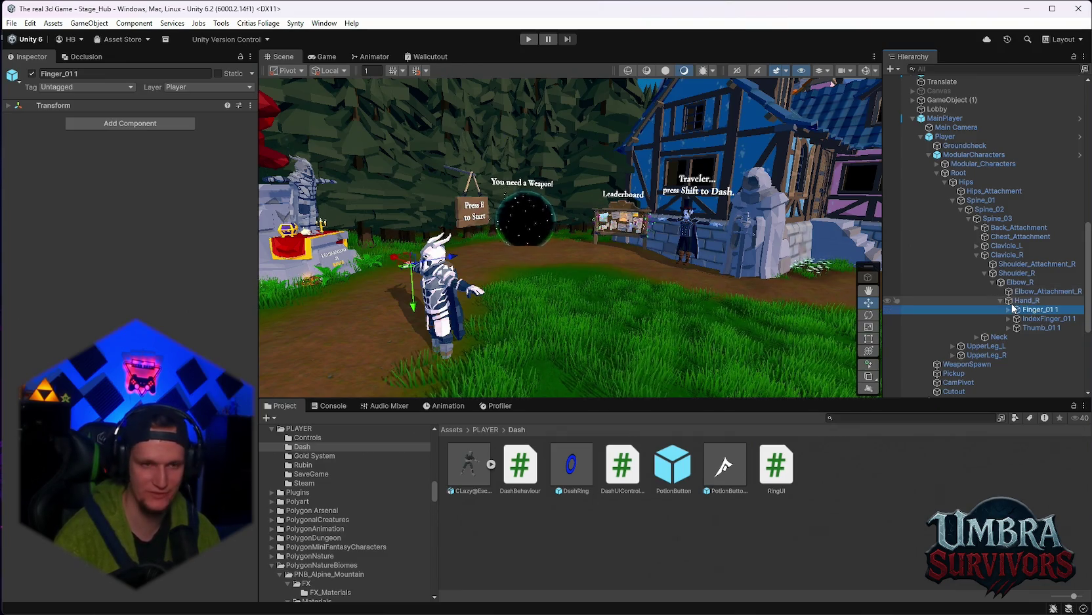
click(1005, 247)
click(991, 210)
click(969, 174)
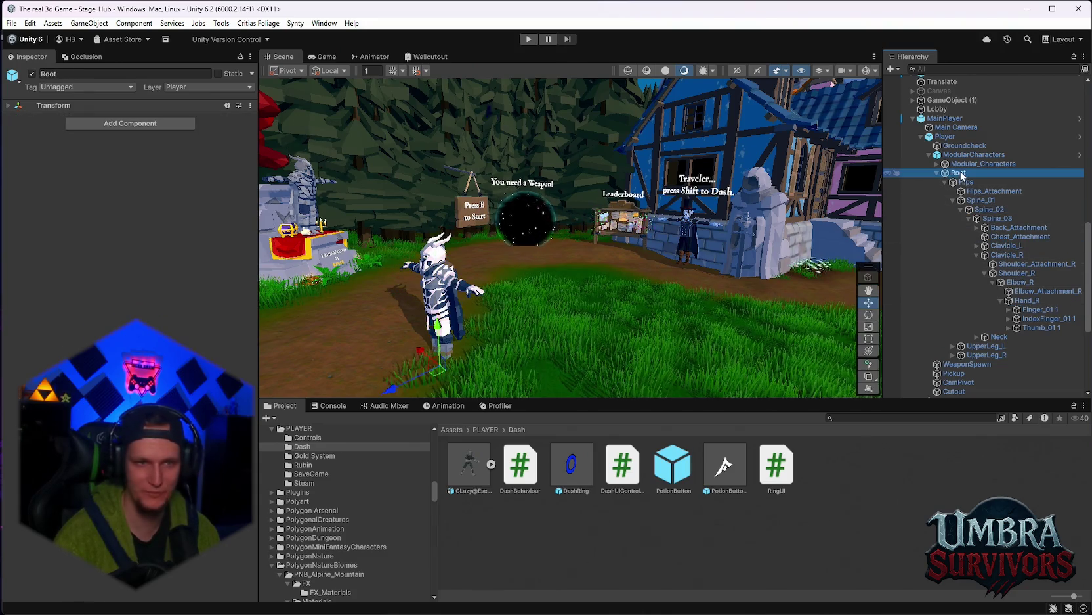
scroll(965, 259, down, 6)
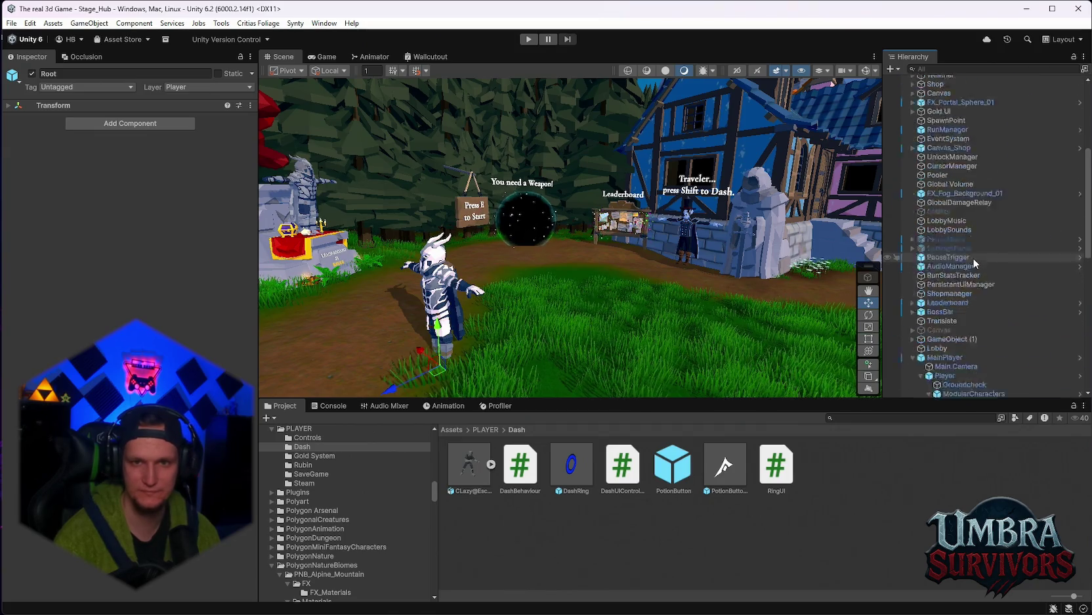
click(964, 311)
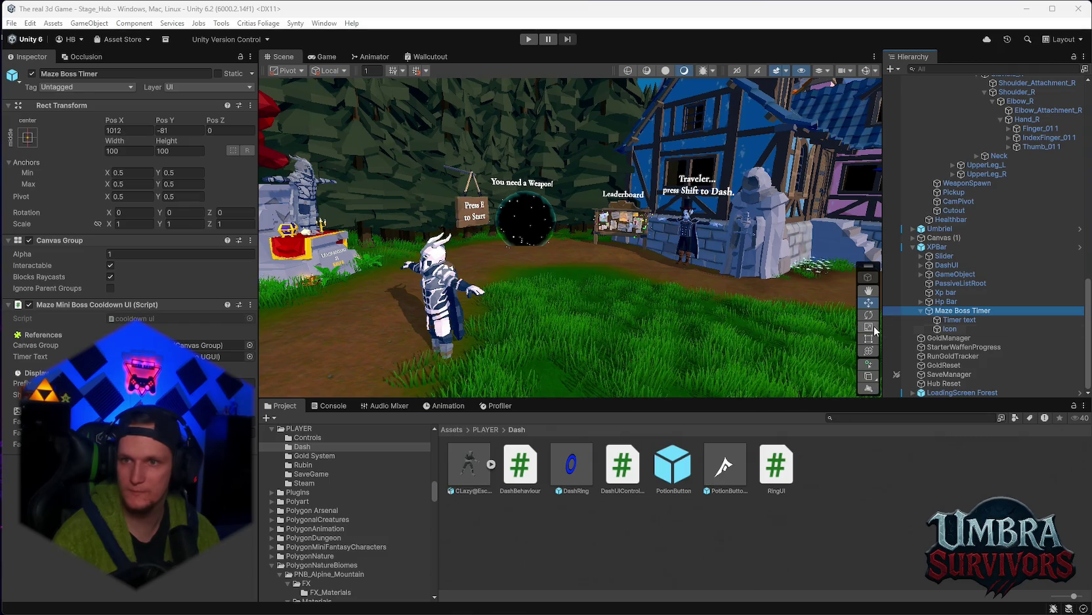
Set the Maze Boss Timer to Pos X -497.1, Pos Y -695.9 and scale 1.3 on all axes
click(134, 131)
text(-)
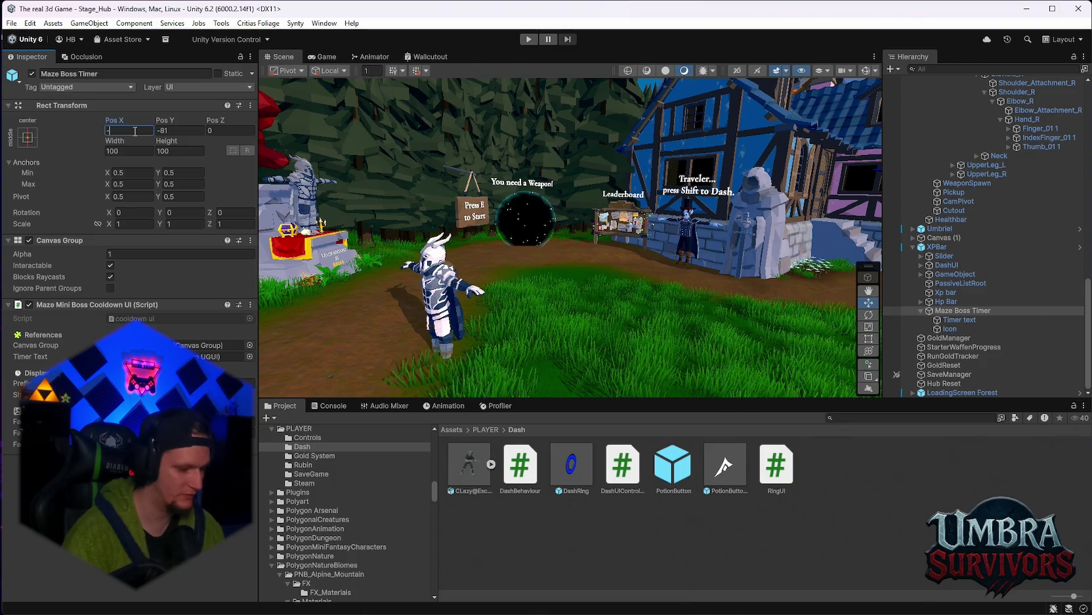
text(497.1)
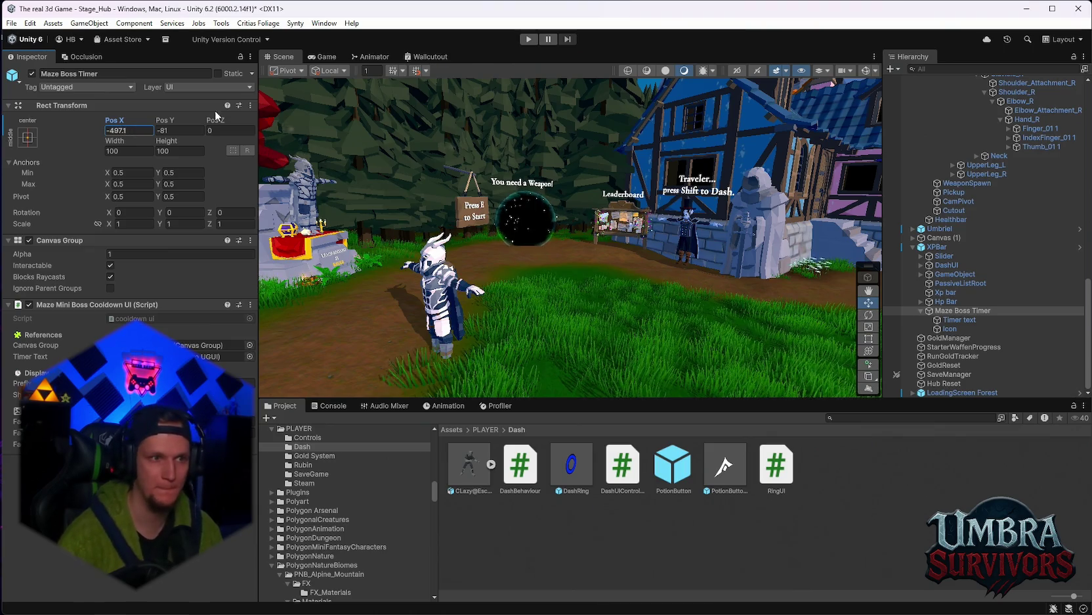
click(189, 130)
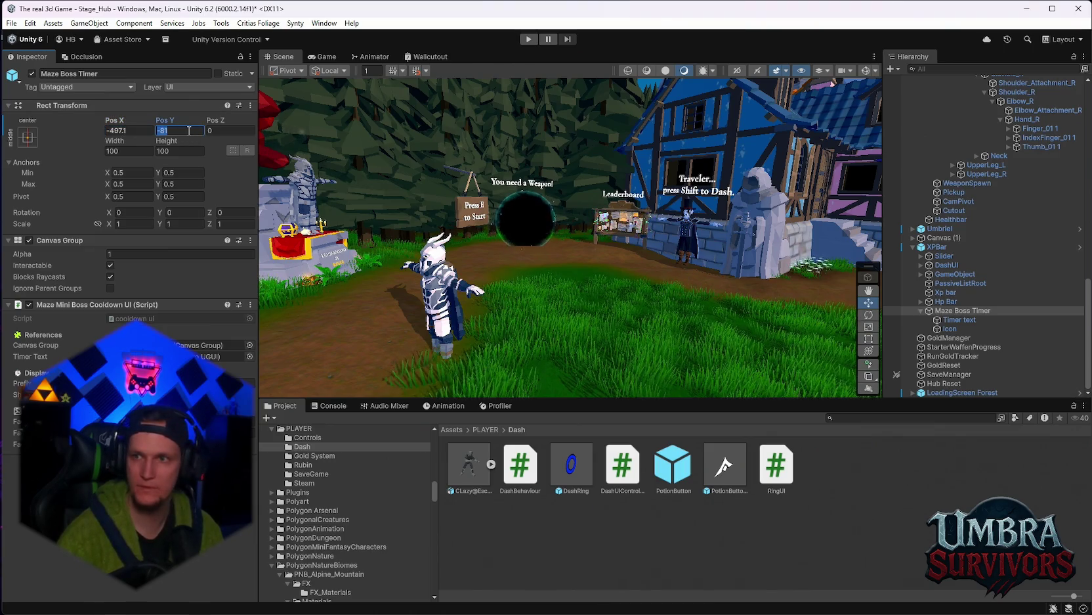
text(-)
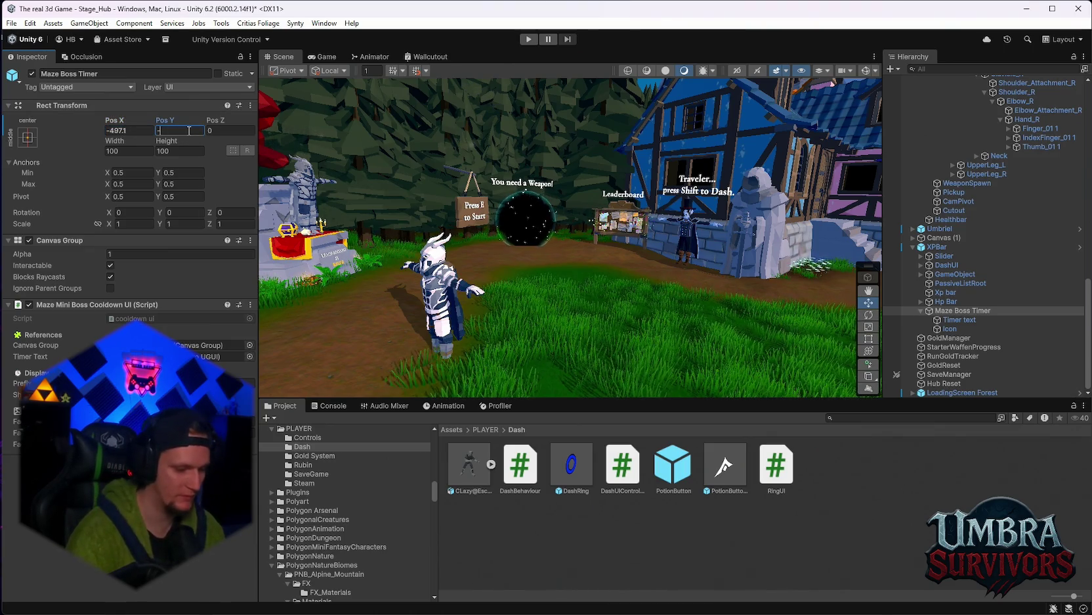
text(895)
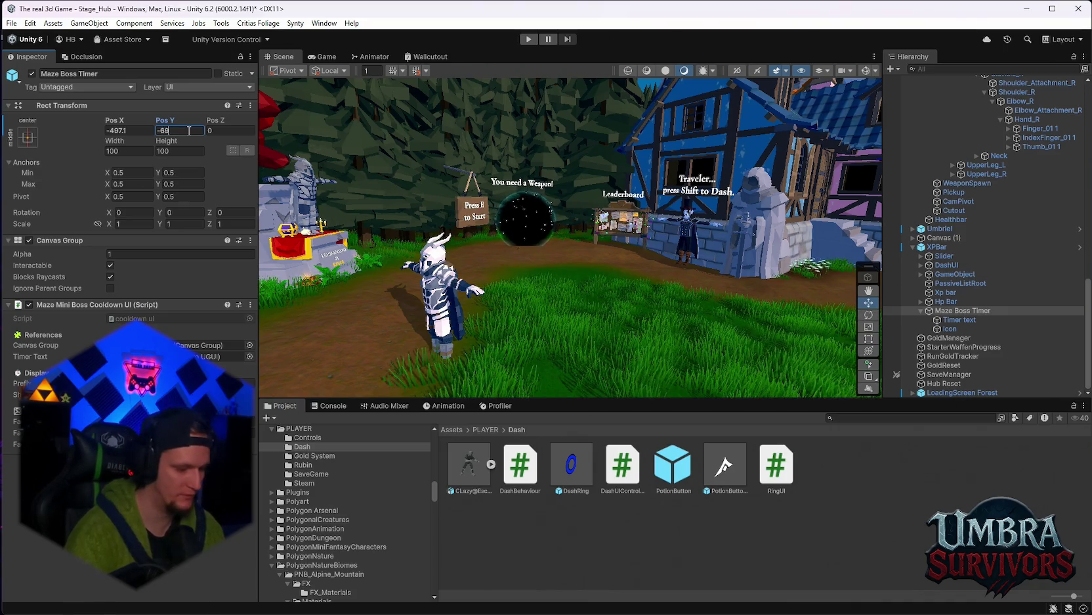
text(.9)
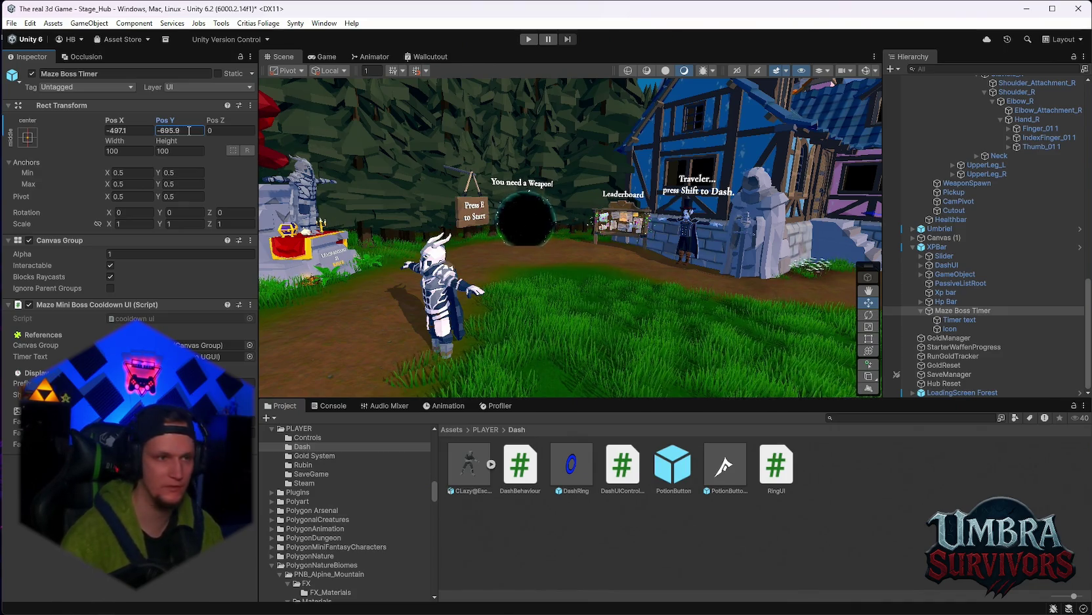
click(131, 224)
text(1.3)
click(174, 224)
text(1.3)
click(230, 224)
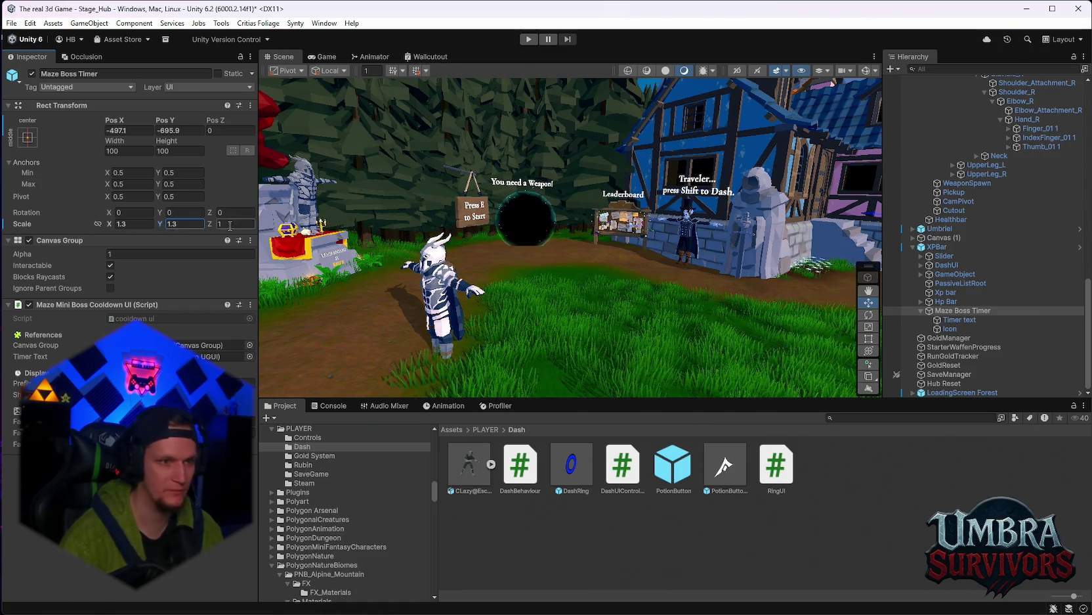
text(1.3)
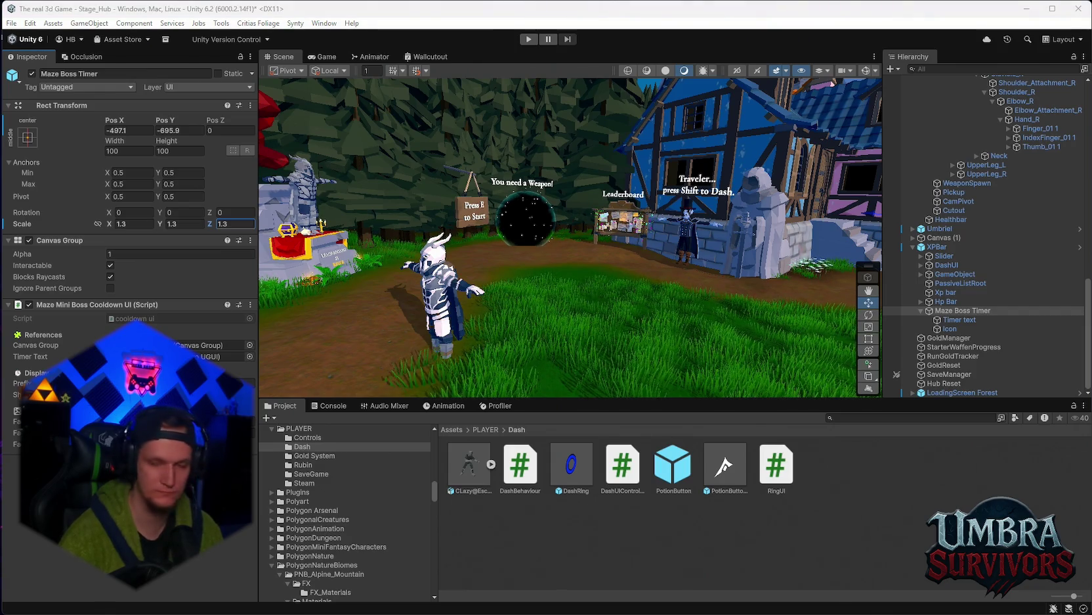
Move the timer's Icon to Pos X -72.6 and show the Game view
click(961, 328)
click(136, 131)
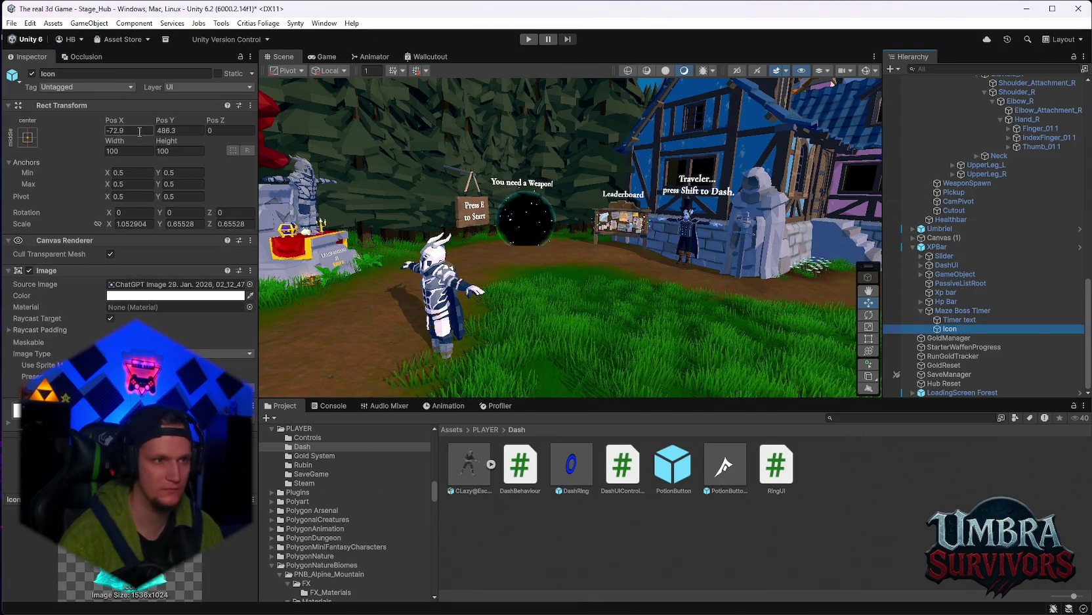
text(-72.6)
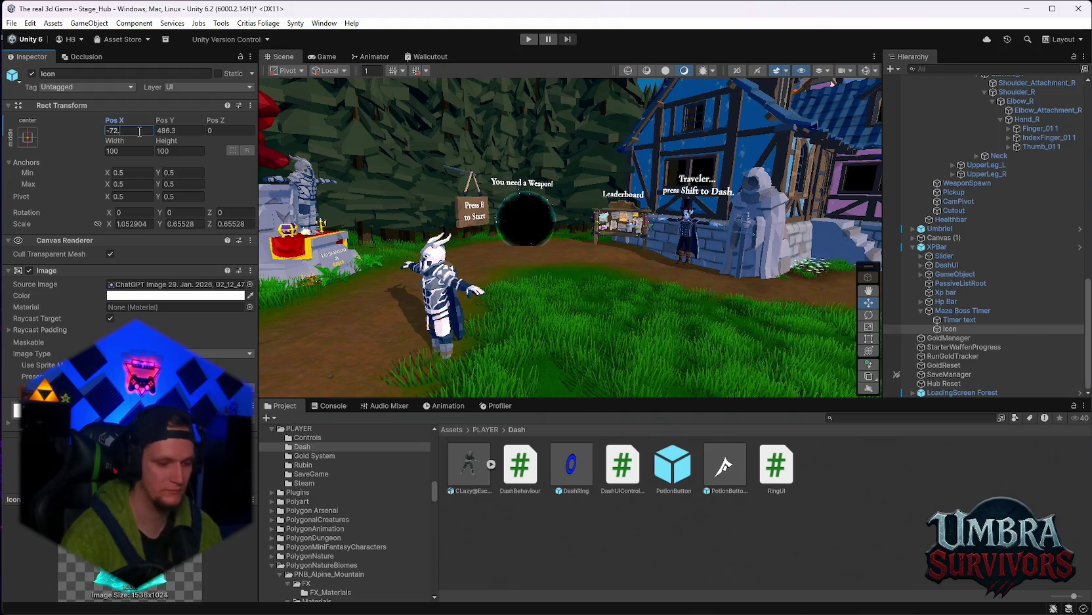
click(188, 134)
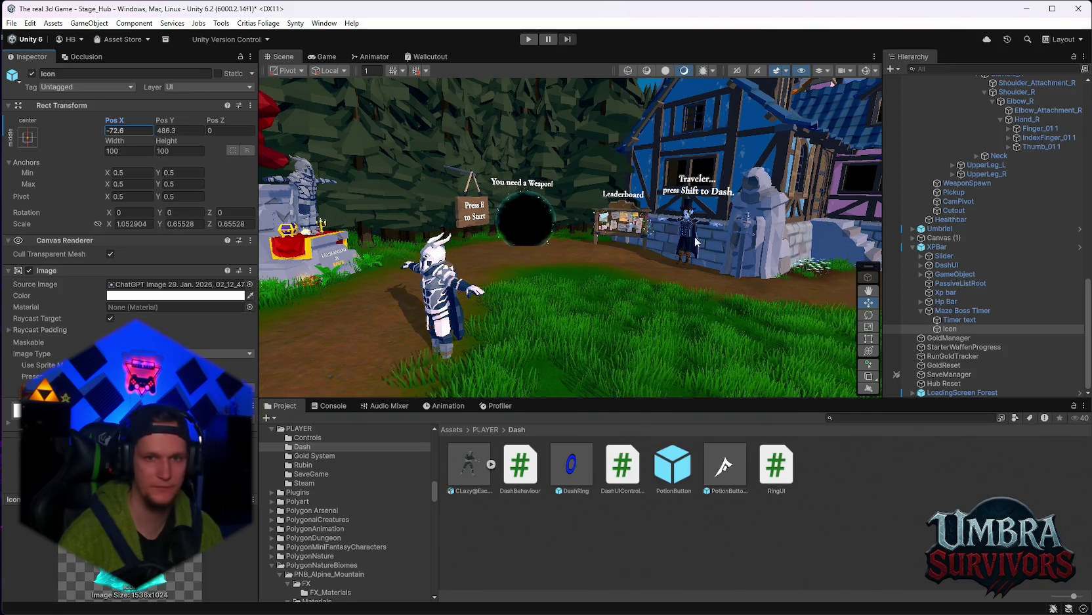
click(322, 57)
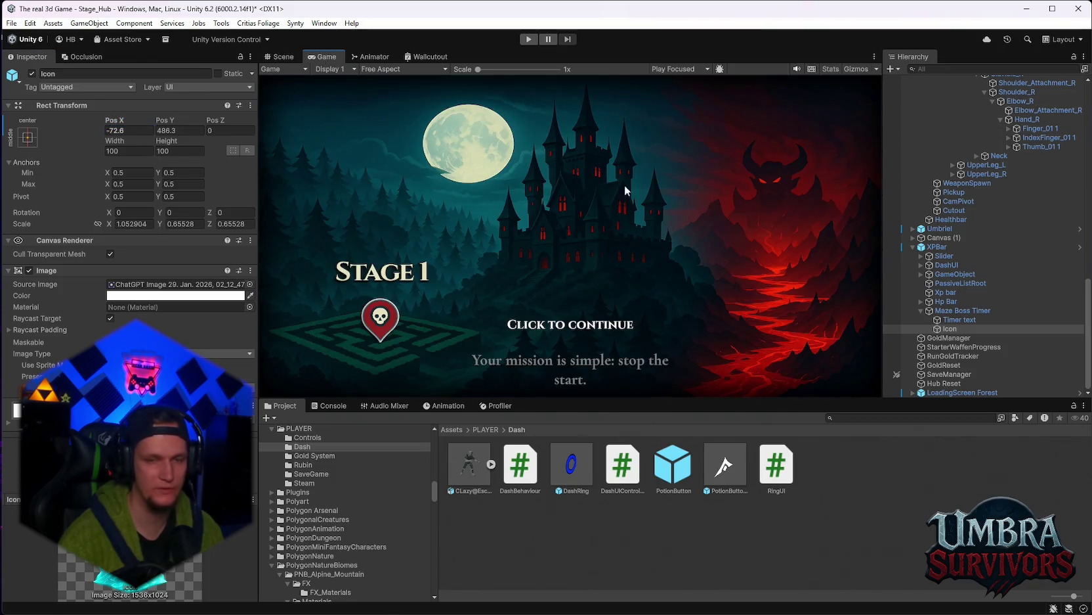
Deactivate LoadingScreen Forest, then stop and restart play mode
click(968, 393)
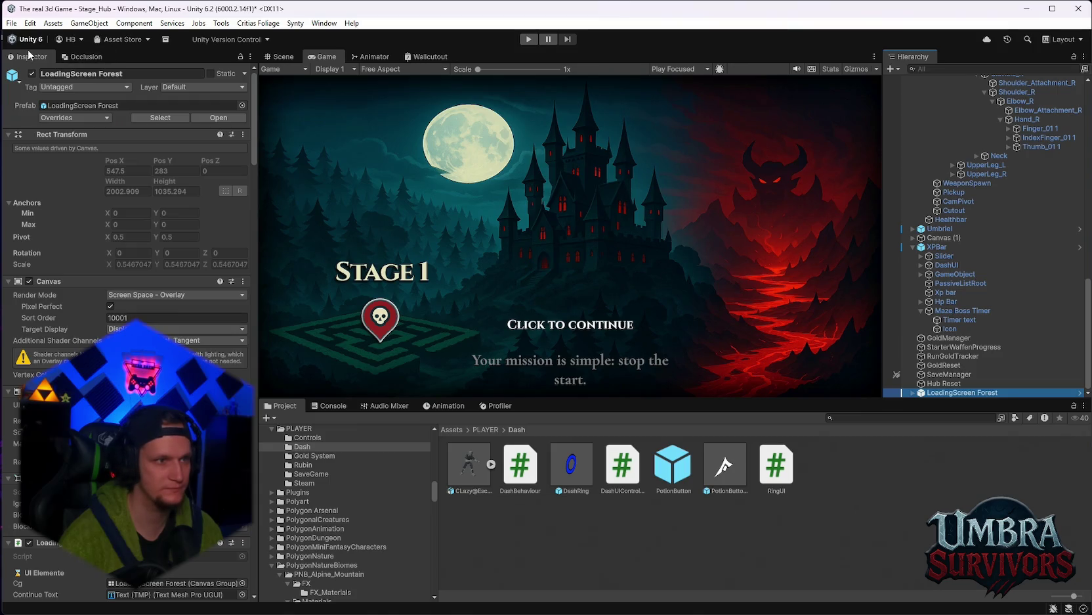
click(32, 73)
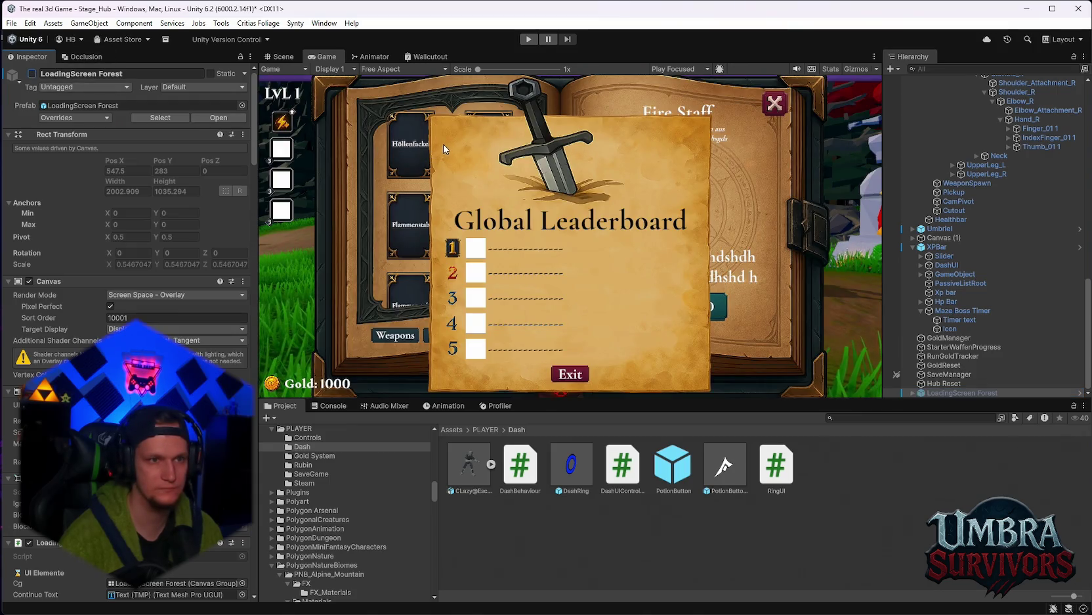
scroll(1005, 266, up, 8)
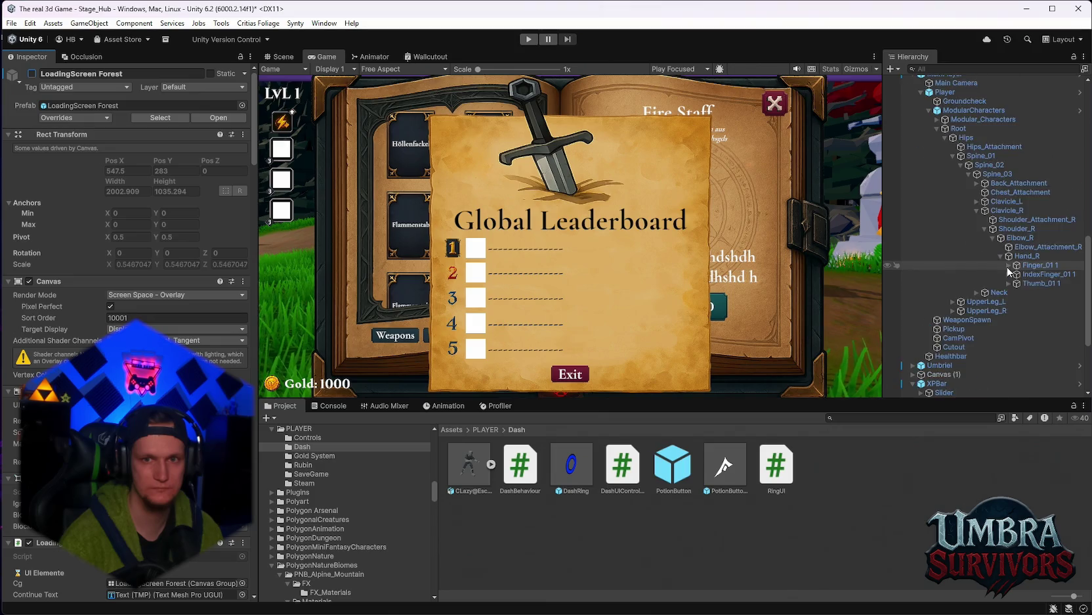
scroll(1005, 266, down, 4)
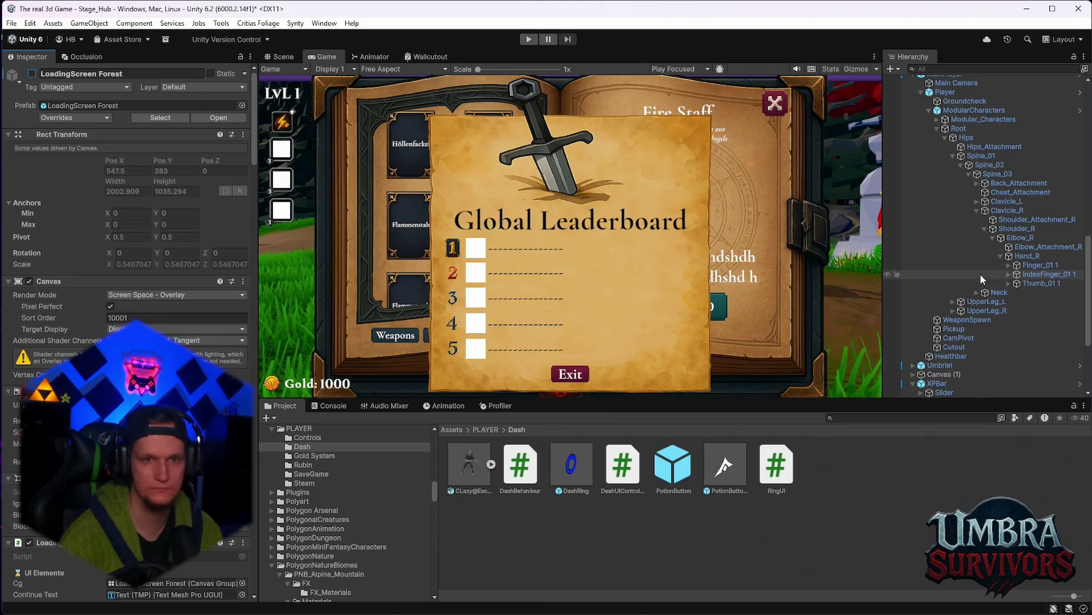
scroll(1015, 284, down, 3)
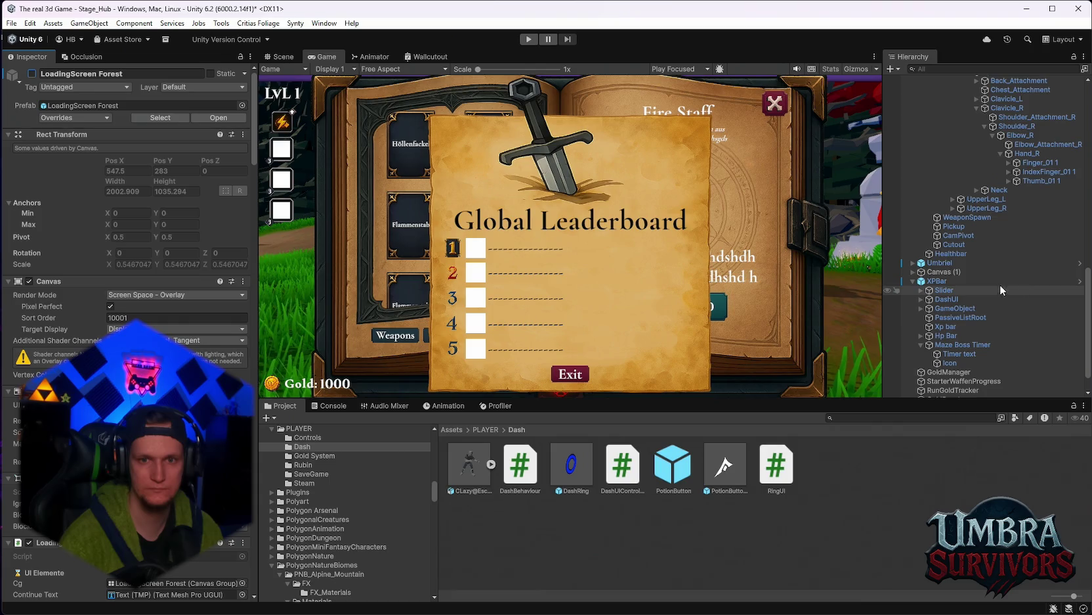
scroll(967, 284, down, 1)
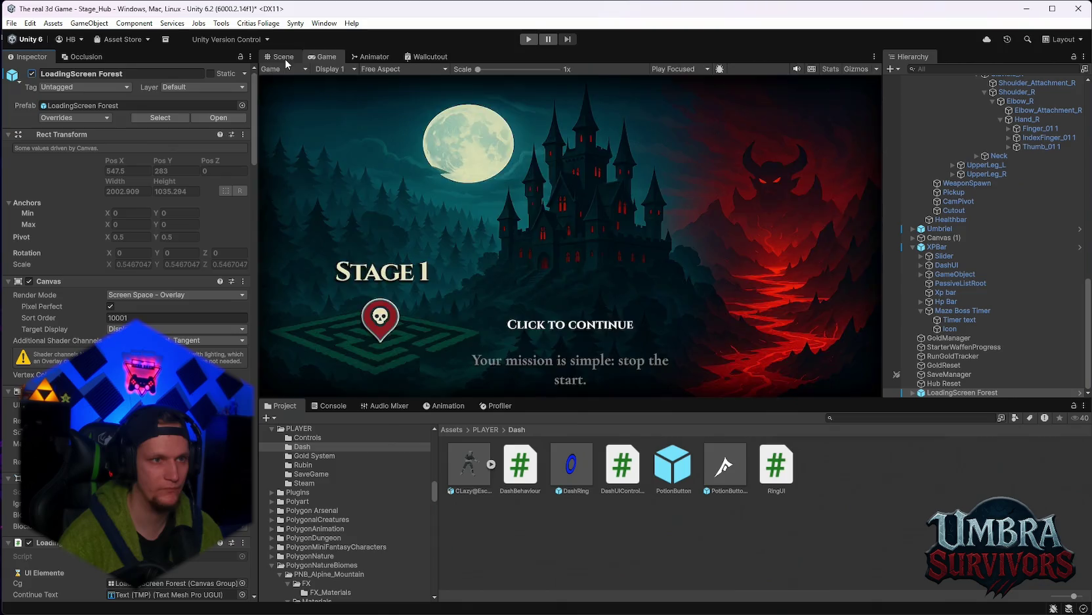
click(526, 39)
click(523, 42)
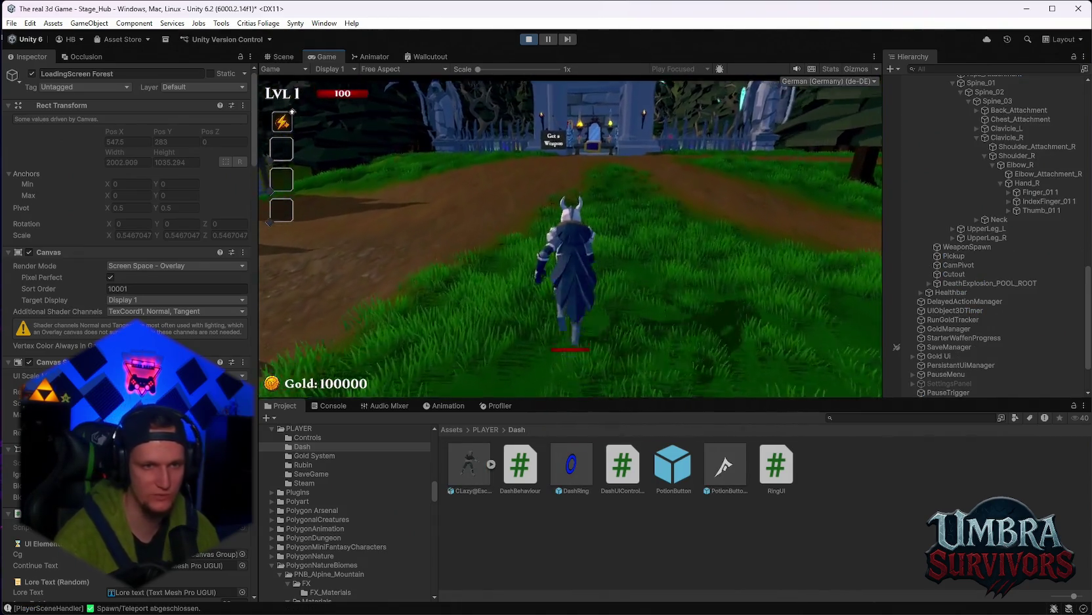
Walk into the weapon shop and equip the Infernal Torch
key(w)
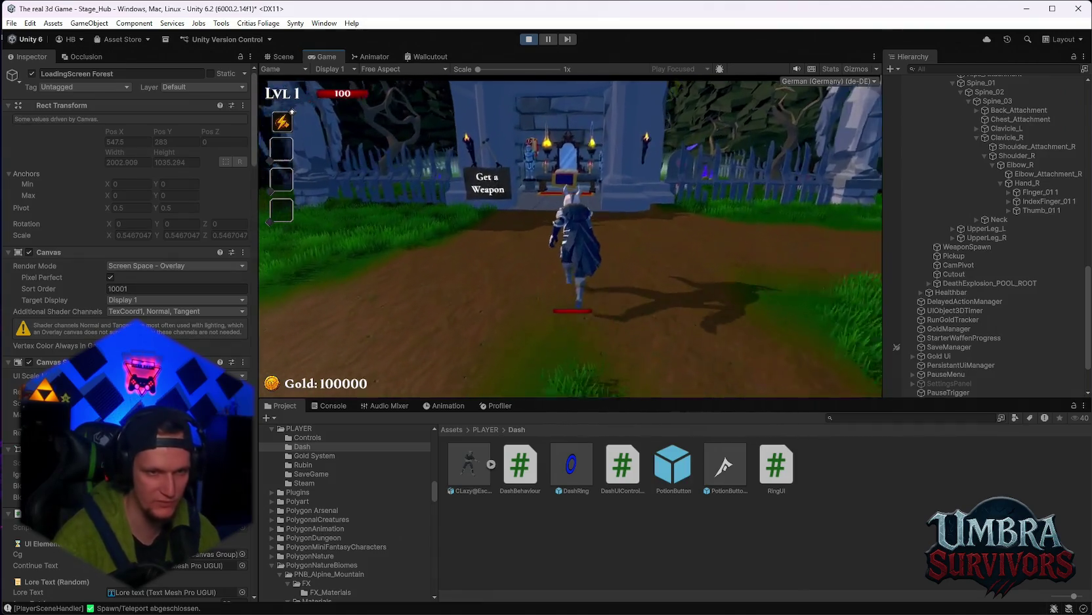
key(w)
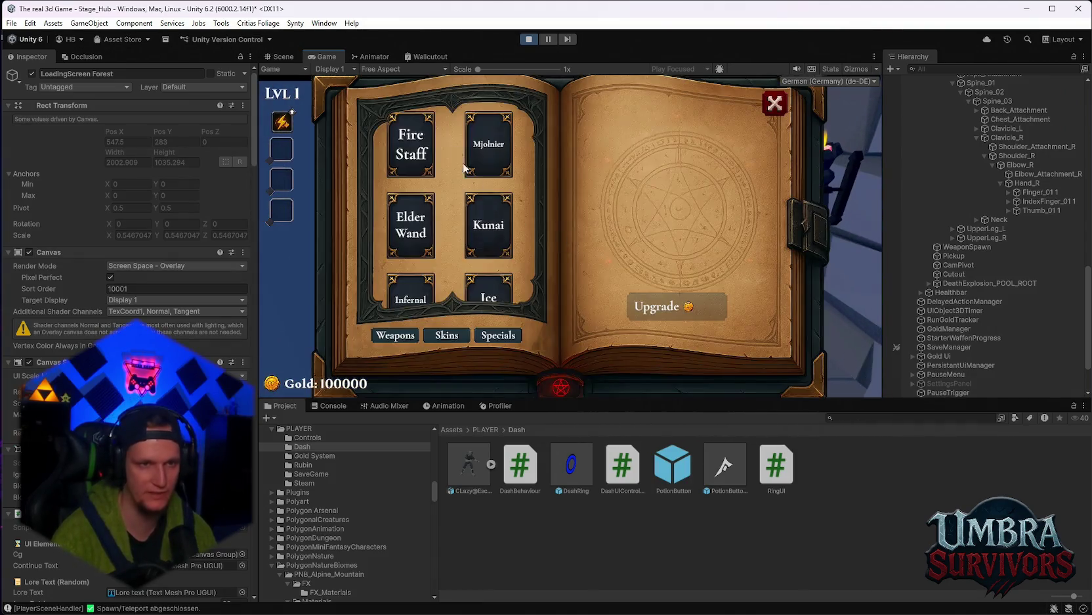
click(399, 157)
scroll(453, 216, down, 2)
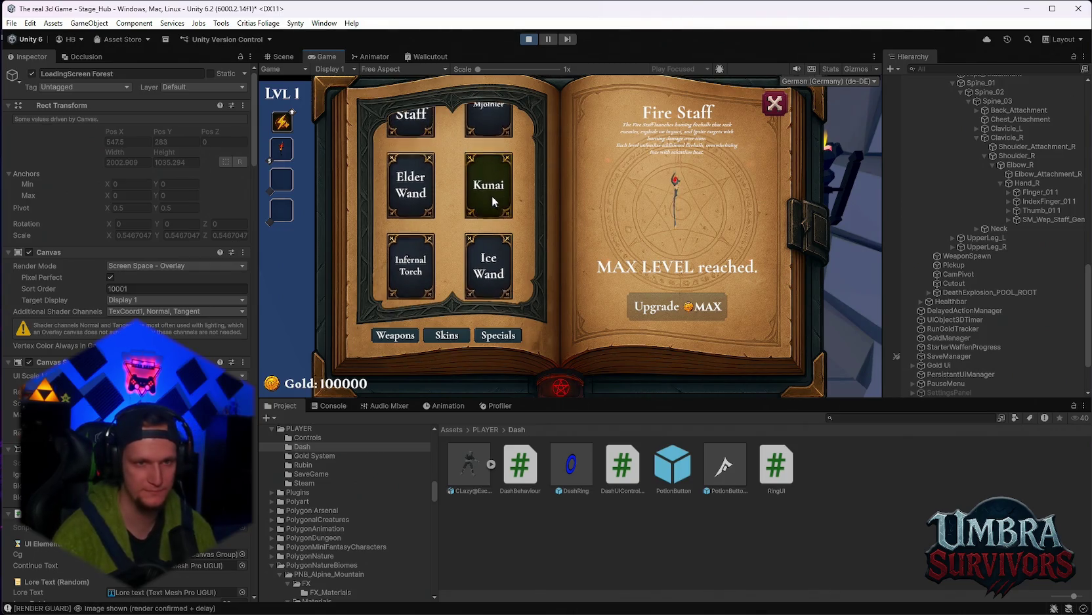
click(489, 276)
click(411, 272)
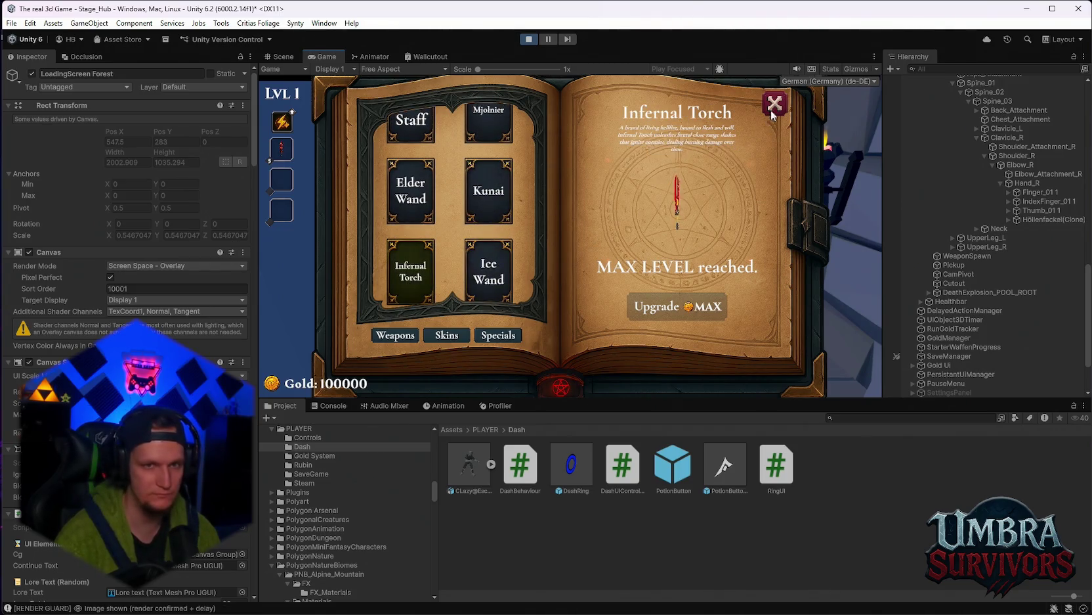
click(774, 104)
Run up the forest path to the start sign and begin the stage
key(s)
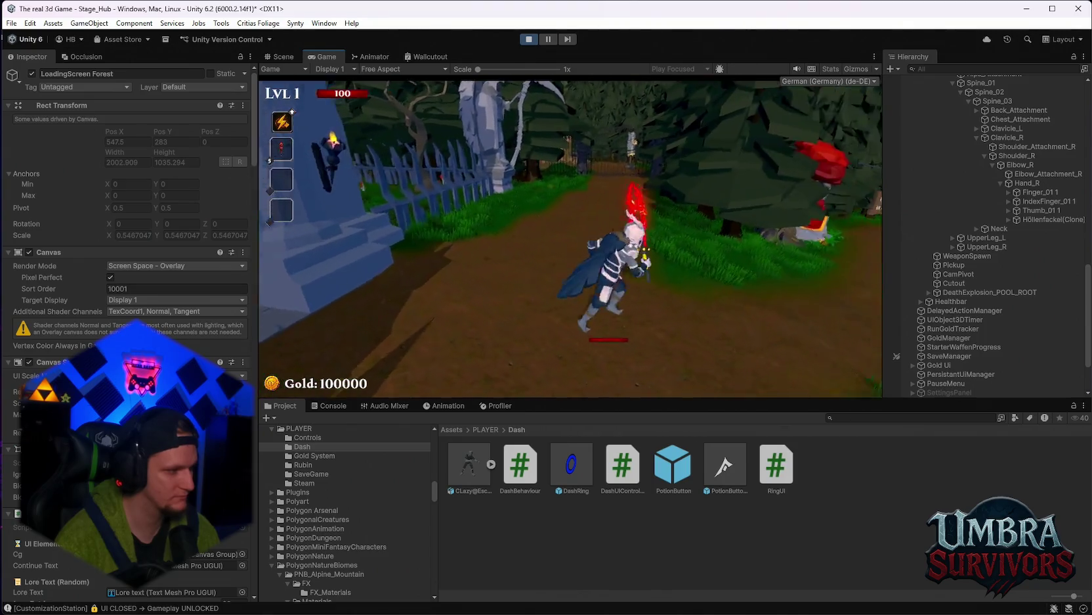
key(w)
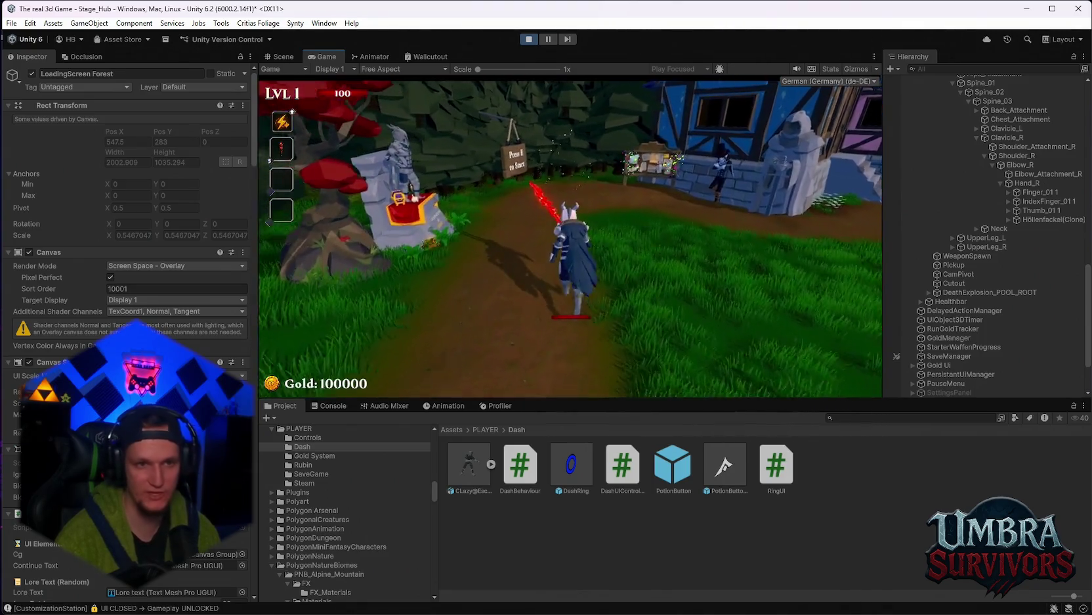
key(e)
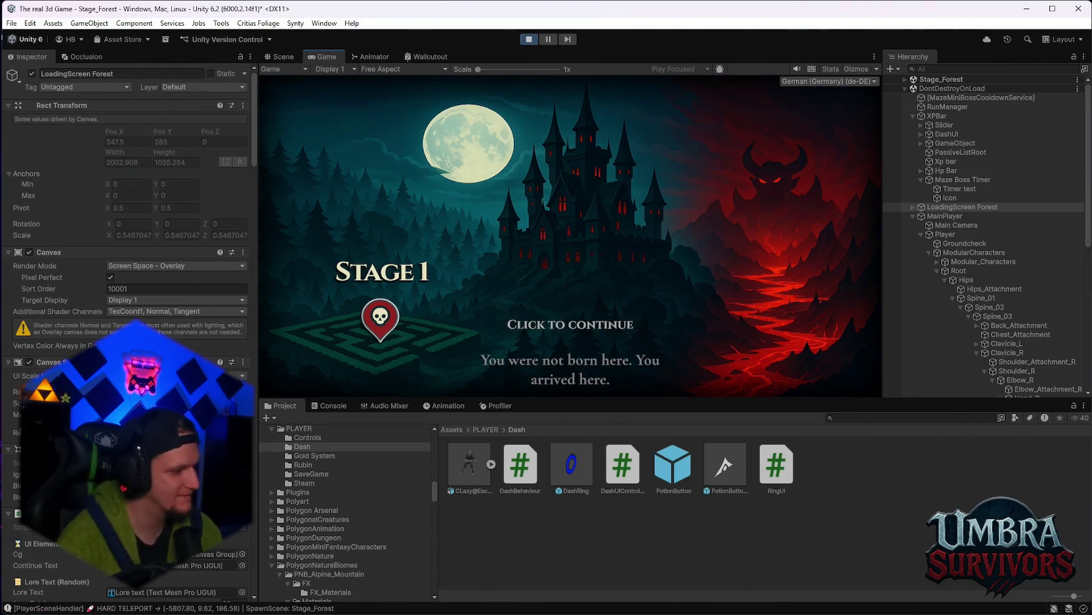
Dismiss the Stage 1 loading screen and bunnyhop through the maze toward the Maze Warden
key(space)
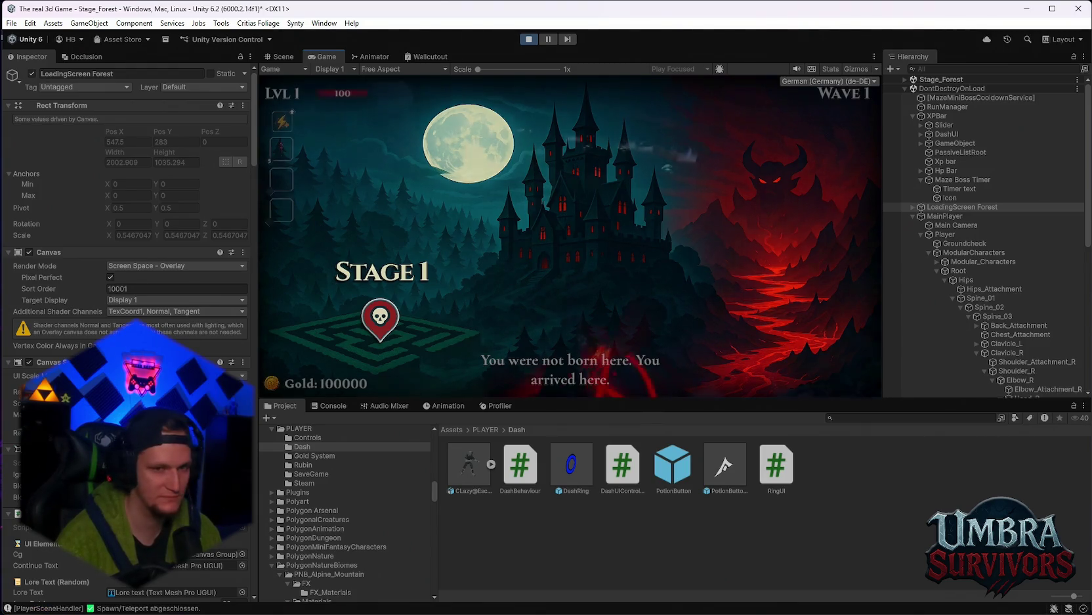
key(w)
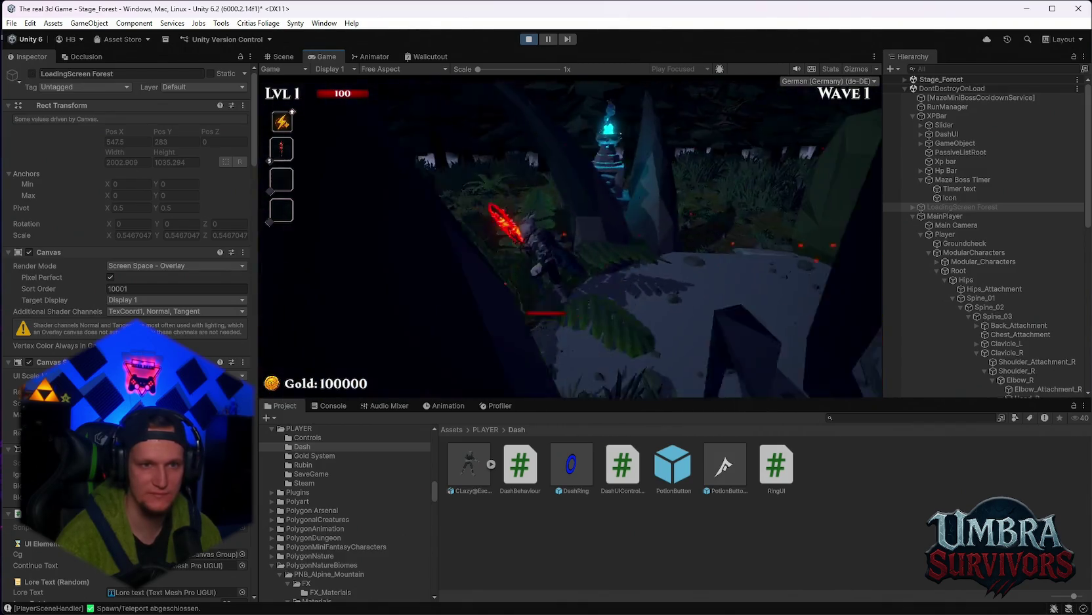
key(w)
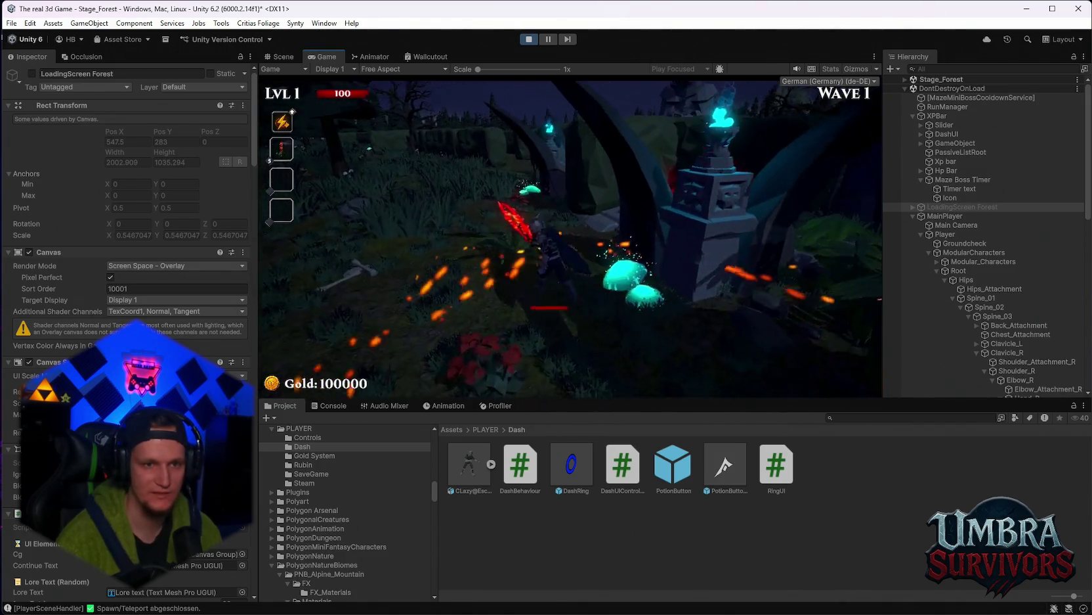
key(w)
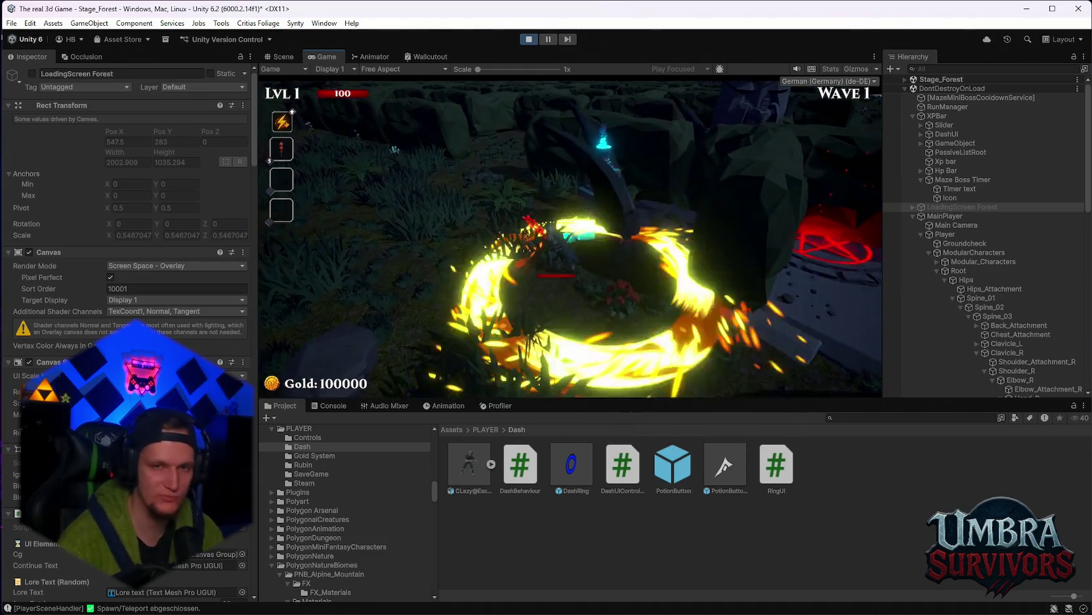
key(w)
key(w)
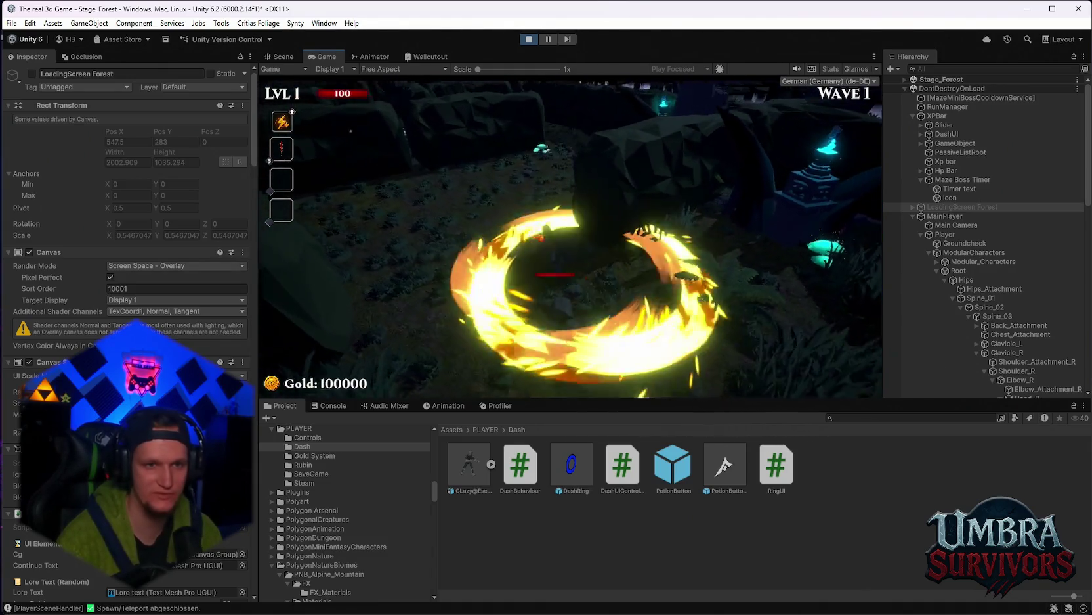
key(w)
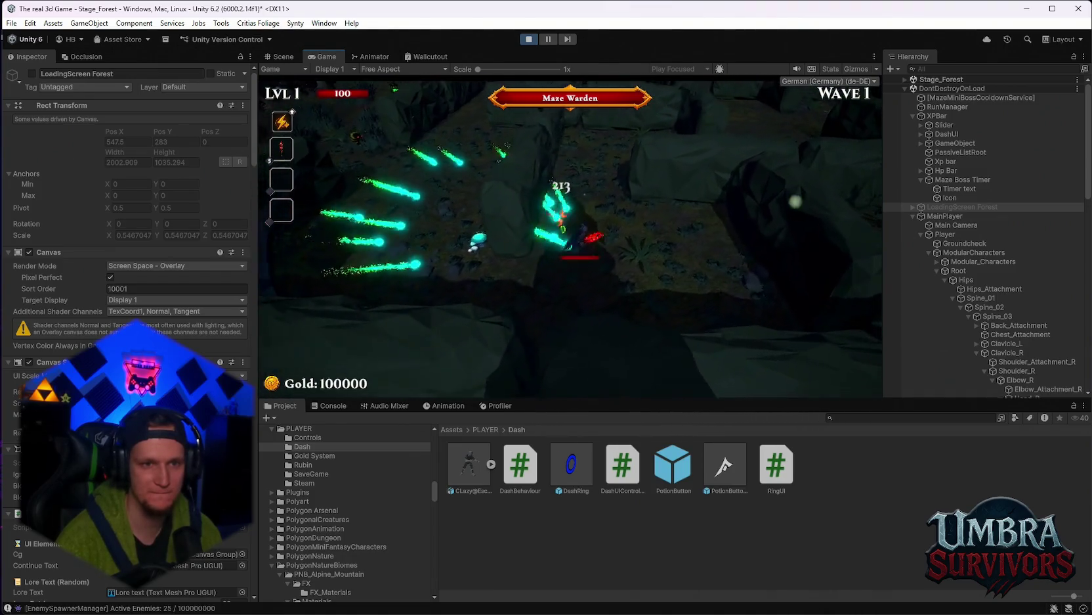
key(w)
key(space)
key(w)
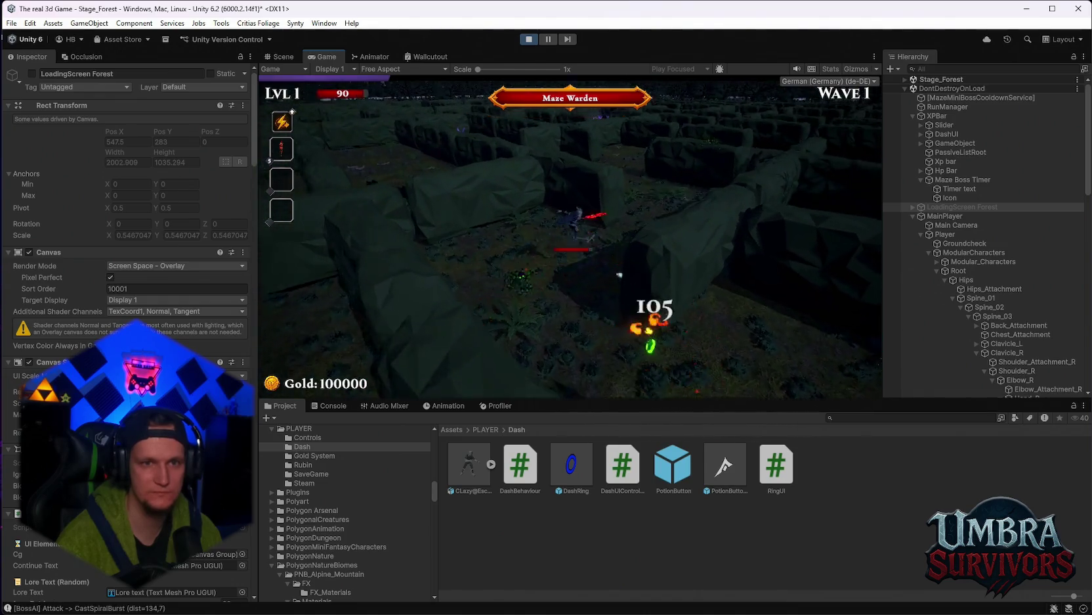
key(w)
key(space)
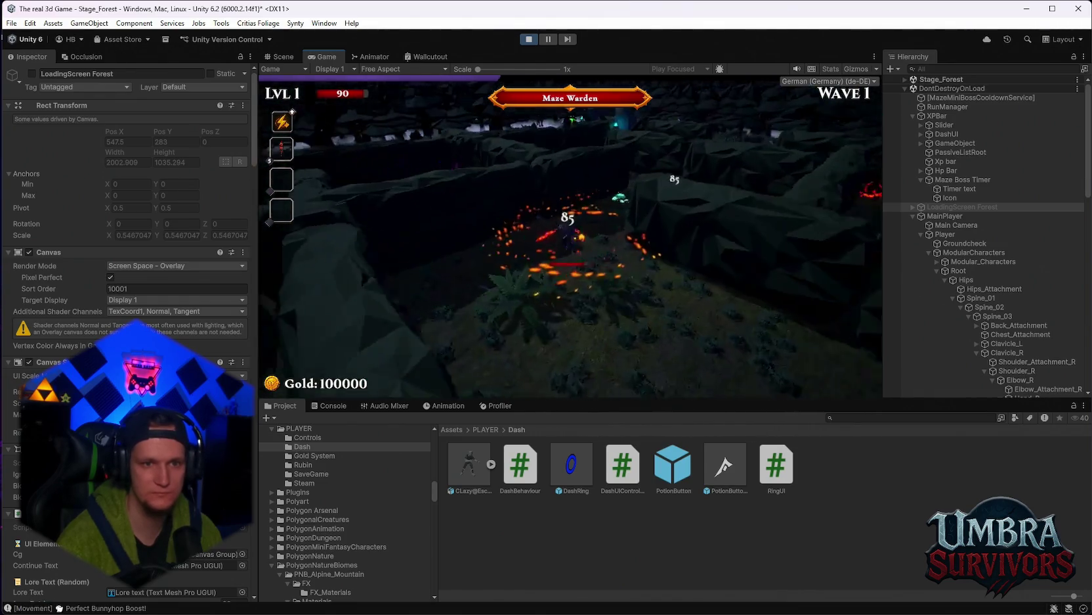
key(w)
key(space)
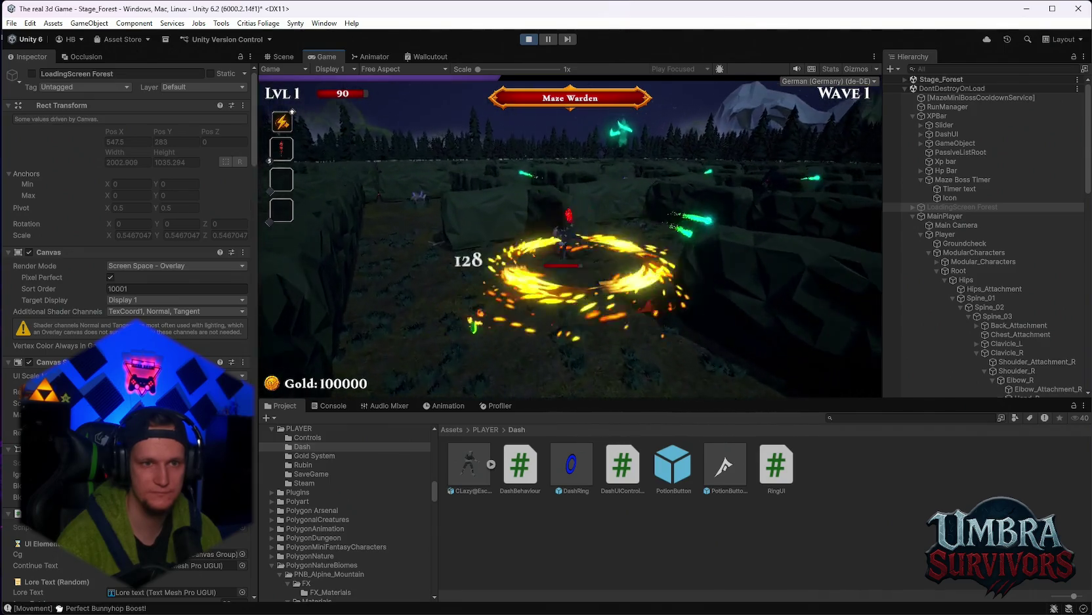
key(w)
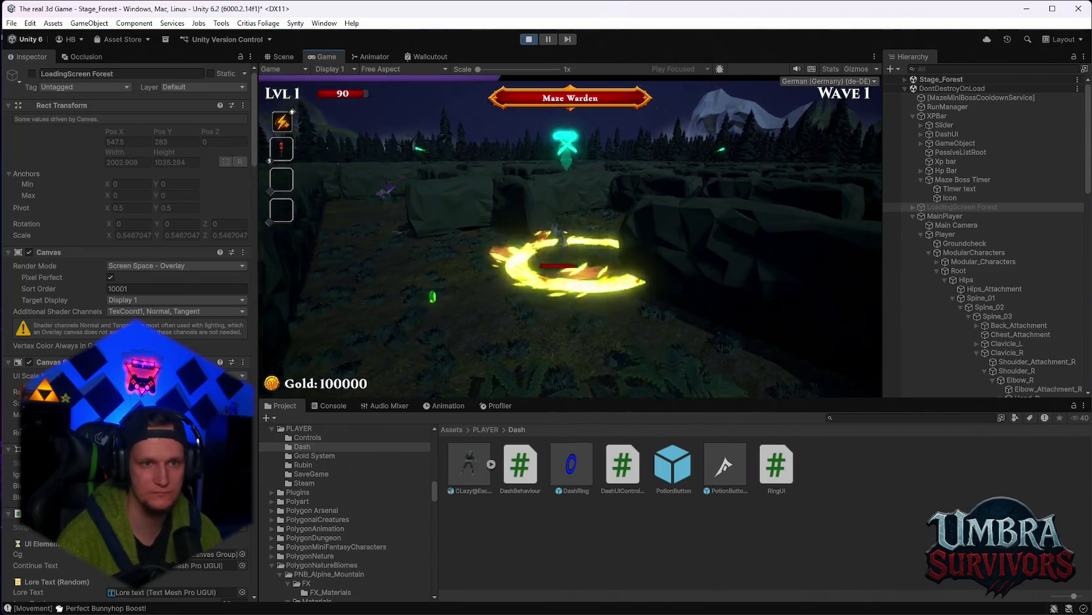
key(w)
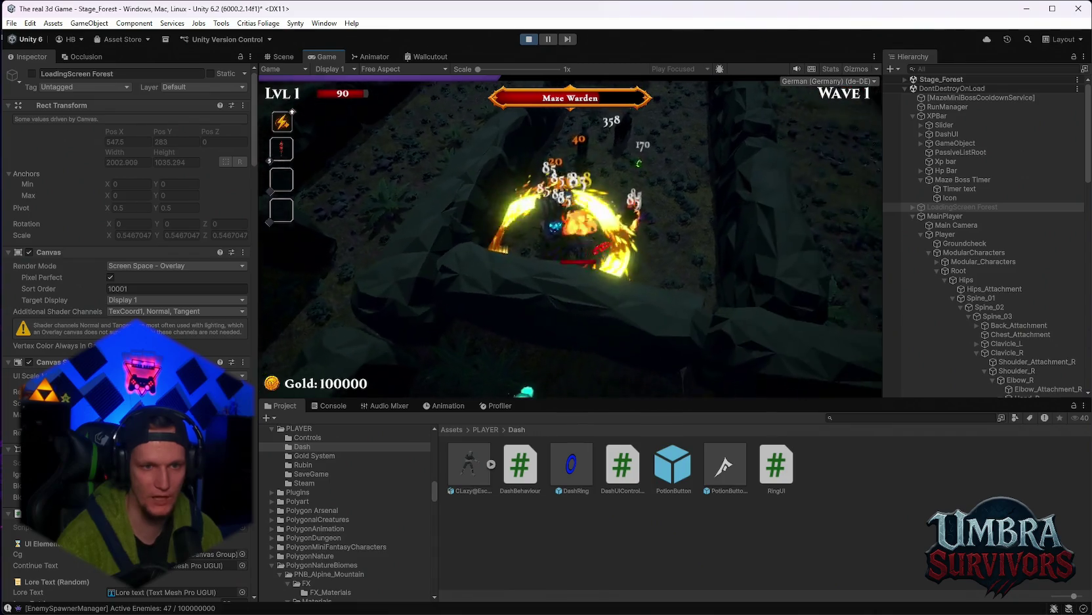
Pause the game, maximize the Game view, and resume play
key(Escape)
double_click(327, 58)
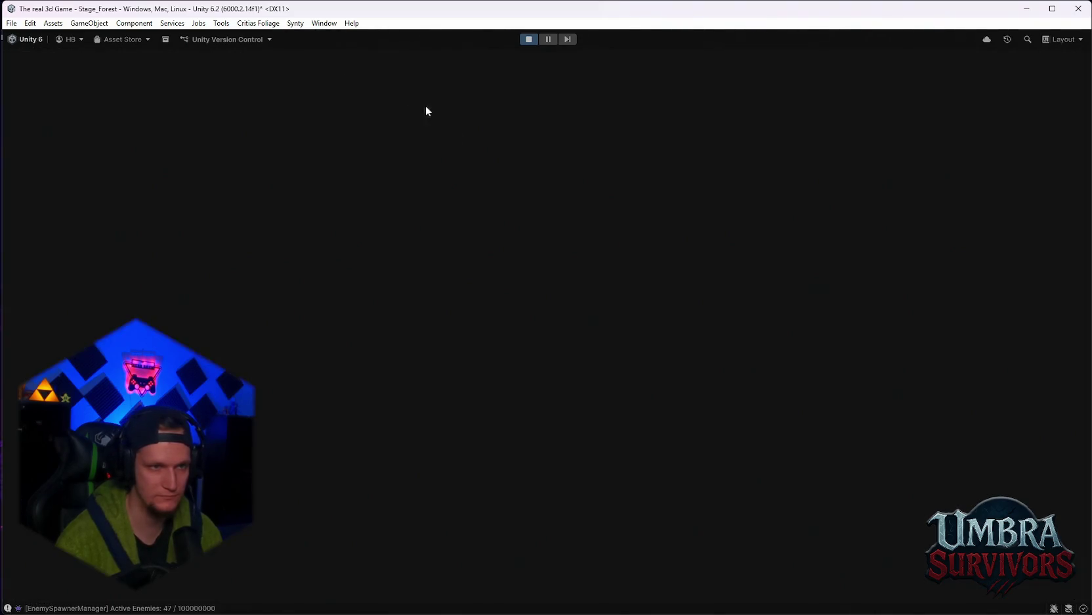
click(555, 302)
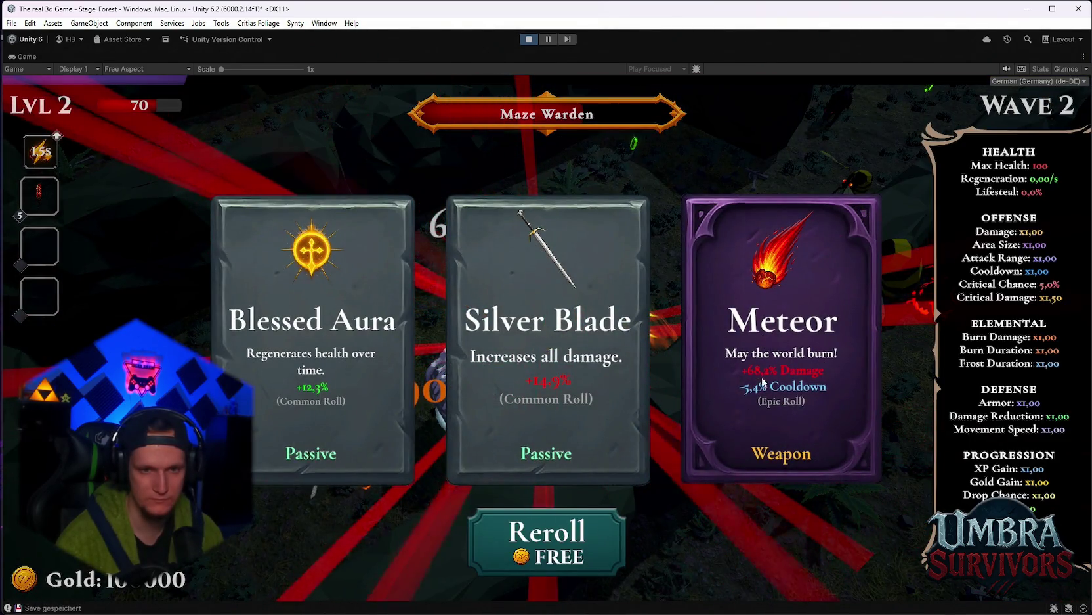
Take the Meteor upgrade, keep moving through the boss fight, and accept the reward
click(747, 414)
key(s)
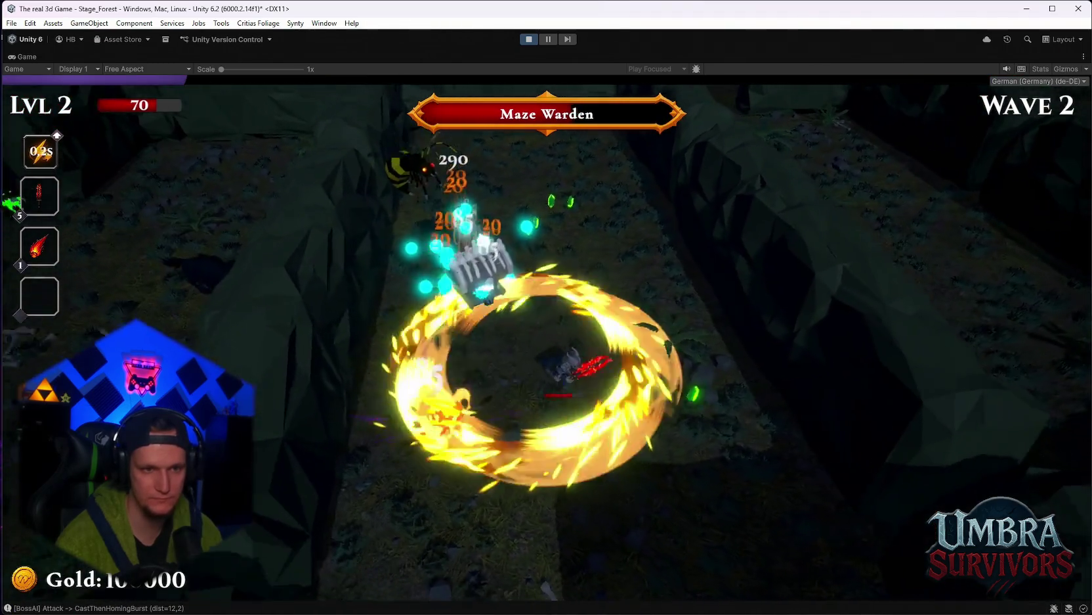
key(s)
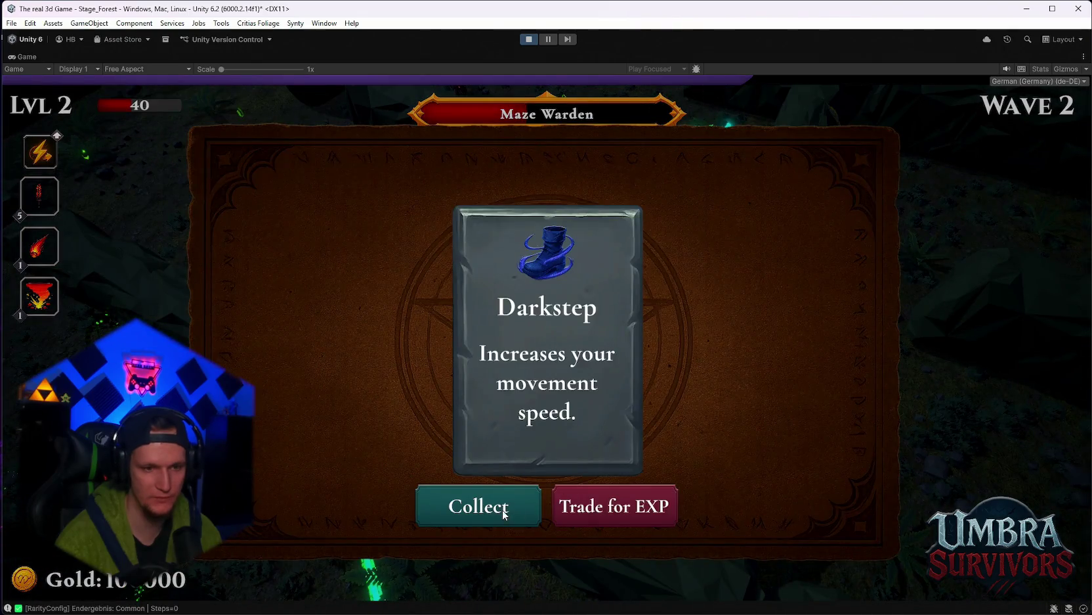
click(504, 514)
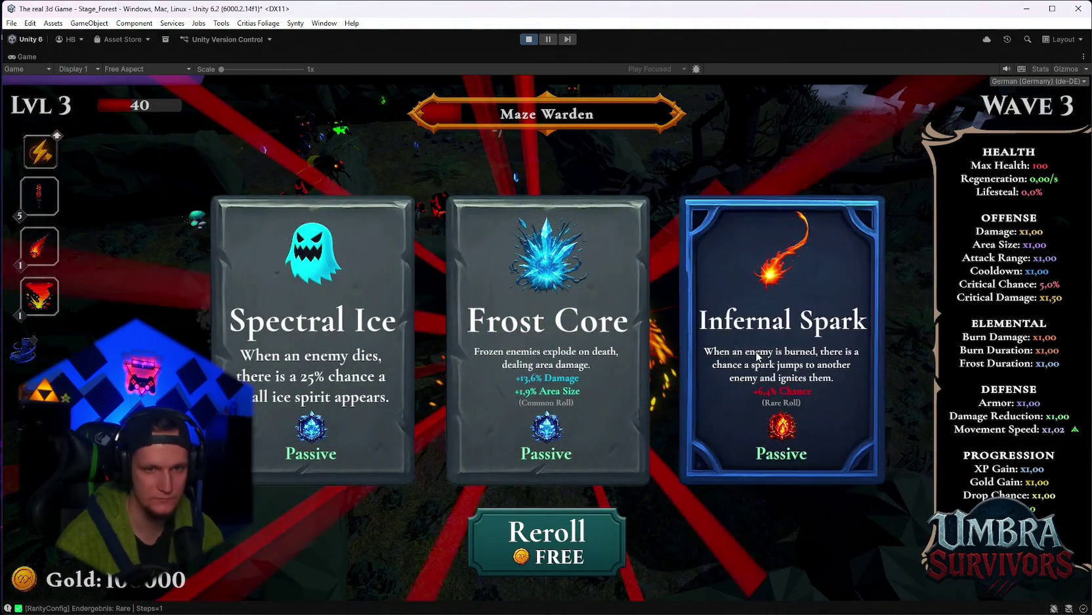
Choose the Infernal Spark and Darkstep upgrades, then pause and exit Play mode
click(768, 463)
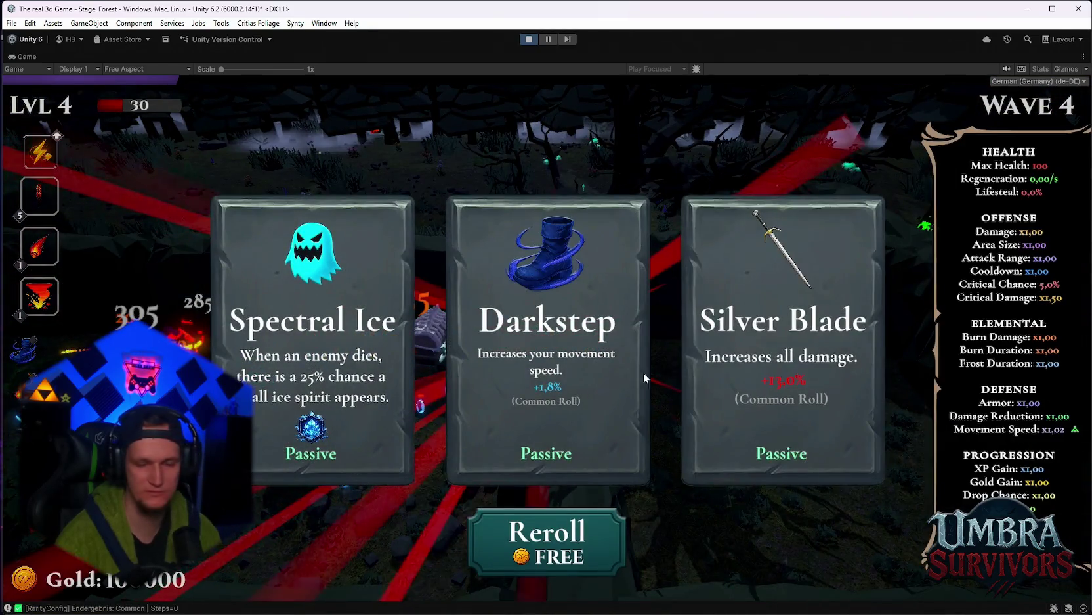
click(629, 370)
key(Escape)
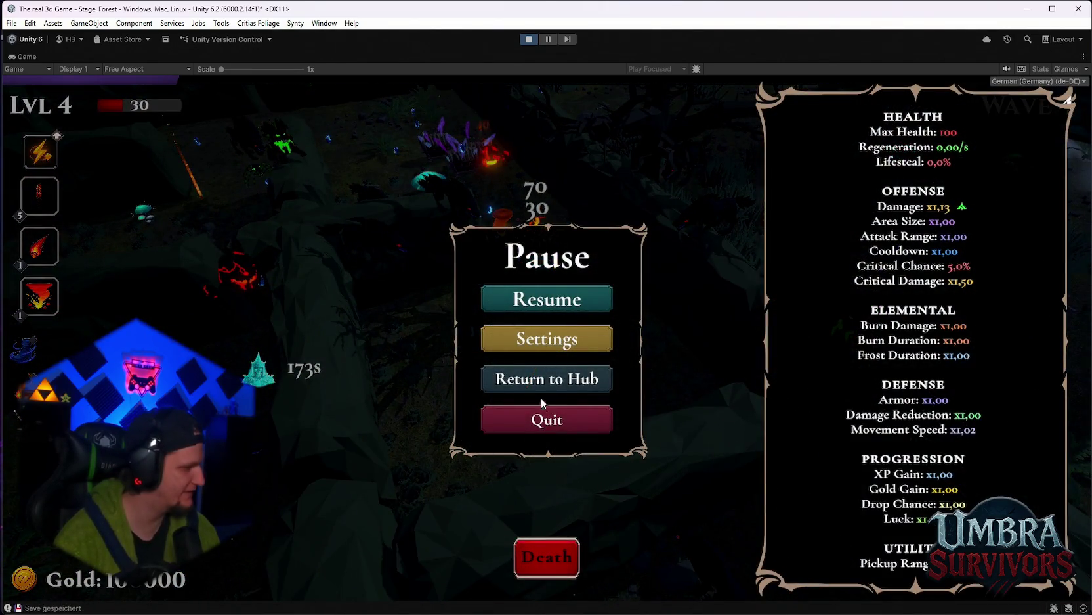
click(529, 39)
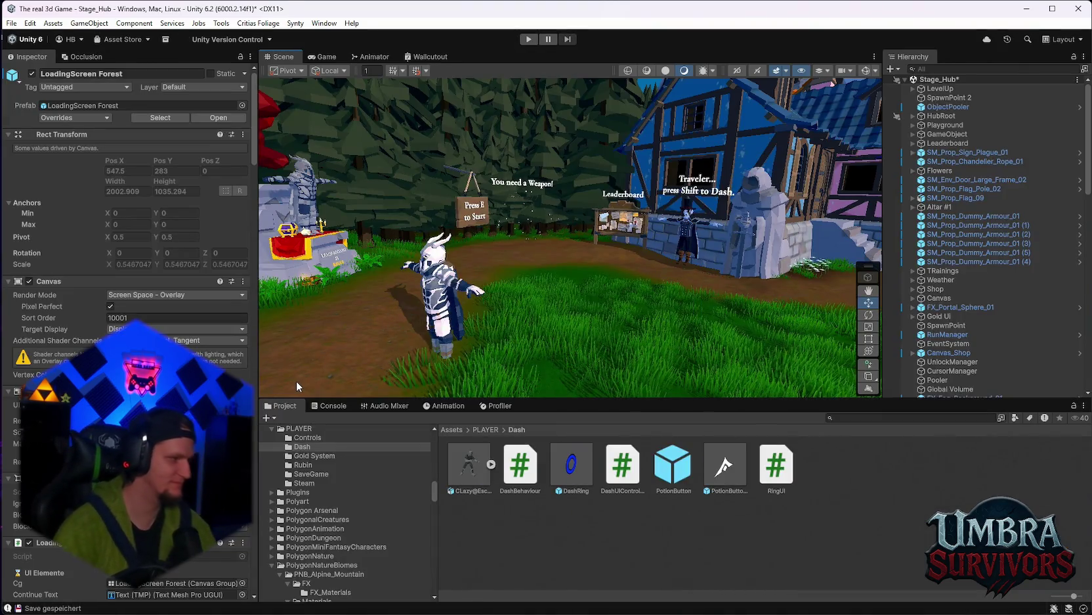
Select MainPlayer in the Hierarchy to view its Player Scene Handler settings
scroll(1037, 270, down, 15)
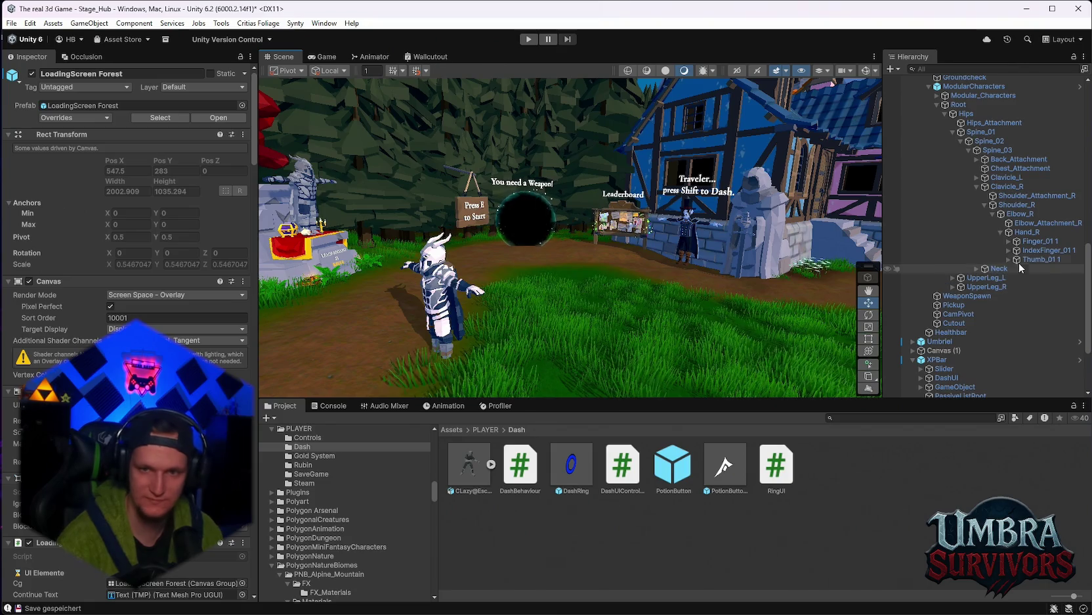
scroll(988, 315, up, 5)
scroll(987, 313, down, 5)
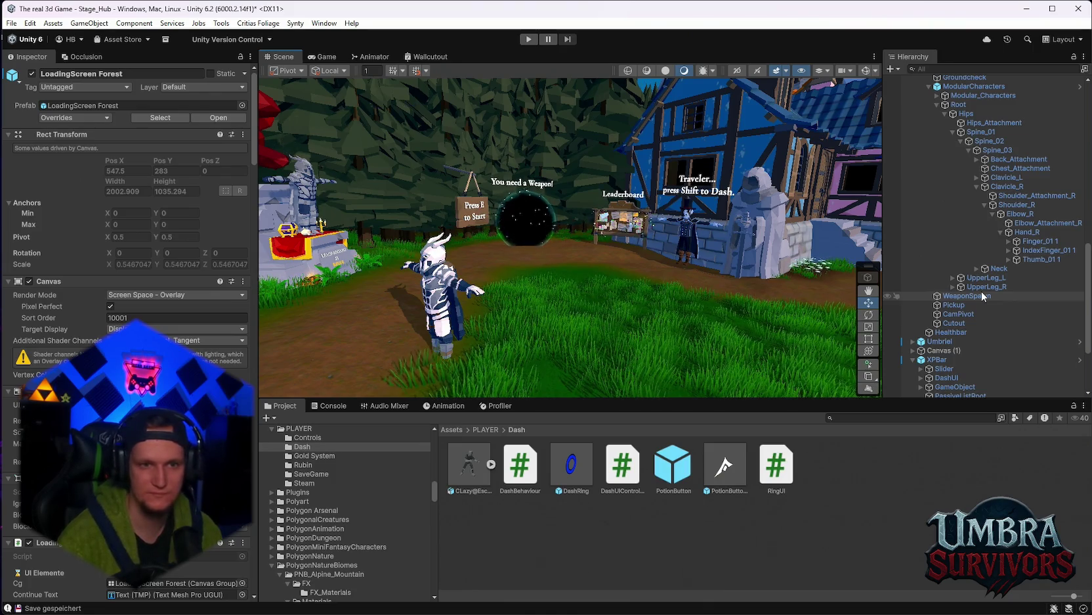
scroll(983, 295, up, 10)
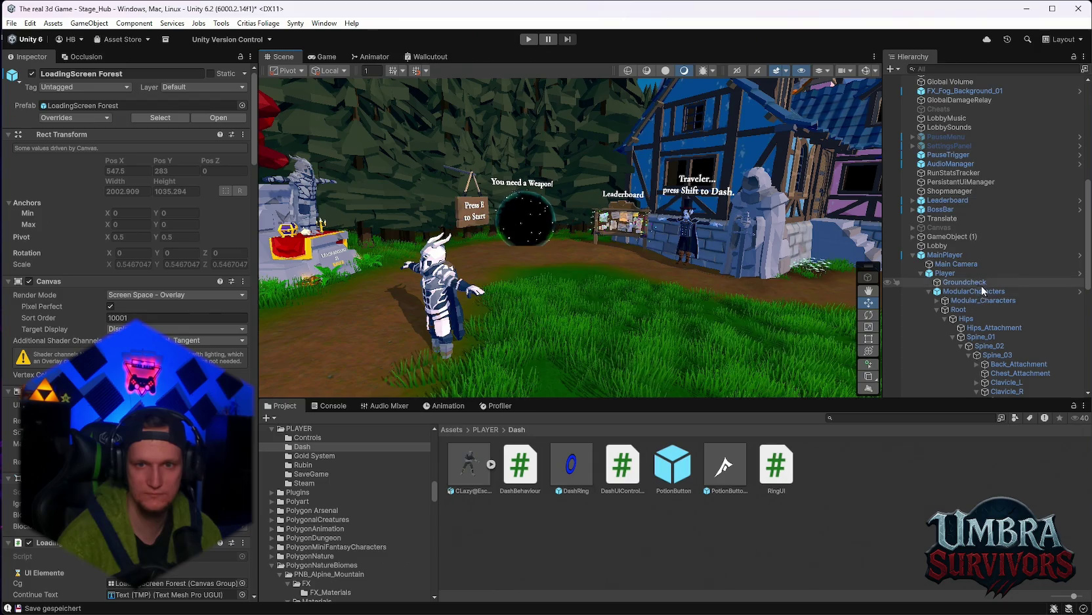
click(944, 256)
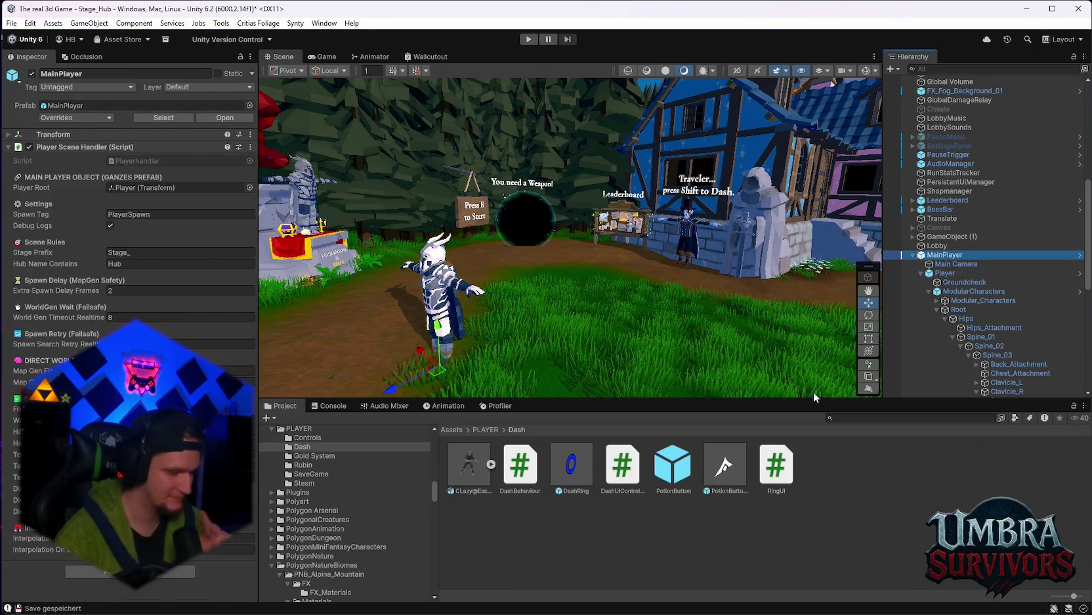
scroll(1021, 356, down, 9)
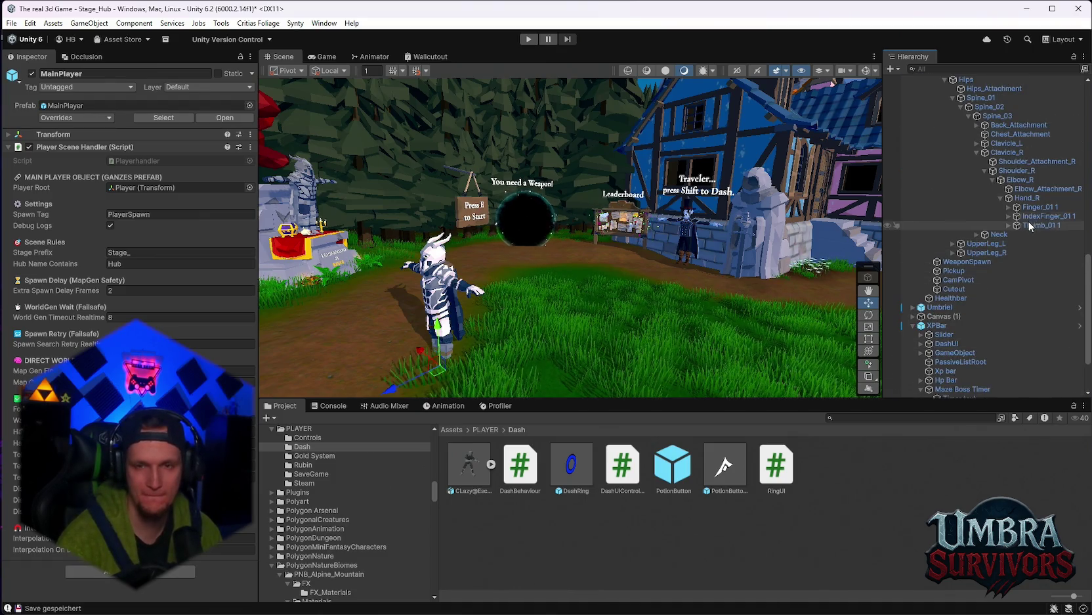
scroll(1007, 278, up, 4)
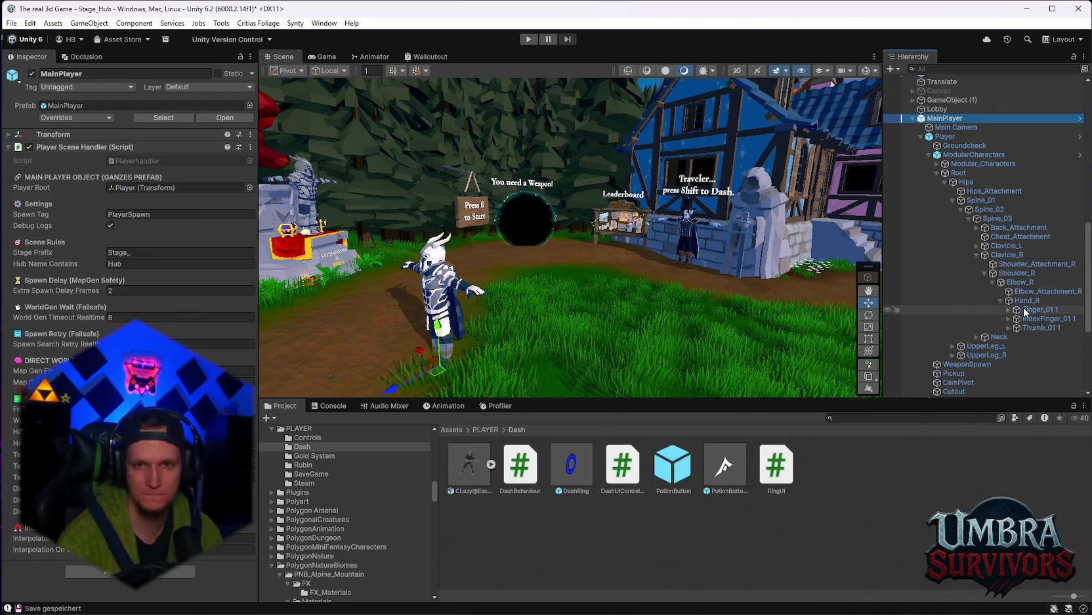
scroll(1022, 310, down, 7)
Inspect the HUD objects in the Game view and set XPBar's canvas sort order to 100000
click(946, 293)
click(959, 284)
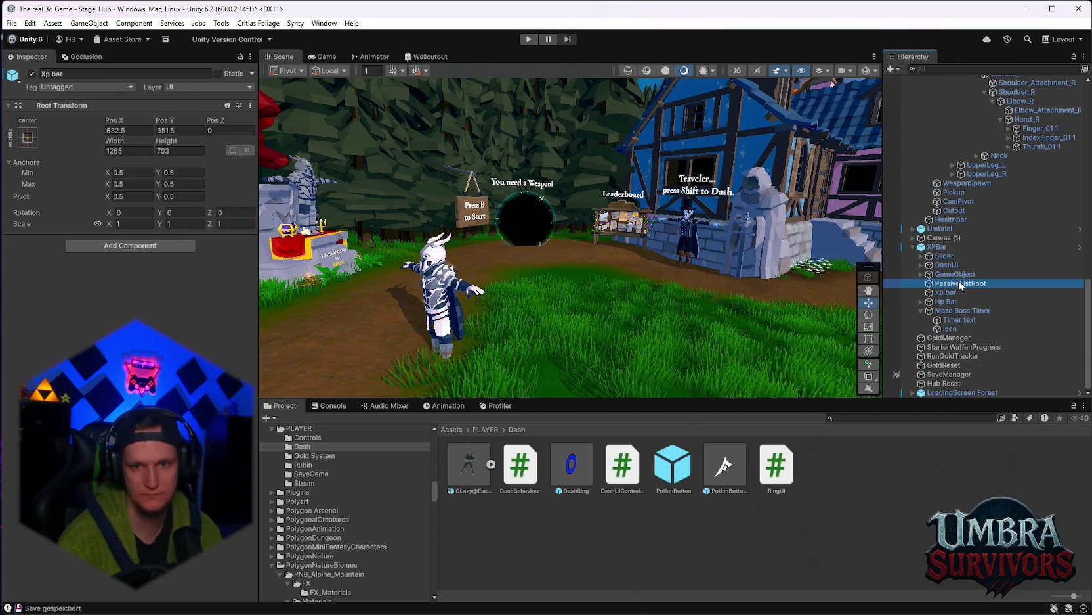
click(964, 310)
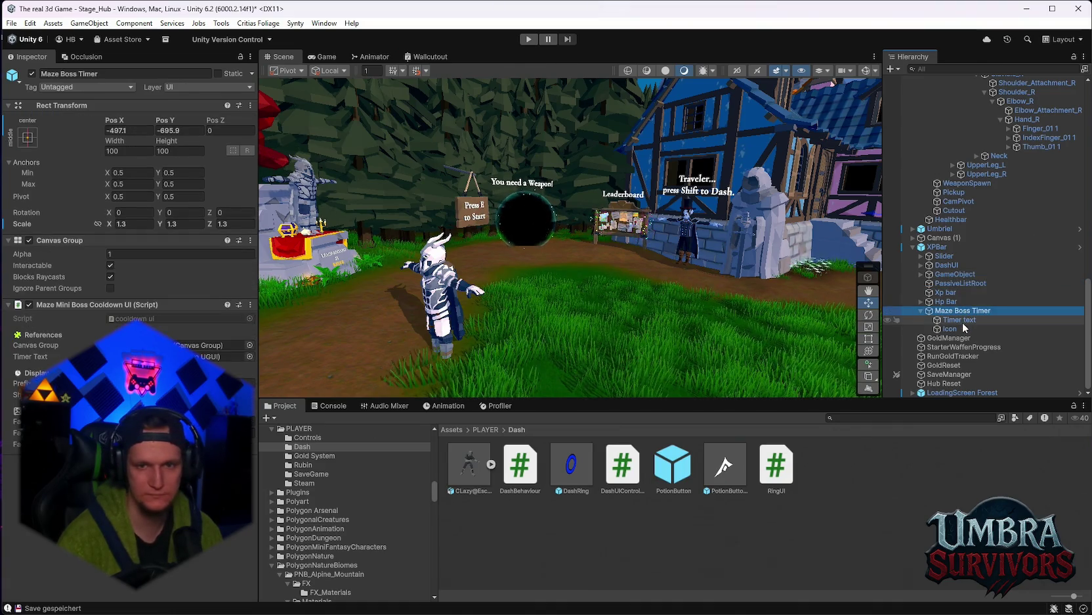
click(326, 57)
click(962, 393)
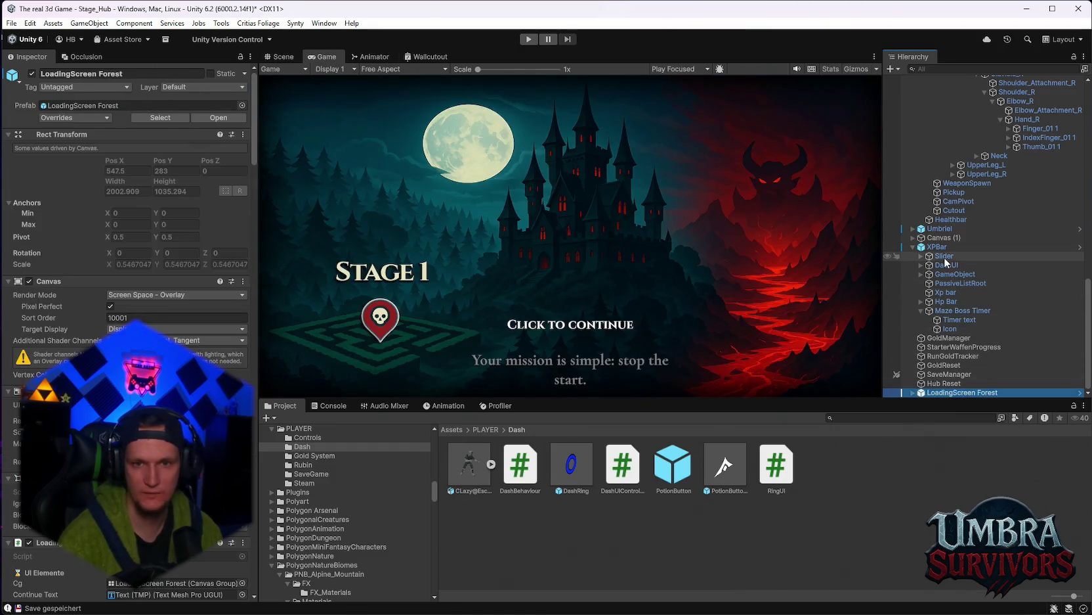
click(940, 247)
click(140, 317)
text(100000)
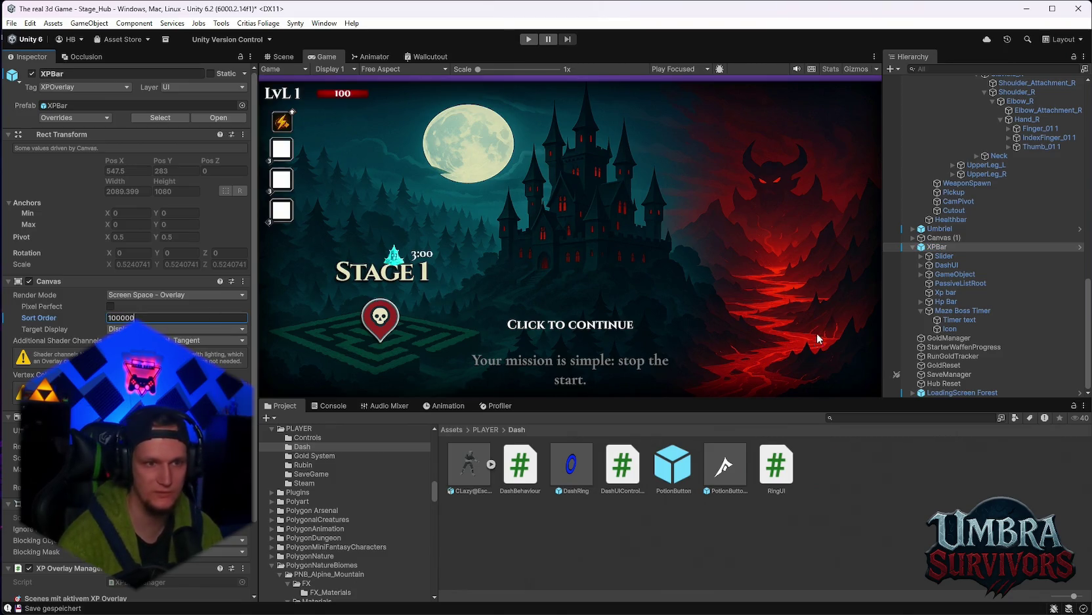
Move the Maze Boss Timer left beside the health bar, raise it slightly, and check its Icon scale
click(963, 310)
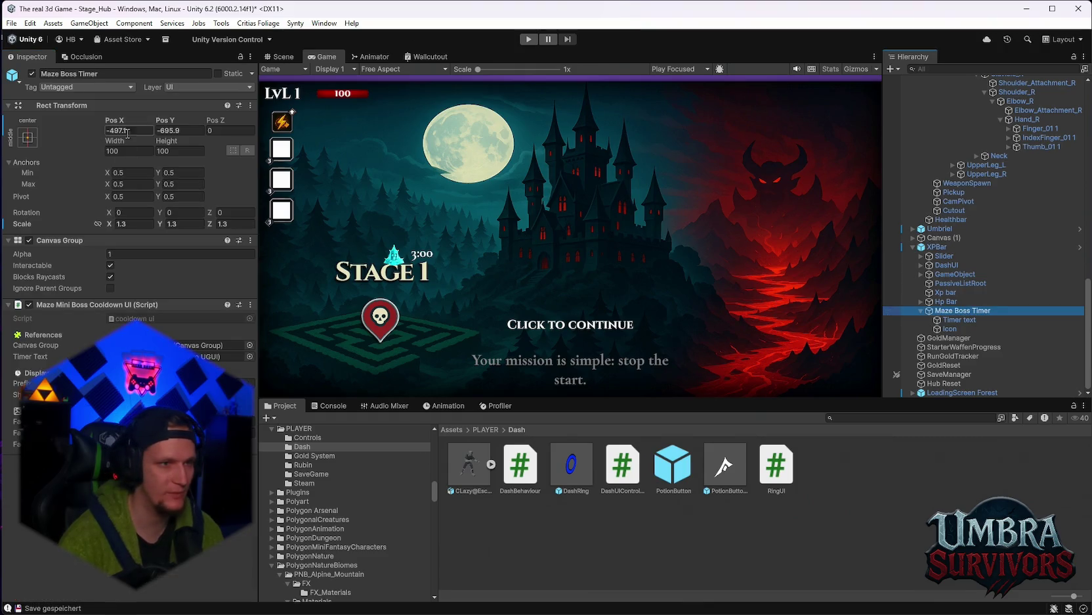
drag(125, 121, 615, 191)
drag(126, 122, 107, 129)
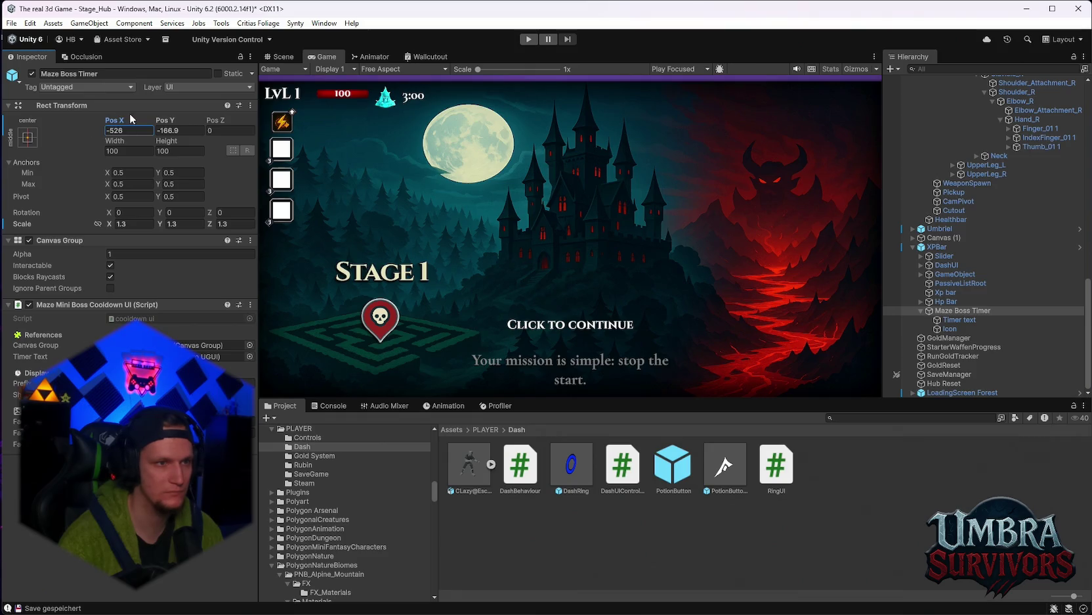
drag(174, 121, 194, 121)
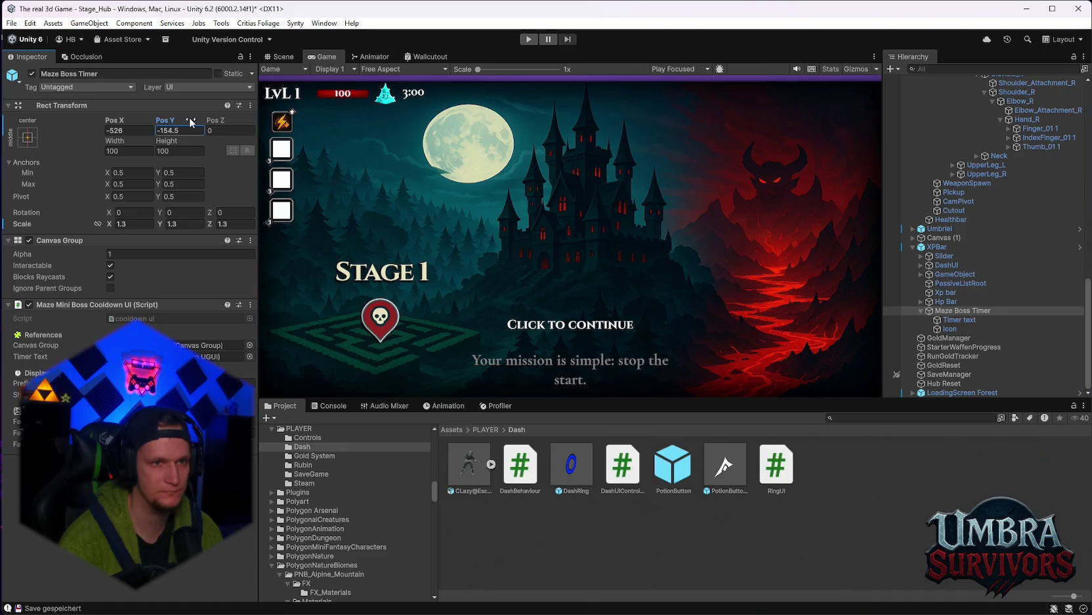
click(958, 329)
click(150, 223)
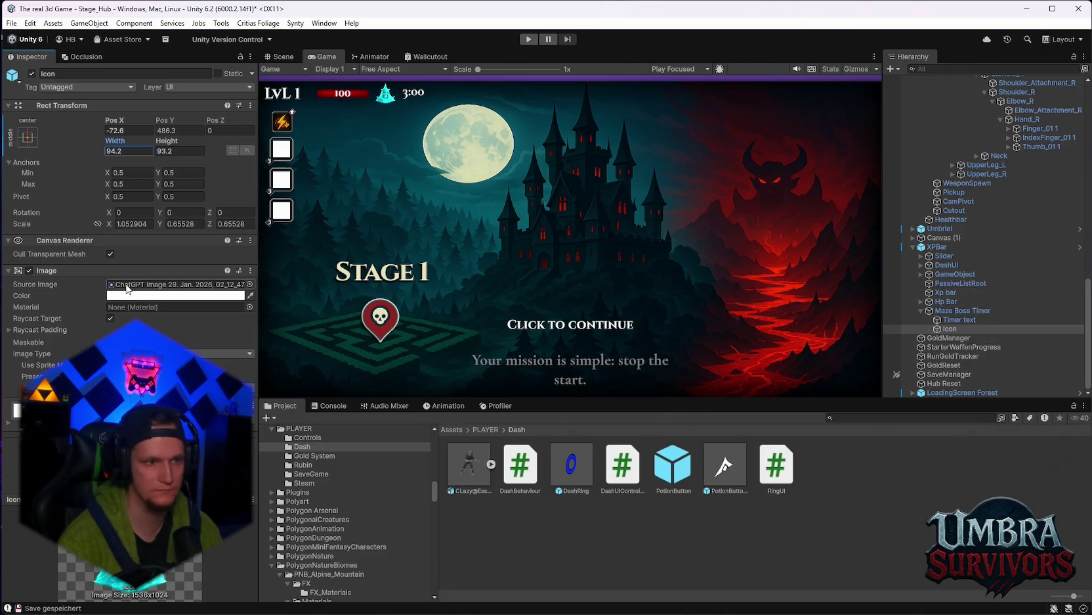
Set the XPBar canvas Sort Order to 1 and return to the Scene view
click(938, 246)
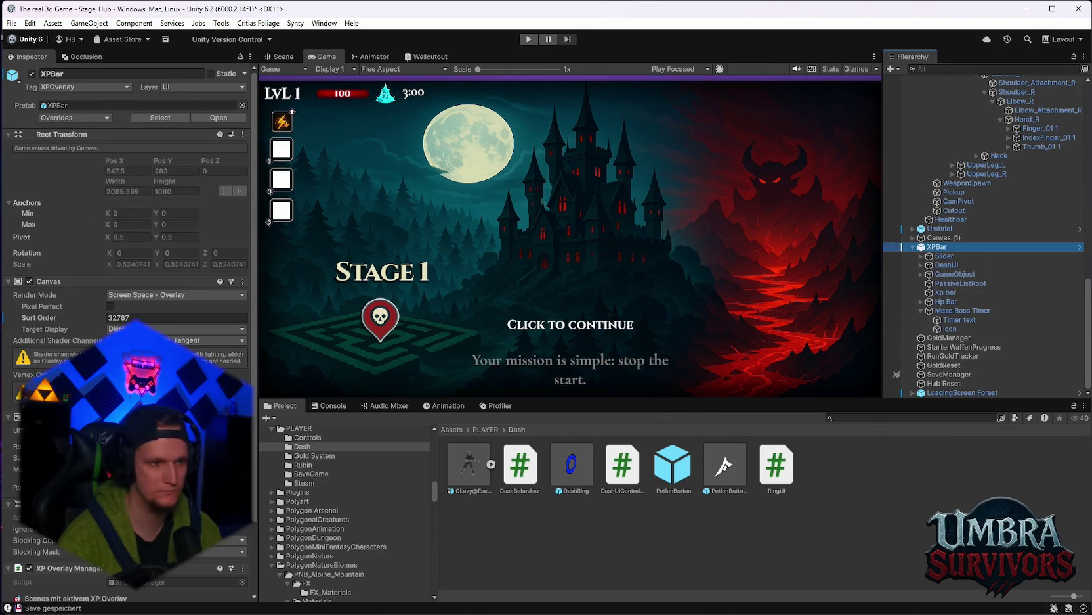
click(145, 317)
text(1)
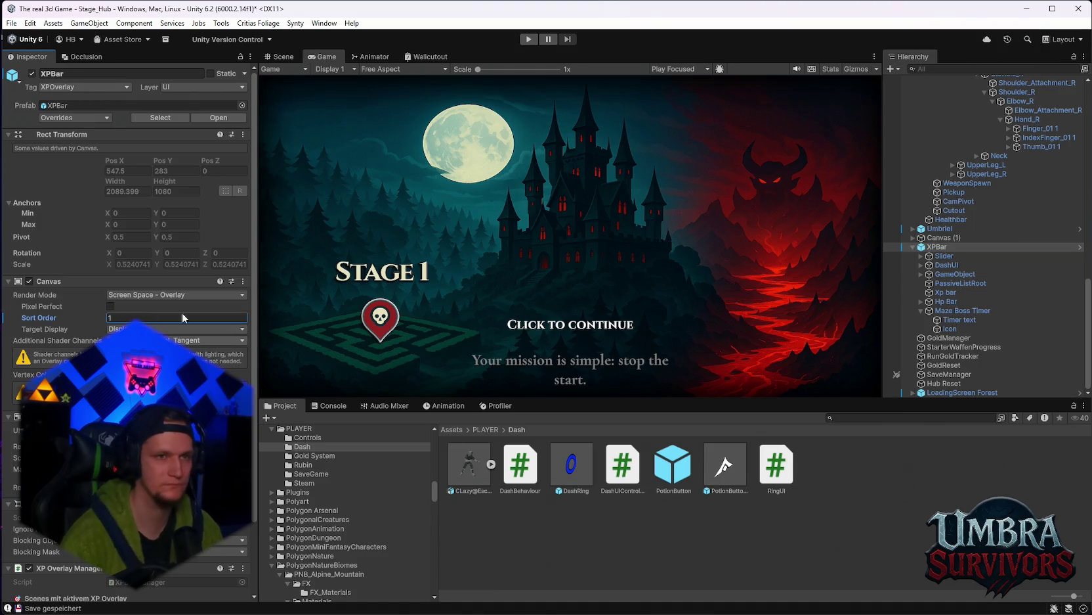
click(288, 56)
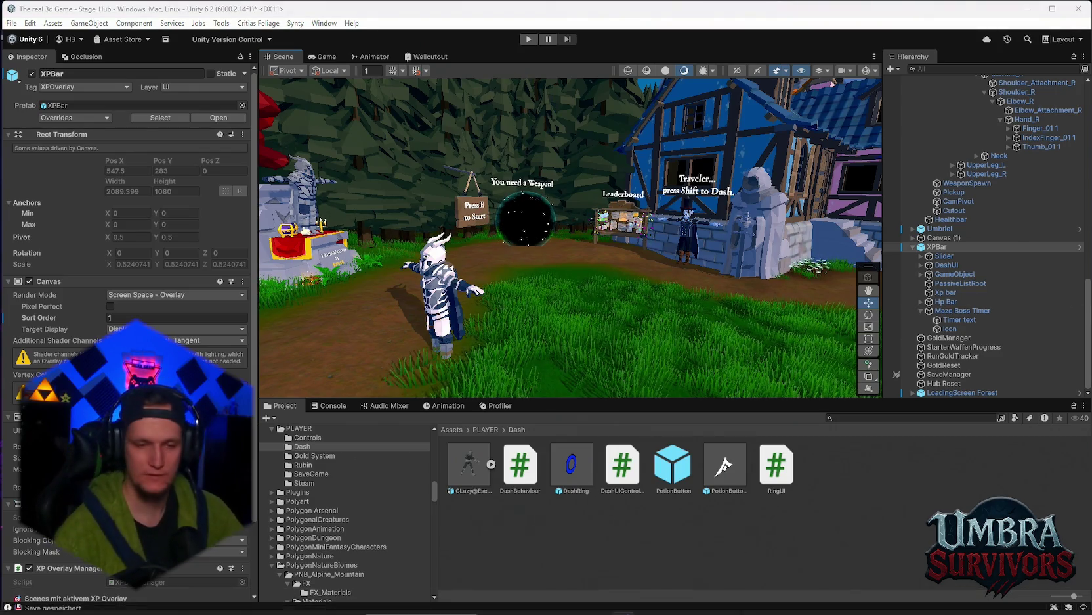
mouse_move(711, 610)
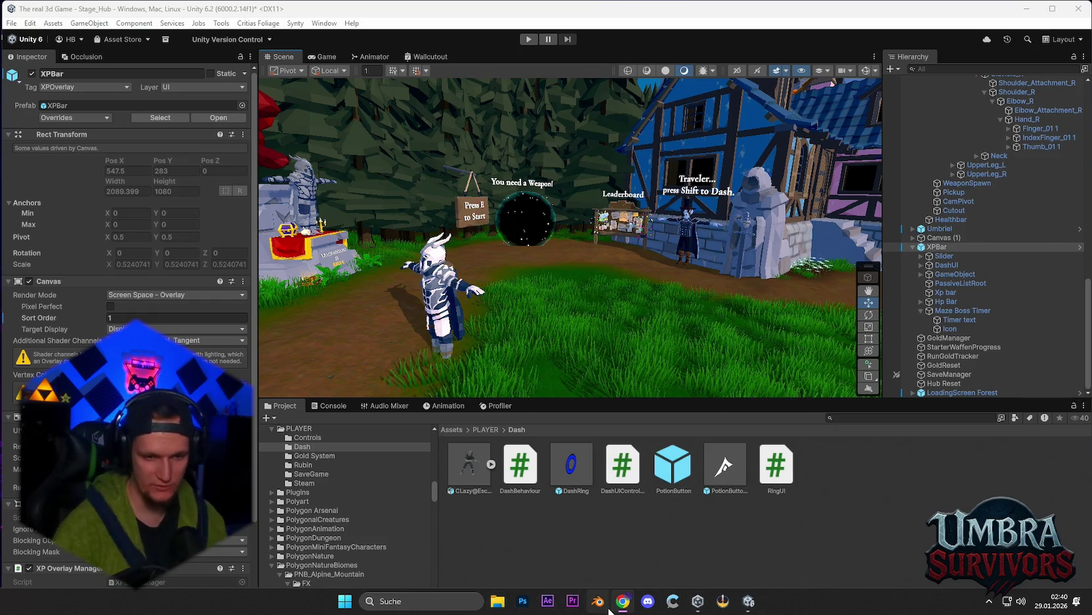
mouse_move(624, 611)
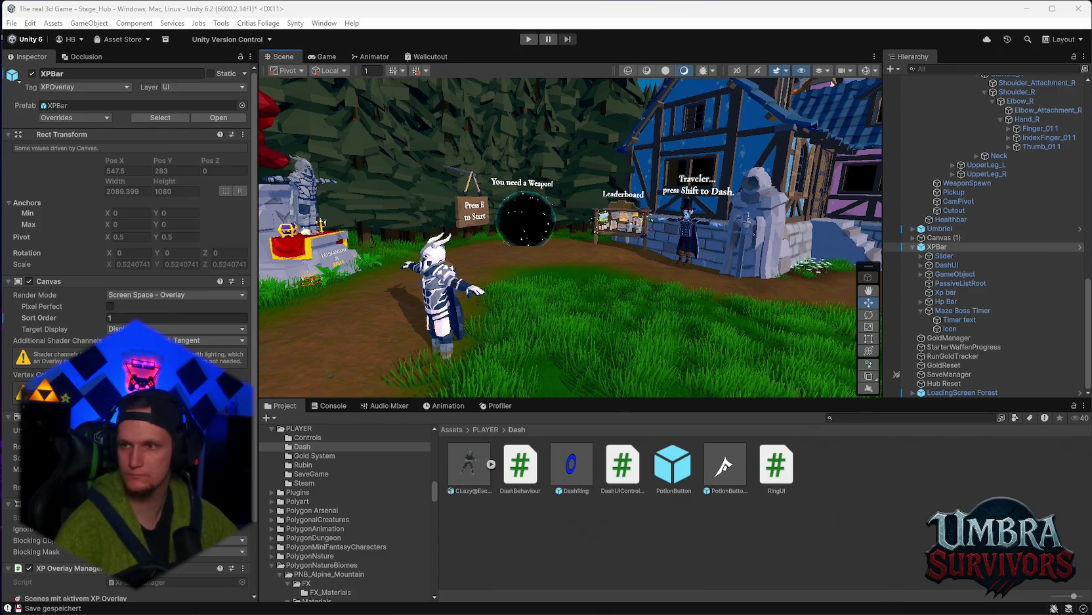
click(862, 417)
Find the Maze Warden prefab via a 'maze' Project search and scroll to its projectile settings
text(maze)
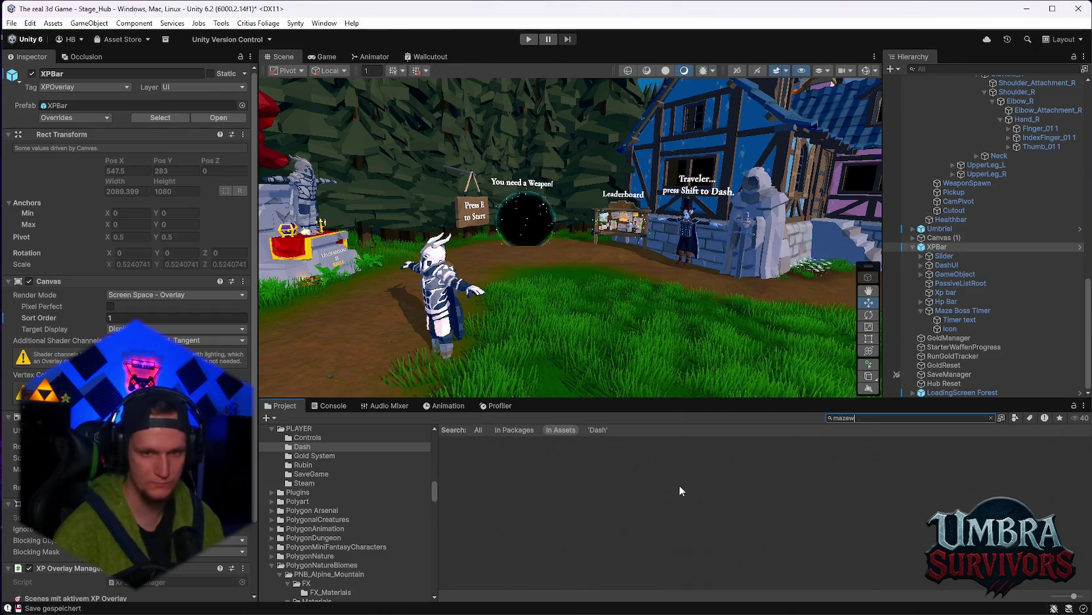
double_click(472, 465)
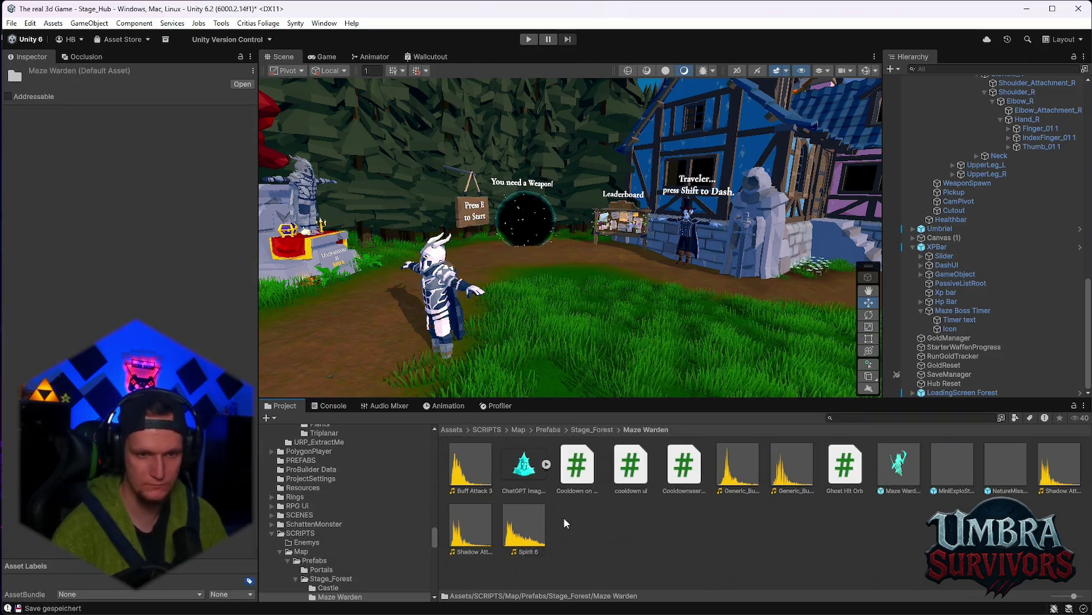
click(899, 463)
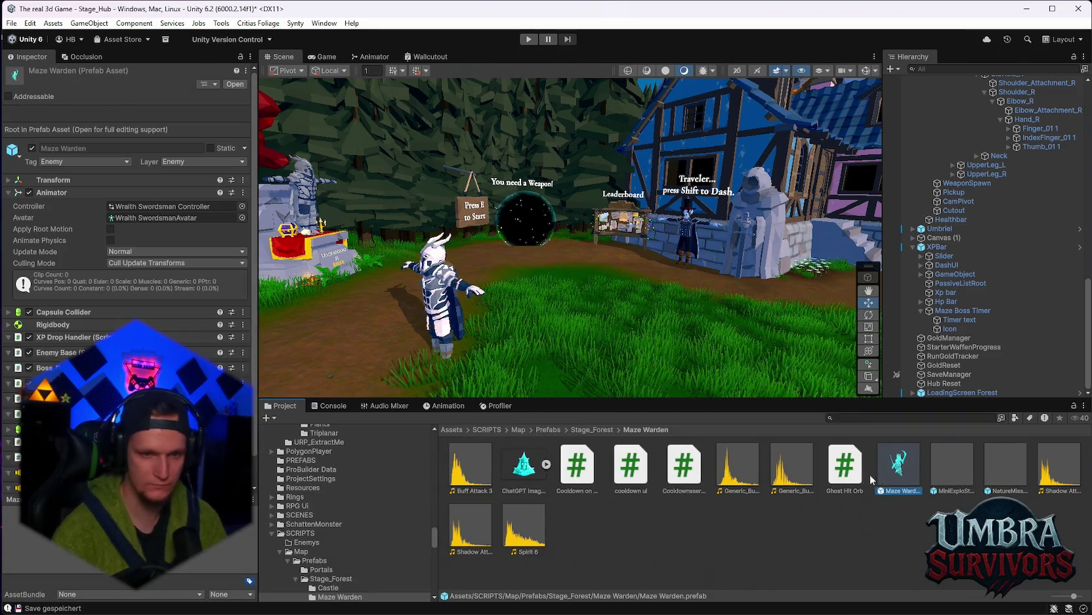
scroll(131, 197, down, 5)
scroll(125, 210, down, 15)
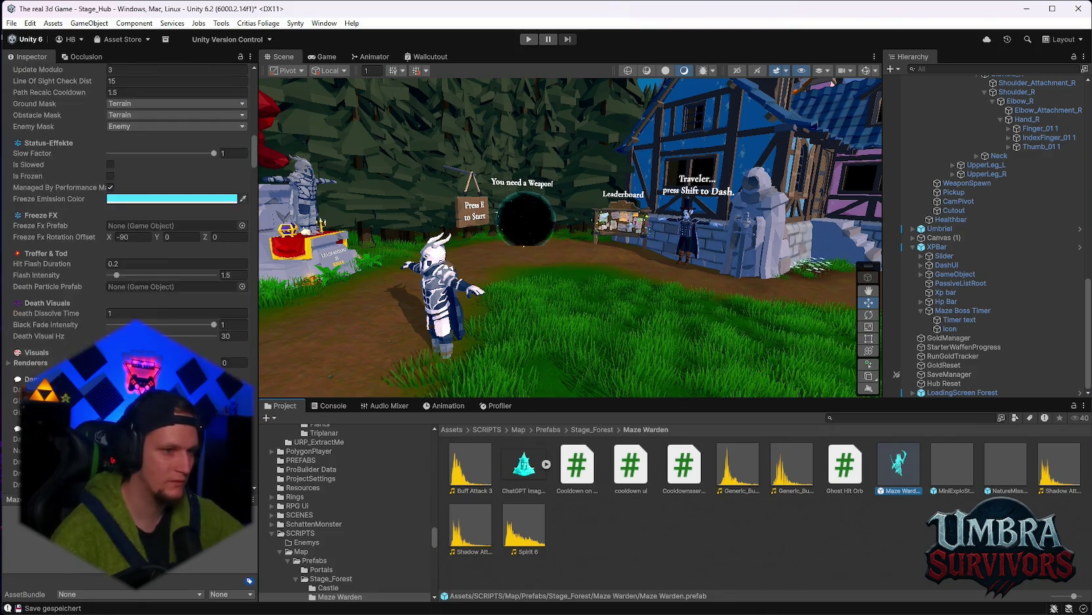
scroll(125, 210, down, 8)
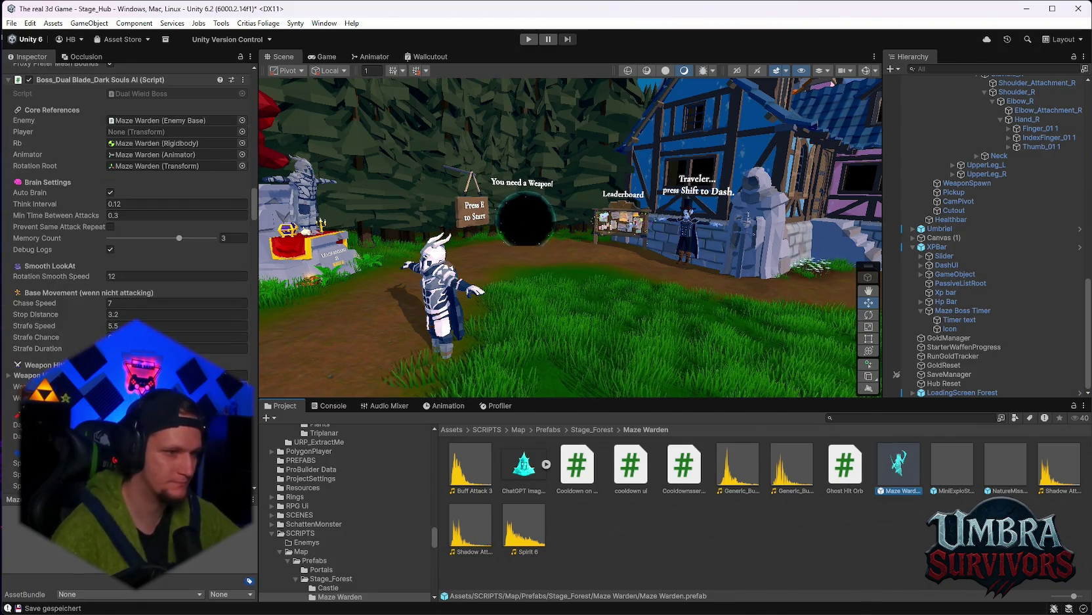
scroll(125, 210, down, 2)
scroll(125, 210, down, 4)
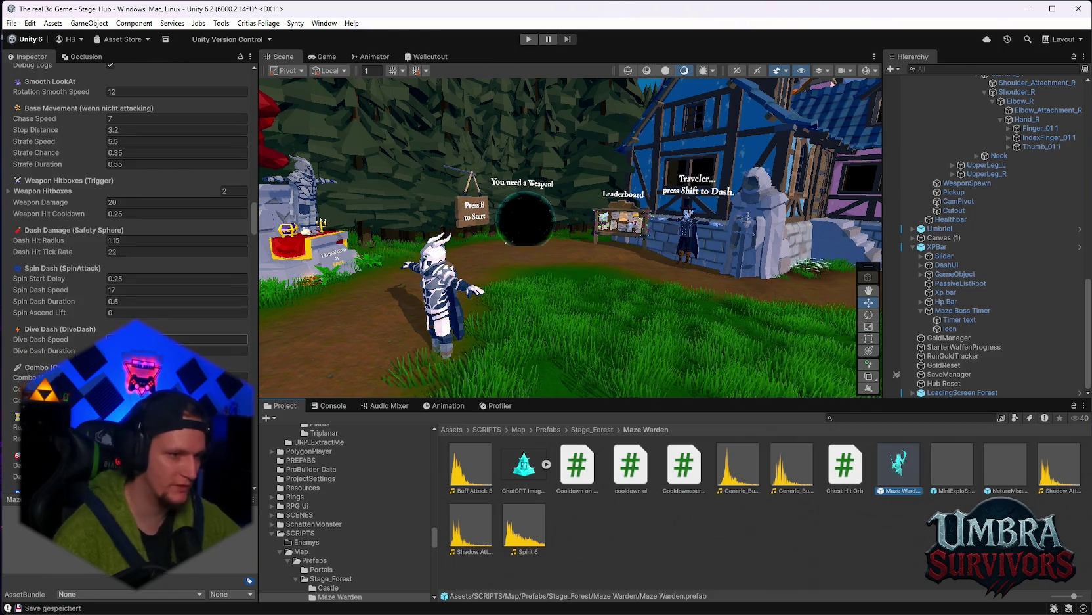
scroll(125, 210, down, 4)
scroll(124, 210, down, 2)
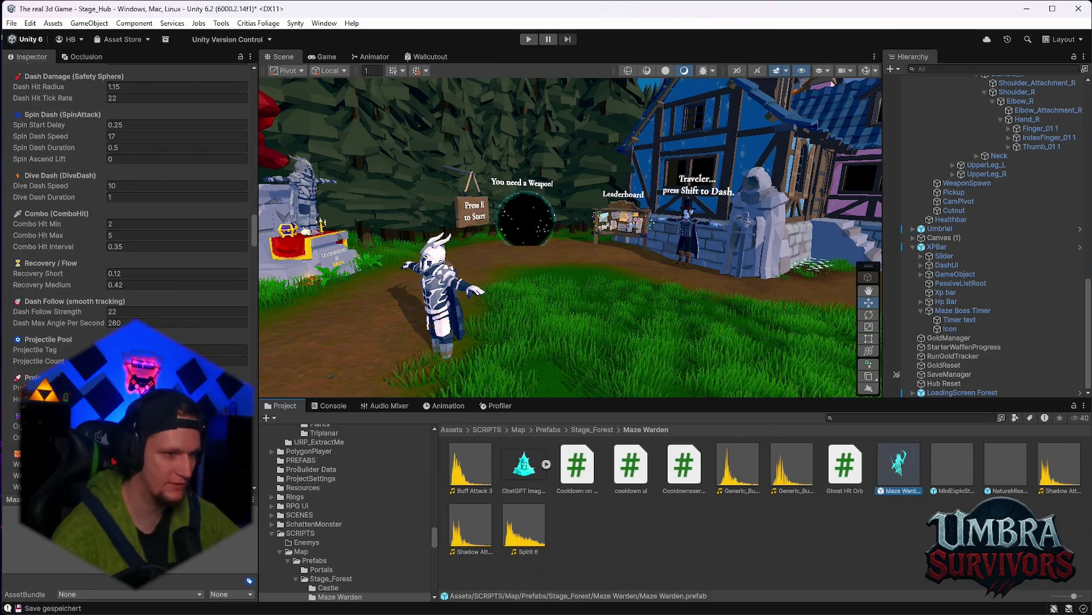
scroll(124, 210, down, 2)
scroll(124, 210, down, 3)
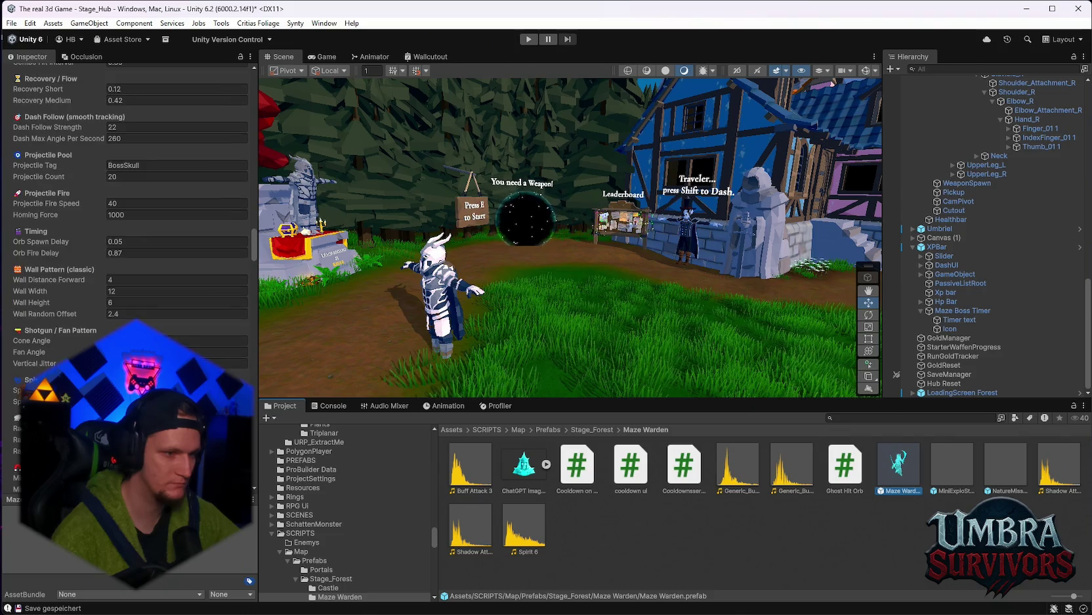
scroll(124, 210, down, 3)
scroll(125, 210, down, 3)
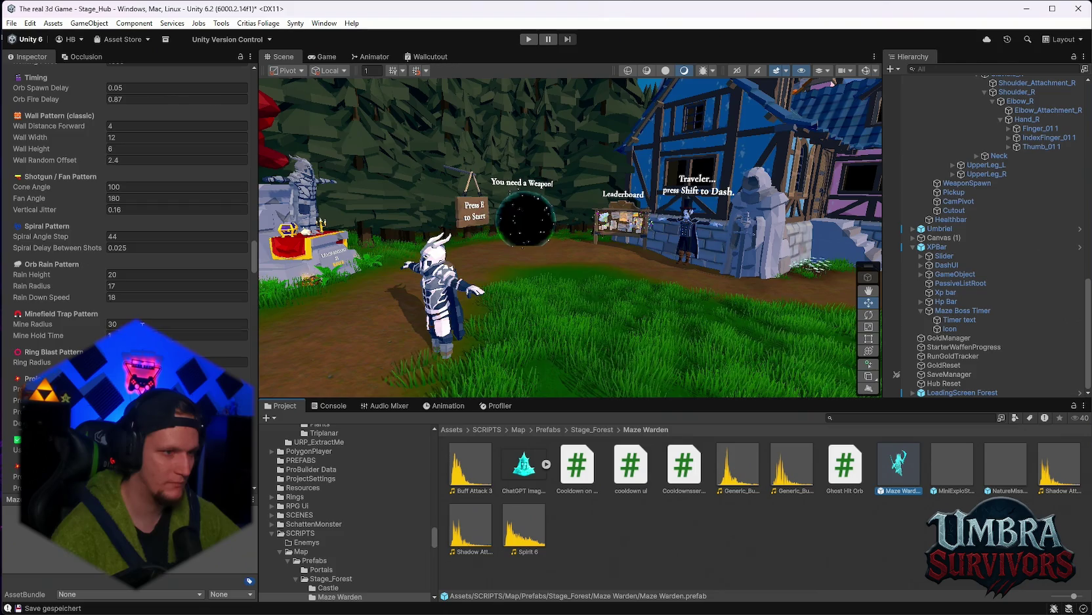
scroll(125, 211, up, 2)
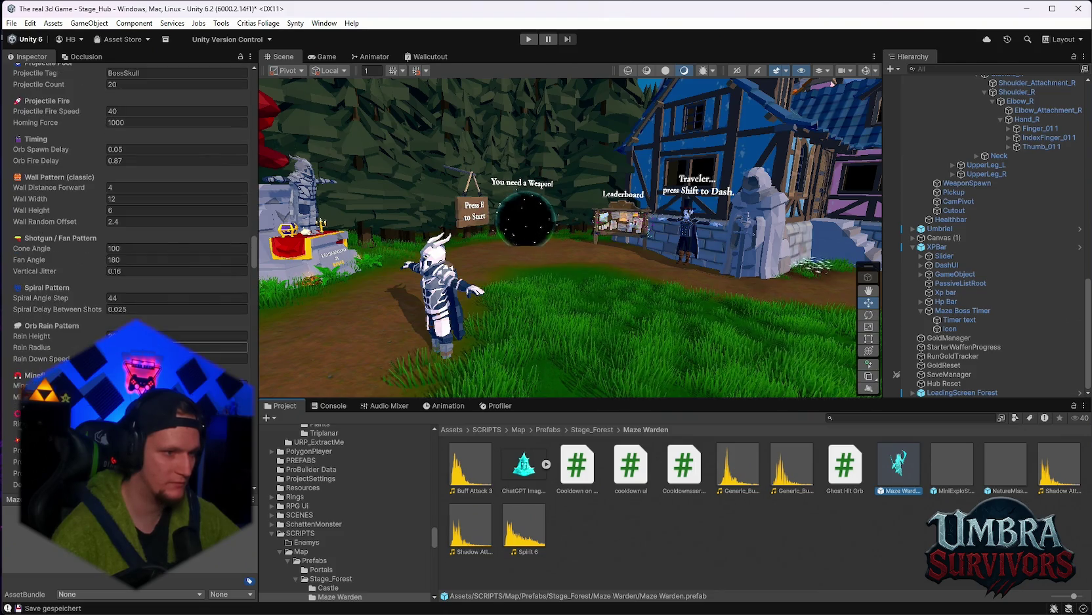
scroll(150, 321, down, 5)
Set Projectile Damage to 16 and Projectile Hit Cooldown to 0.25
click(150, 307)
click(151, 299)
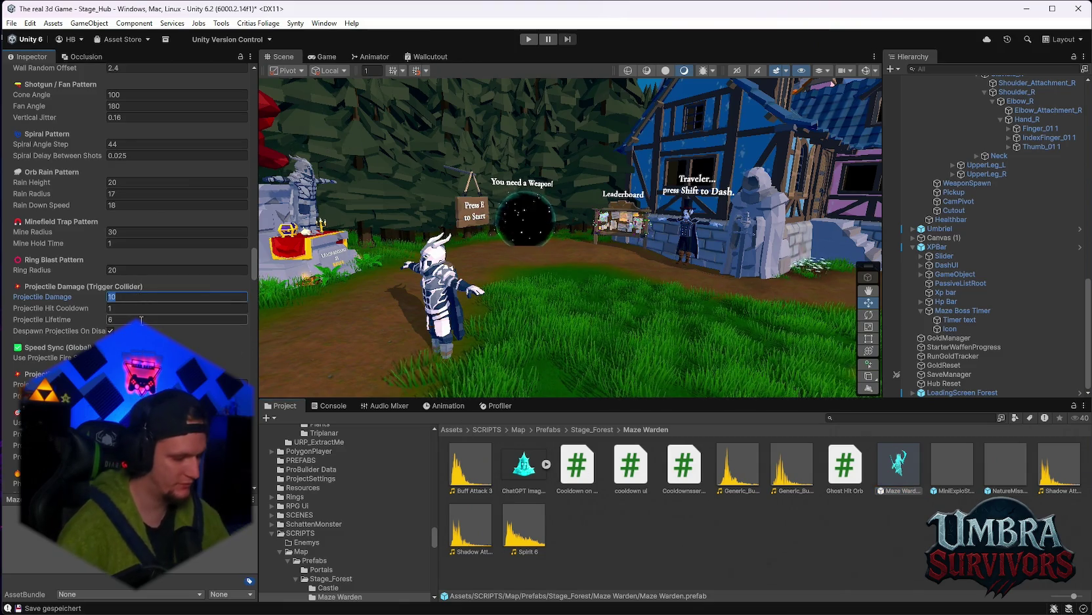
text(16)
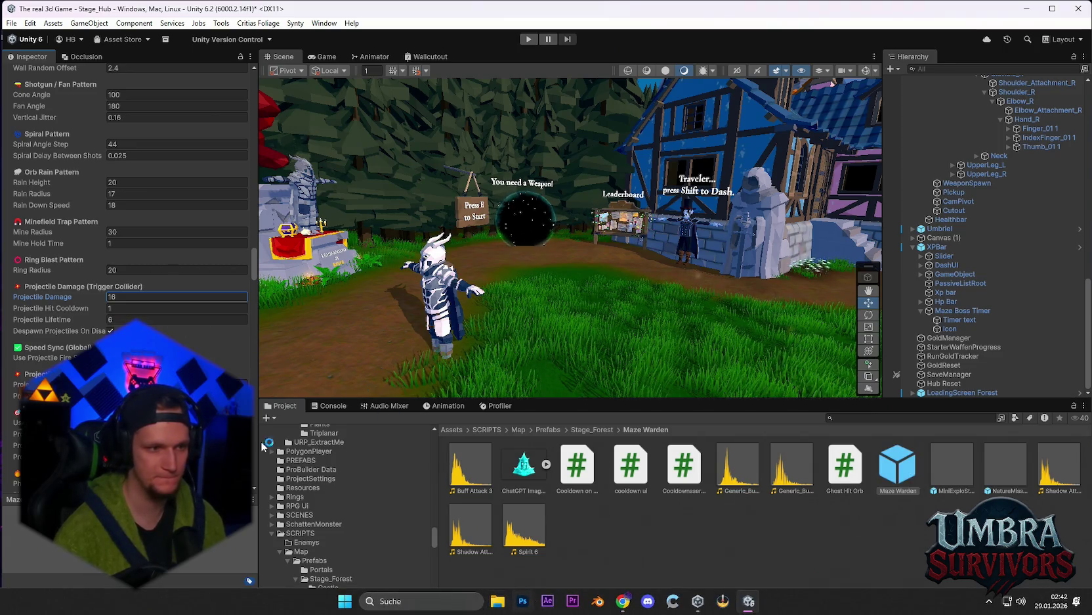
click(113, 308)
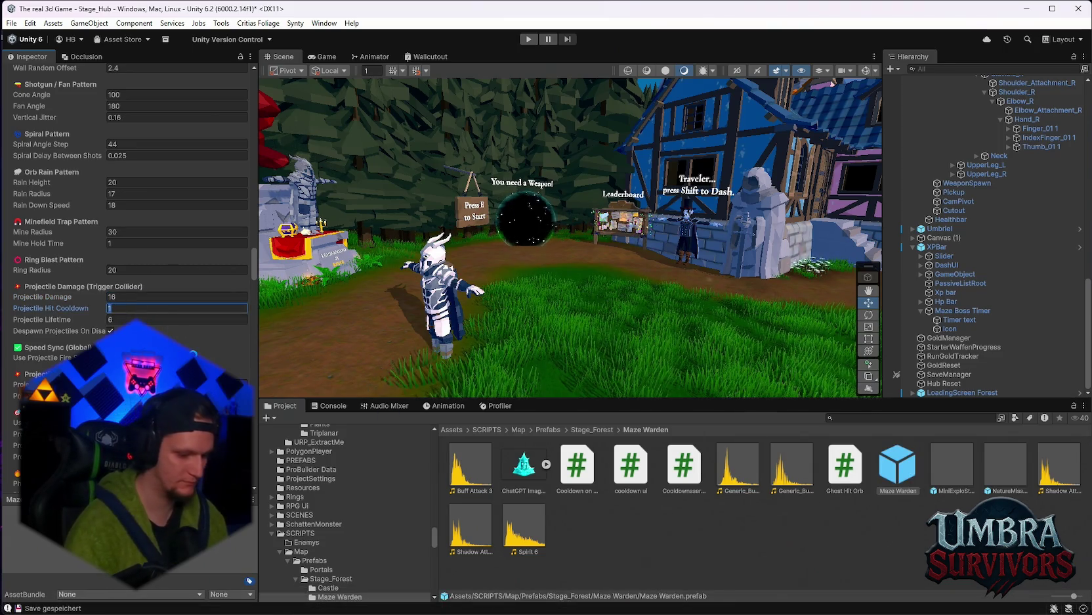
text(0.25)
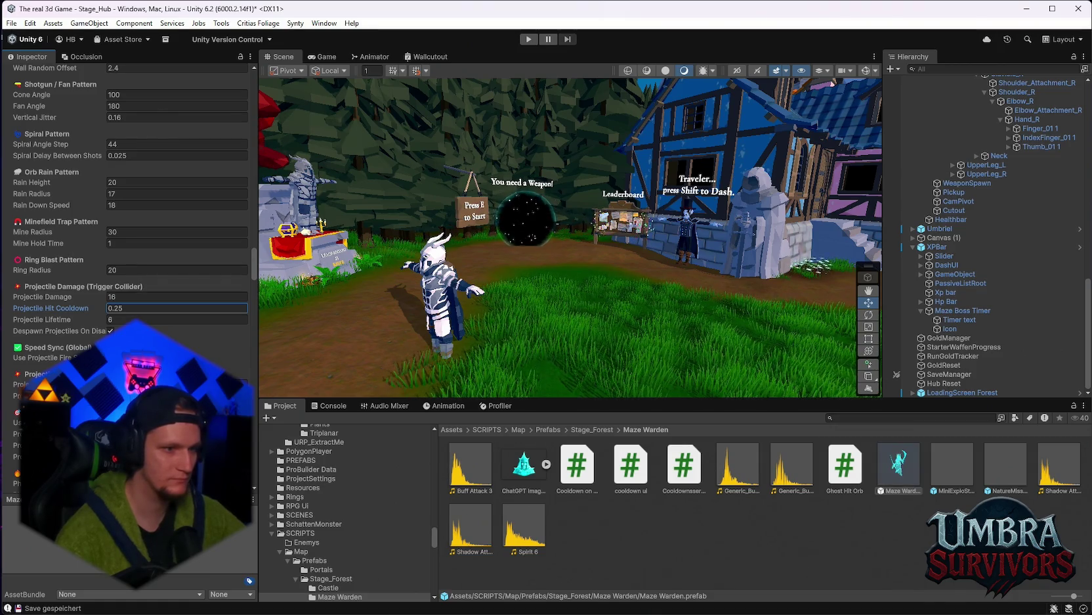
click(453, 601)
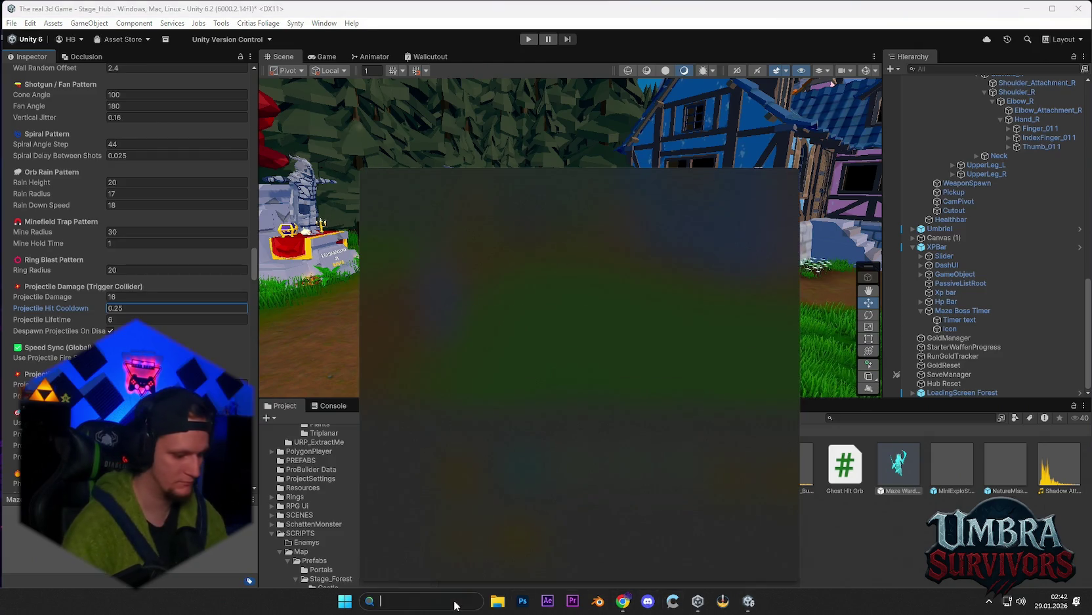
Open Problem MONTAG.txt from Windows search and insert a blank line above the TODO list
text(problem)
click(464, 264)
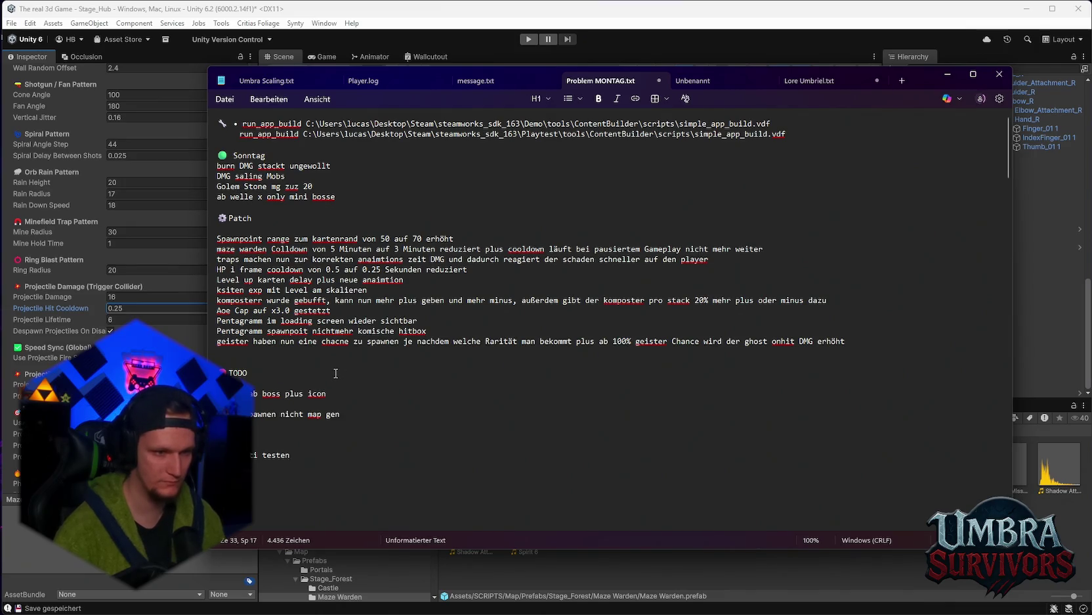
scroll(335, 373, down, 2)
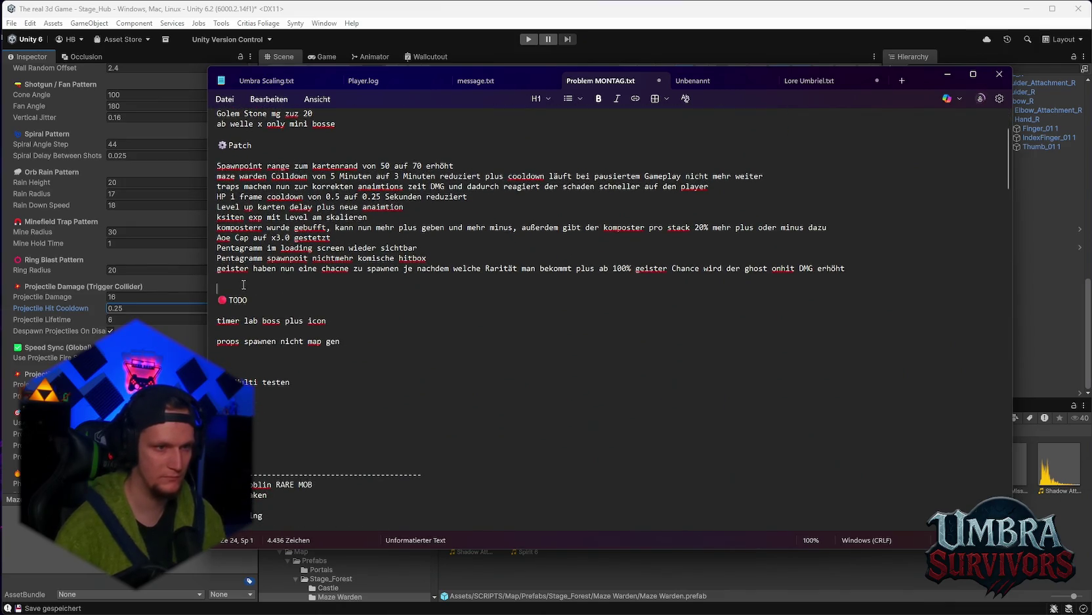
key(Return)
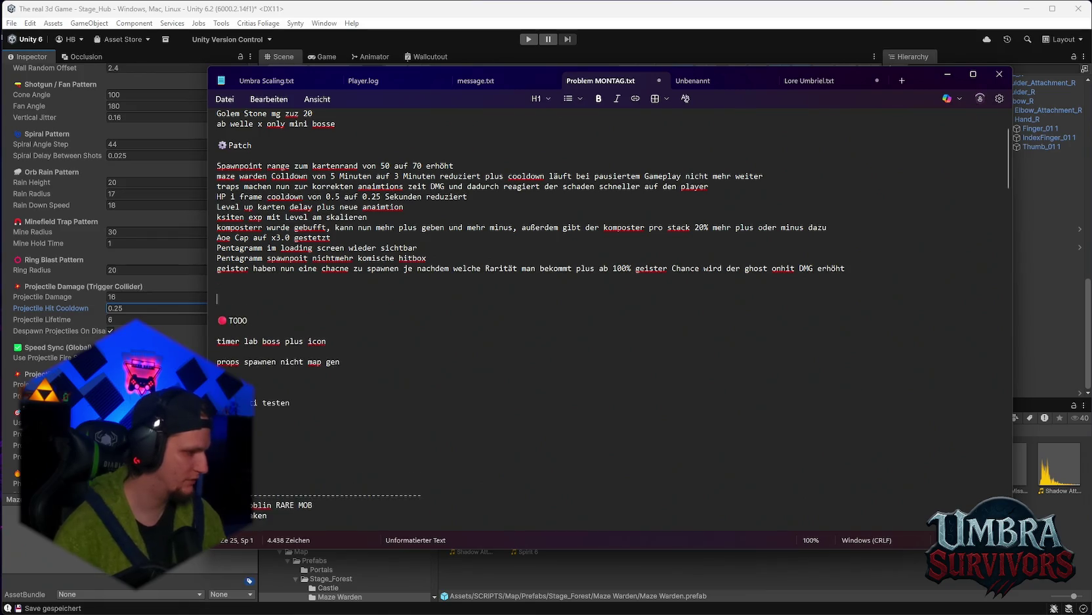